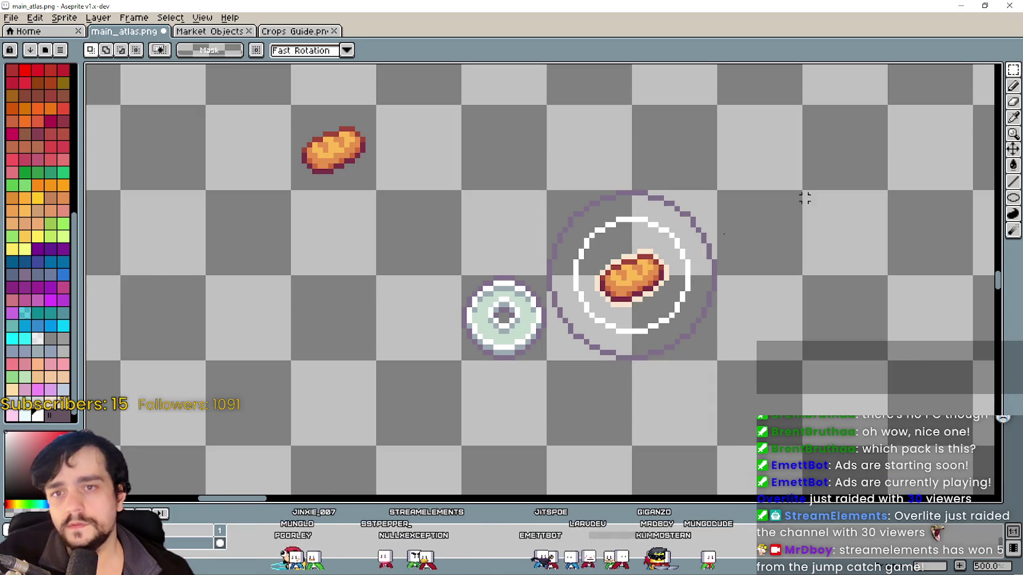
Move the plate sprite further left and sample the purple ring colour from the canvas.
left_click_drag(511, 317, 341, 318)
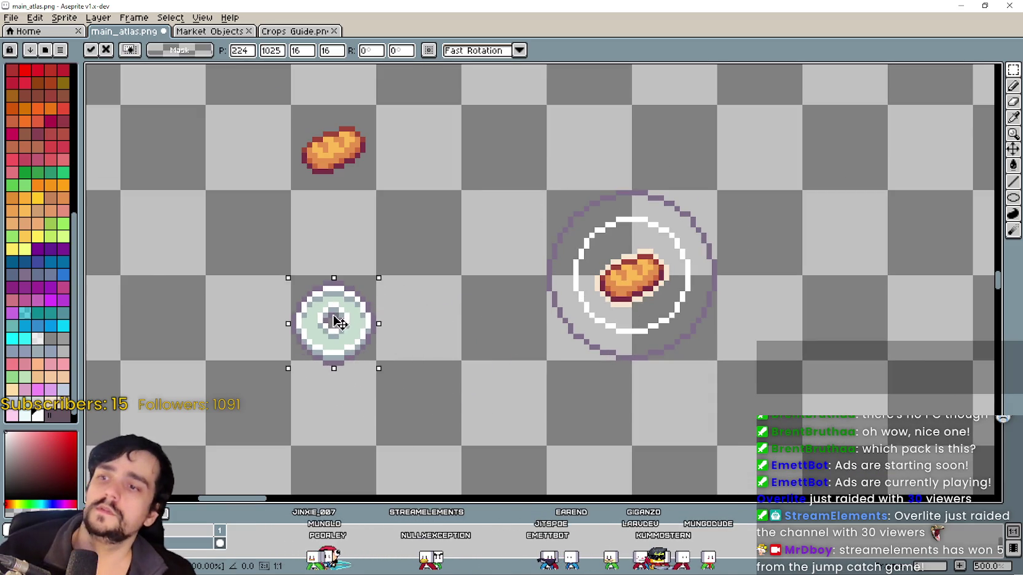
key("ctrl+d")
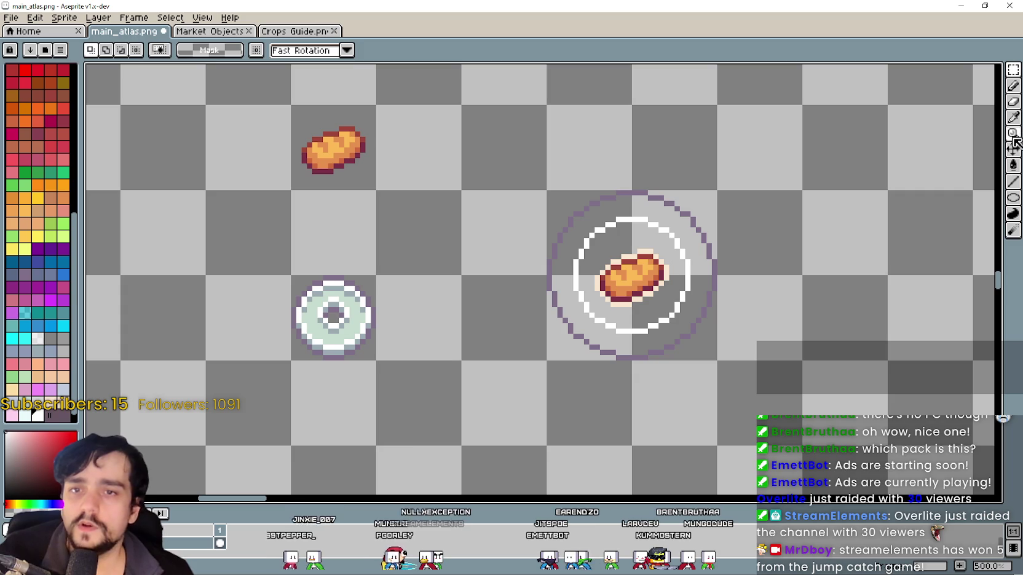
left_click(1013, 116)
scroll(560, 235, "up", 2)
scroll(498, 232, "up", 2)
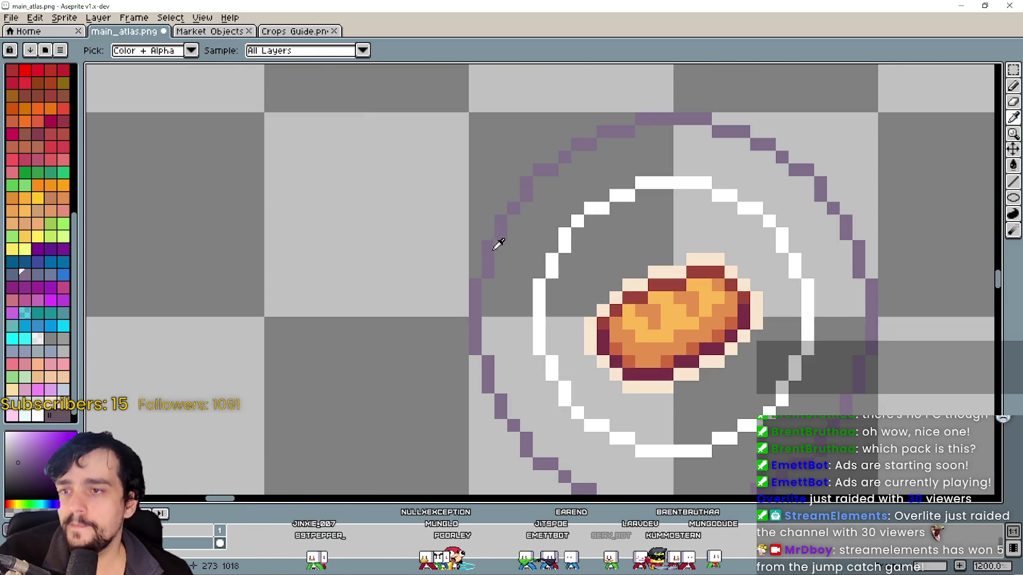
scroll(498, 245, "down", 4)
scroll(760, 240, "down", 1)
Draw a large purple ellipse ring evenly around the bread's two existing rings.
key("u")
scroll(551, 244, "up", 2)
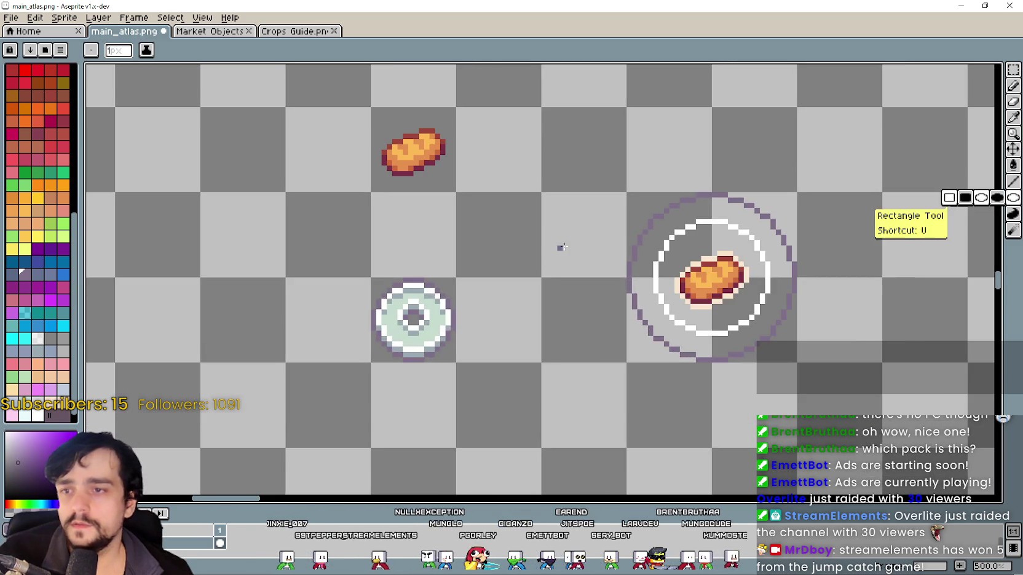
scroll(551, 244, "down", 1)
scroll(515, 206, "up", 1)
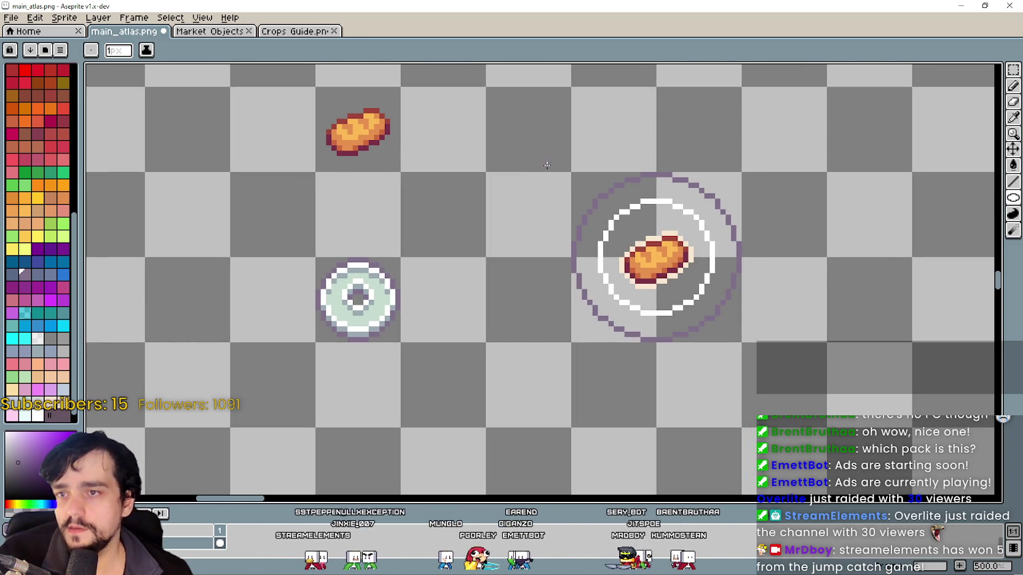
left_click_drag(652, 266, 720, 338)
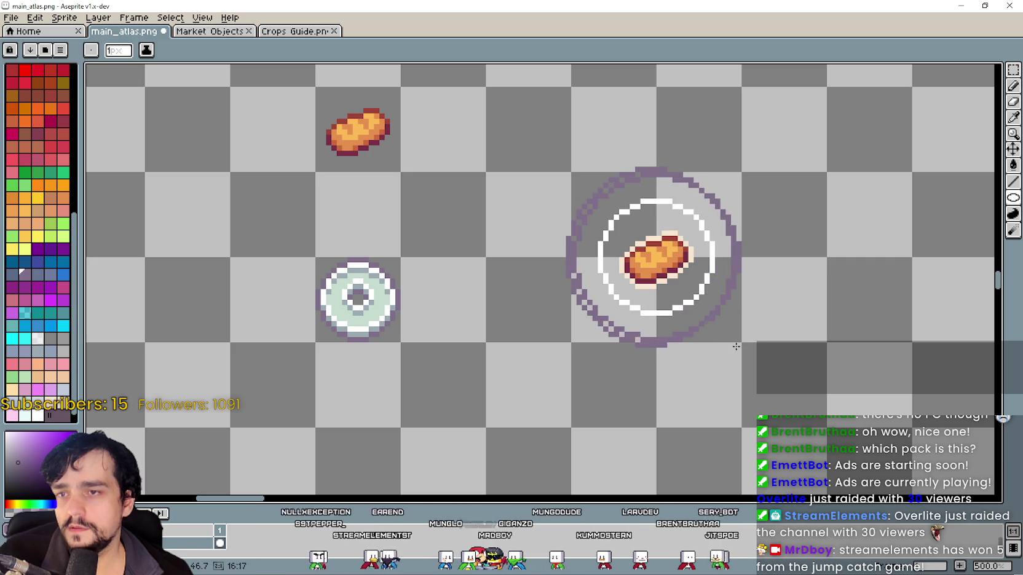
key("ctrl+z")
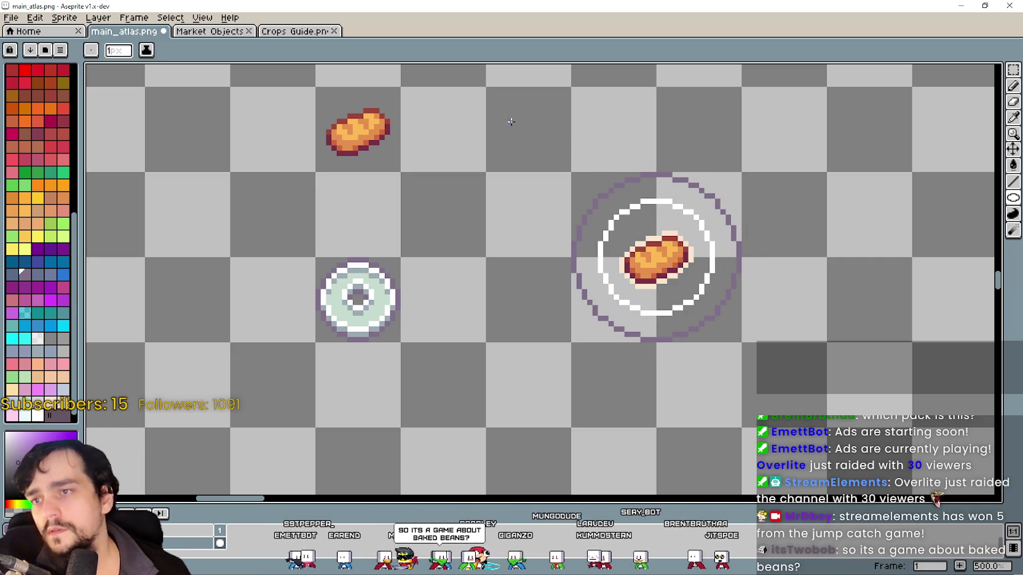
left_click_drag(700, 332, 798, 394)
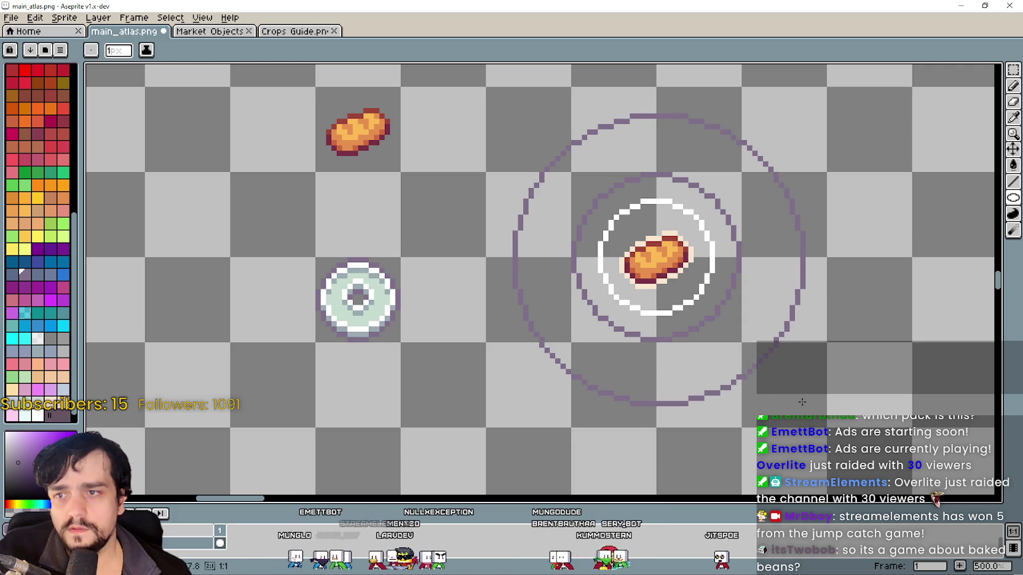
Zoom out and pan to review the rest of the atlas.
scroll(802, 402, "down", 2)
scroll(691, 336, "down", 1)
scroll(498, 338, "up", 1)
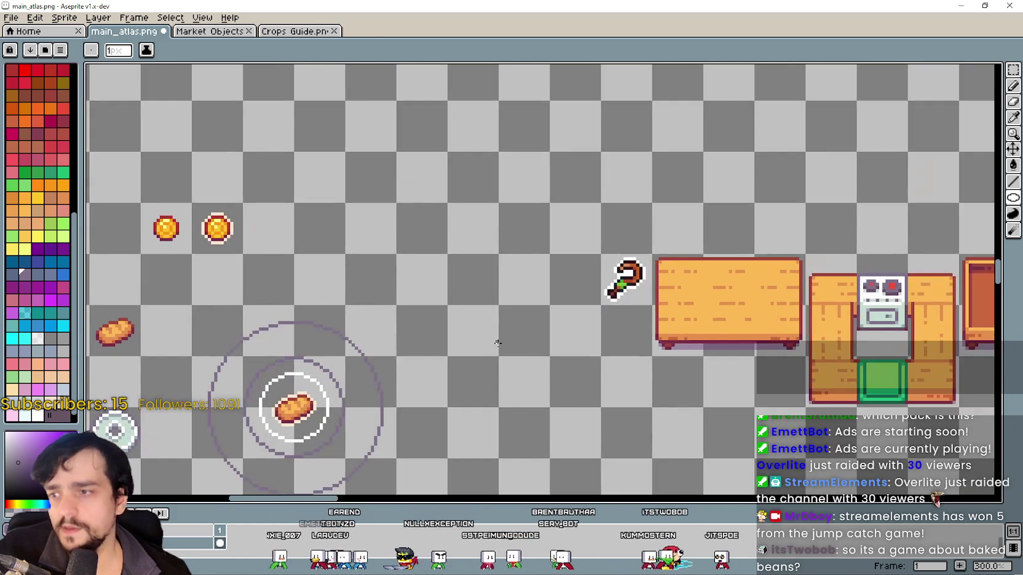
scroll(498, 339, "down", 1)
mouse_move(498, 339)
left_mouse_down()
mouse_move(271, 397)
mouse_move(286, 407)
mouse_move(269, 411)
mouse_move(286, 392)
mouse_move(276, 392)
mouse_move(347, 365)
left_mouse_up()
Zoom back in on the bread rings, then minimize the main_atlas window.
scroll(430, 277, "up", 1)
scroll(436, 265, "up", 1)
scroll(436, 266, "up", 1)
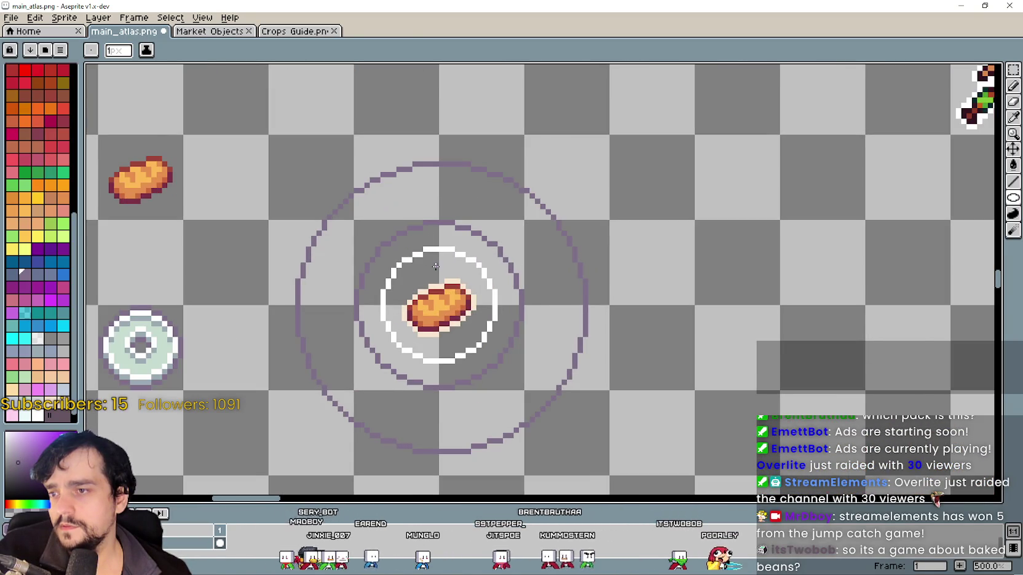
left_click_drag(442, 260, 586, 228)
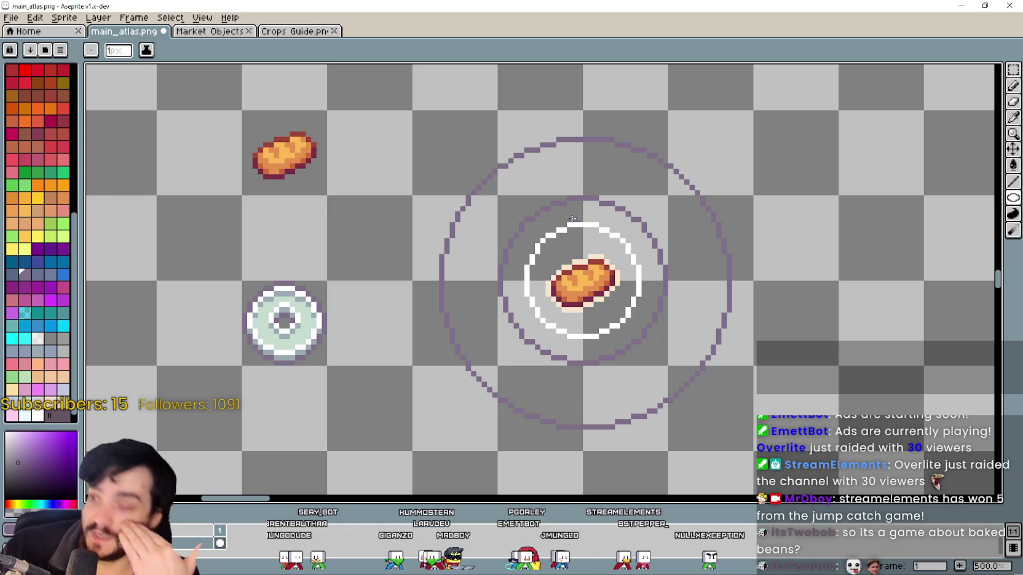
left_click(962, 5)
Focus the game and walk the farmer to the cart, riding it to the field.
left_click(25, 301)
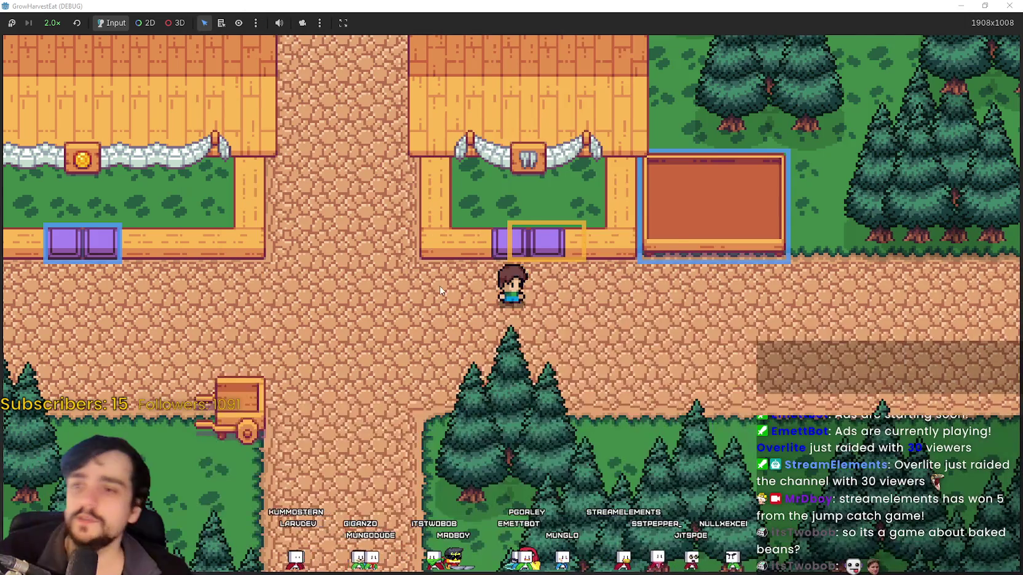
scroll(578, 290, "up", 2)
key("a")
scroll(554, 372, "down", 1)
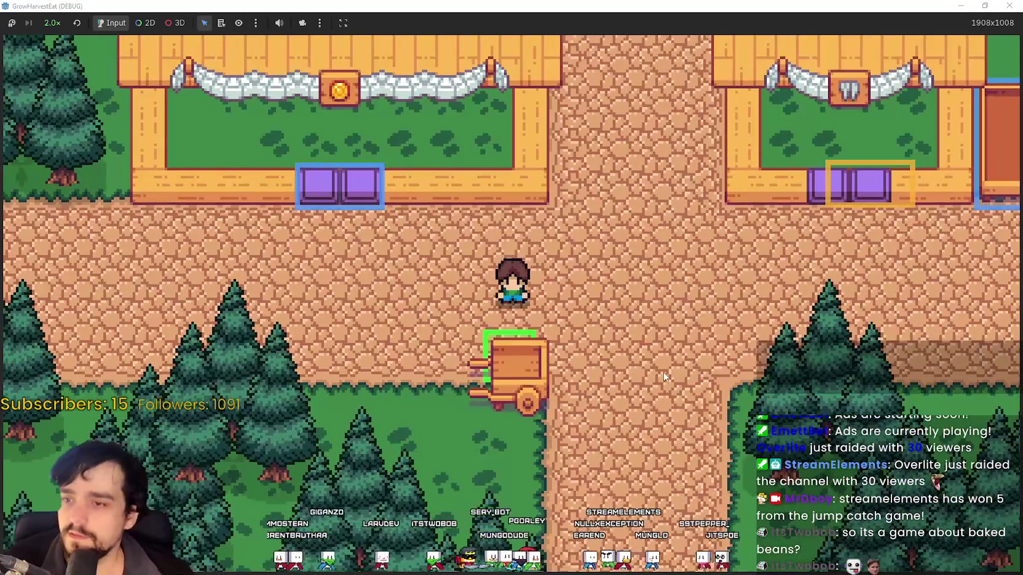
key("w")
key("s")
key("w")
key("s")
key("e")
Walk across the grass field harvesting the ripe crops, then head back to the village.
key("d")
key("d")
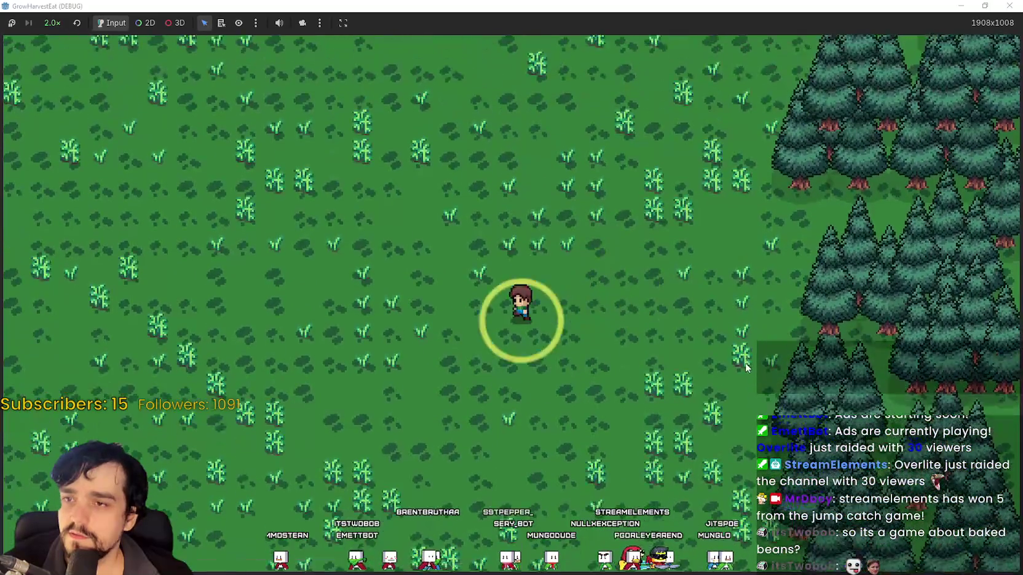
key("d")
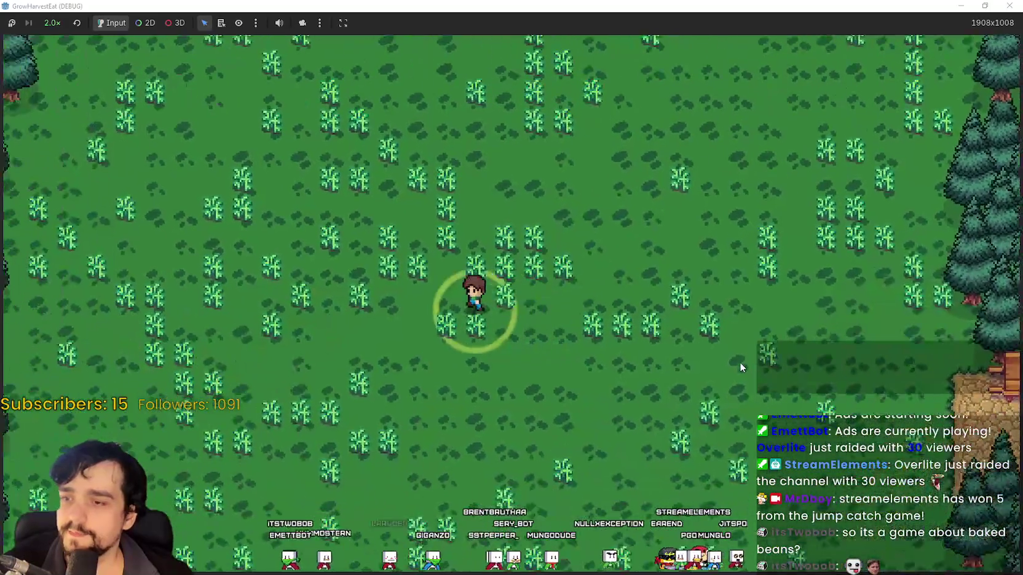
key("w")
key("d")
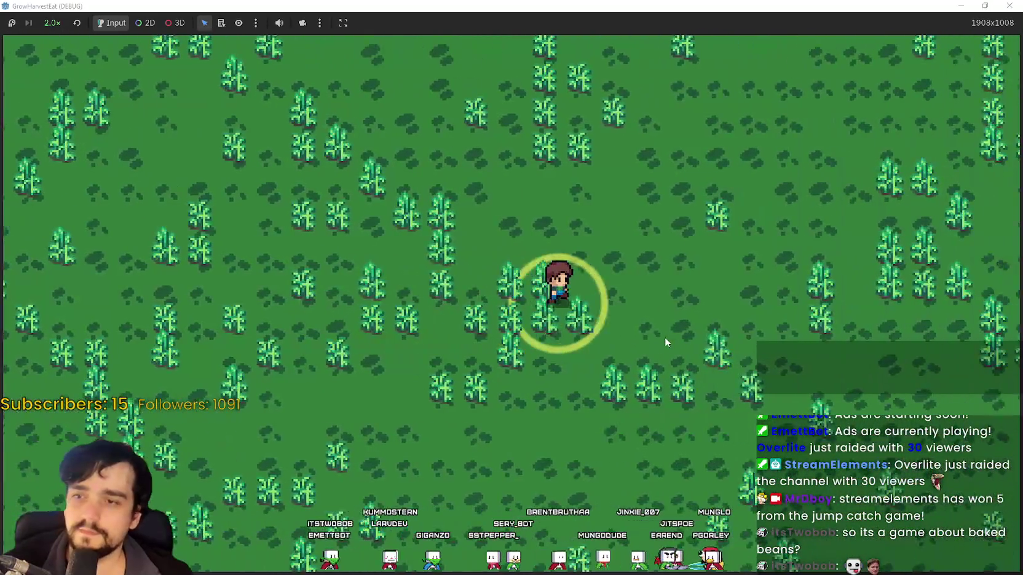
key("a")
key("s")
key("s")
key("d")
key("a")
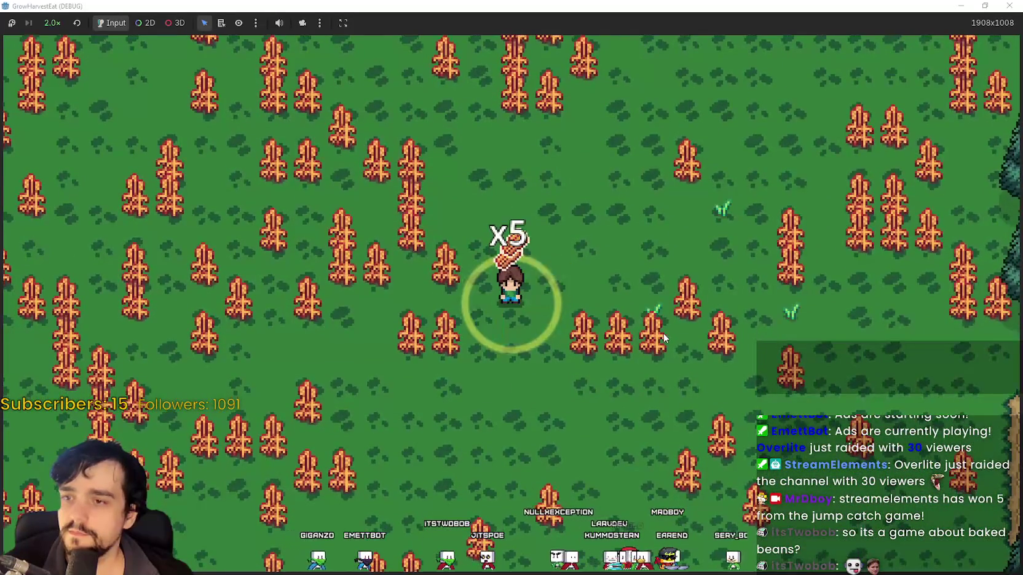
key("w")
key("d")
key("w")
key("d")
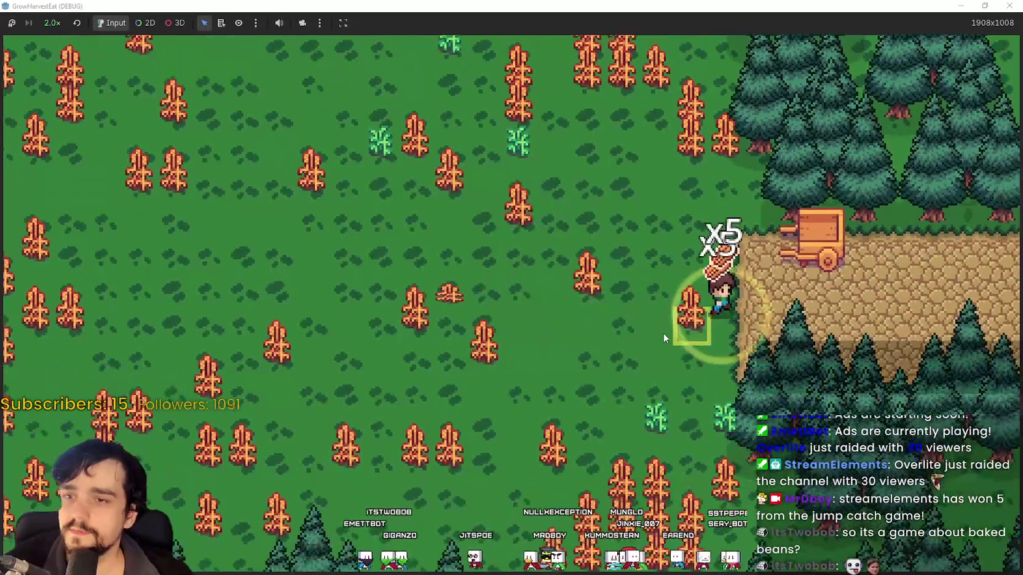
Deliver bread at the market stalls, including the 4/3/5 stall, then leave toward the forest.
key("d")
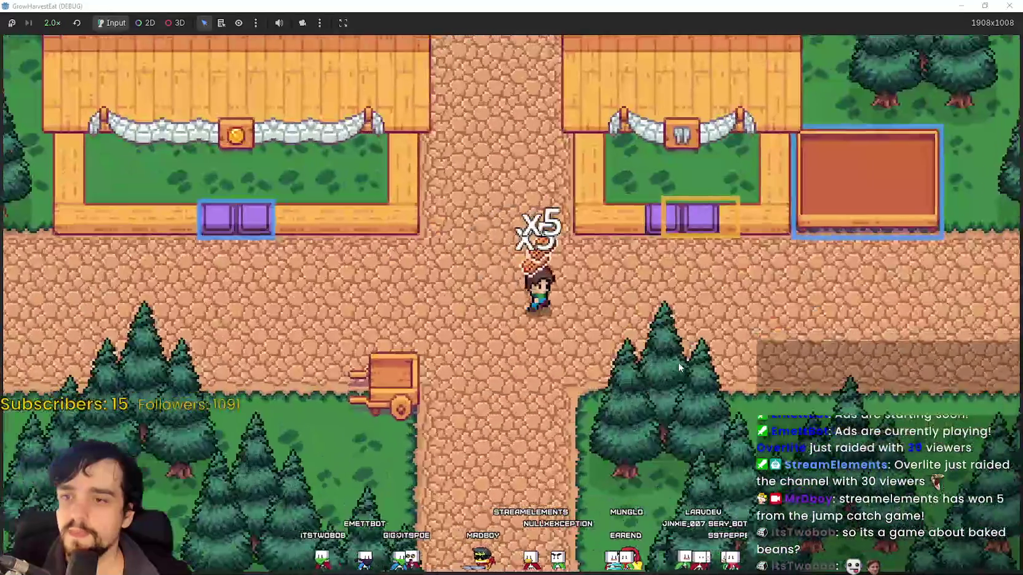
key("w")
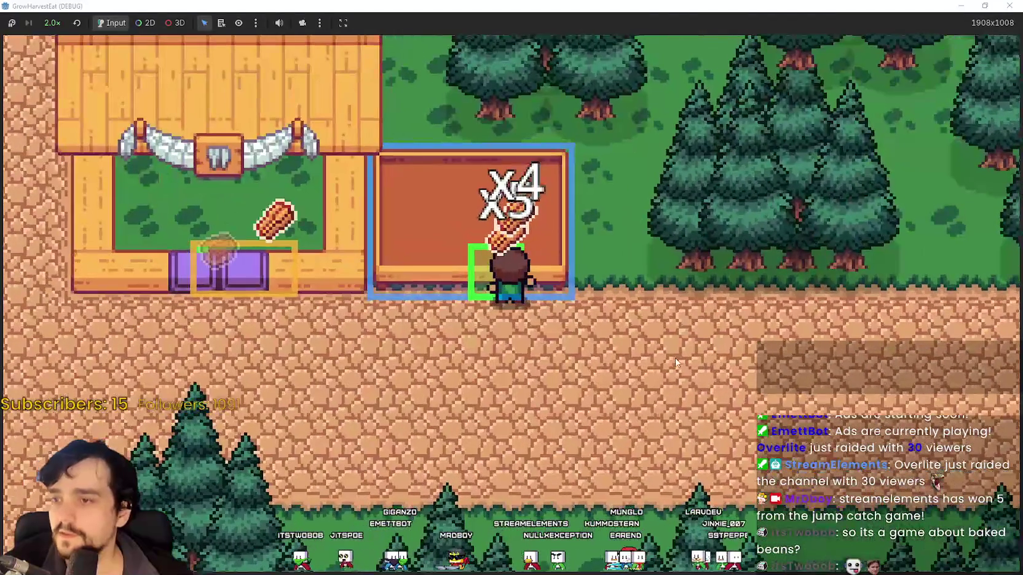
key("s")
key("a")
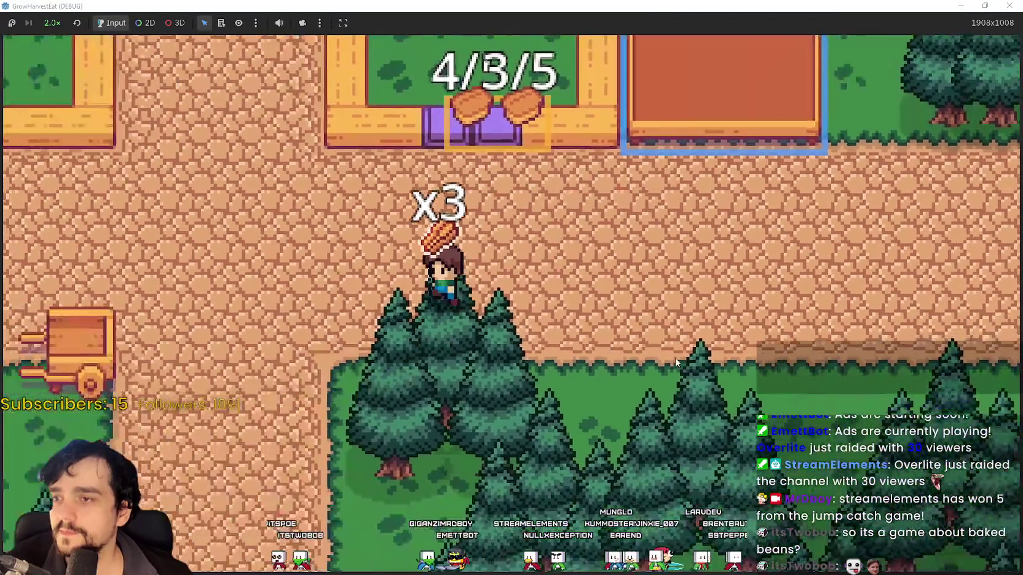
key("w")
key("s")
key("d")
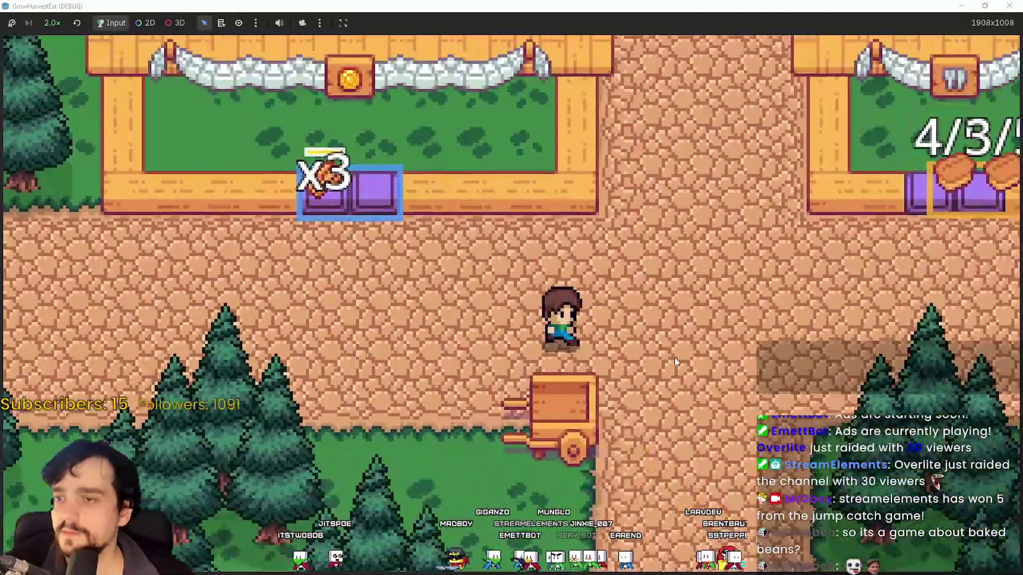
key("w")
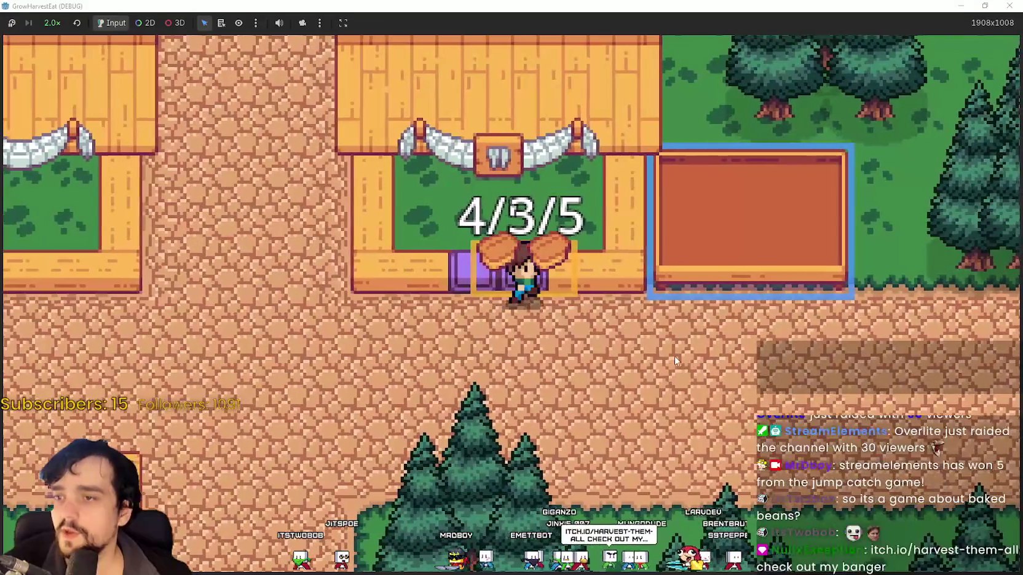
key("a")
key("s")
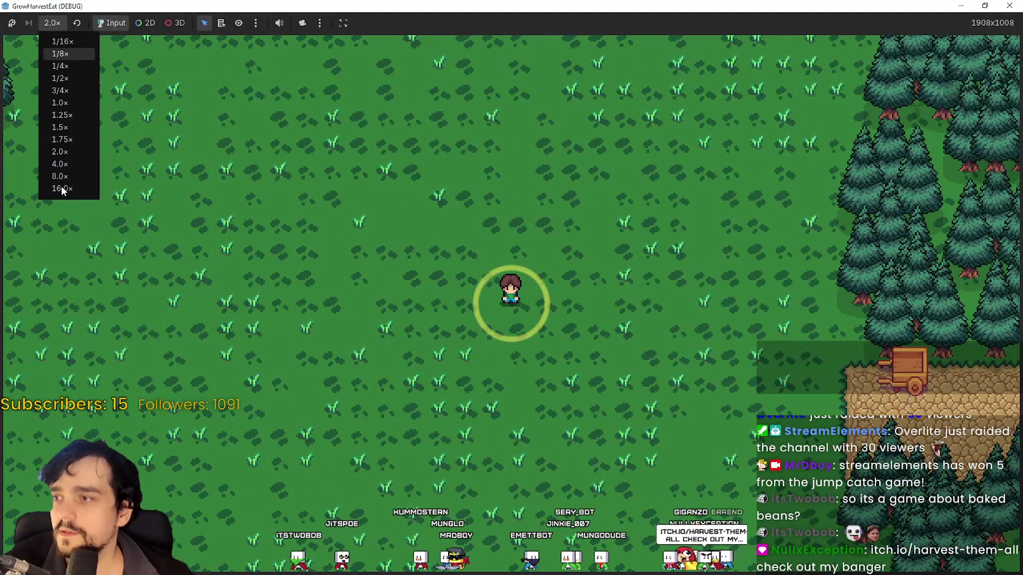
Set the game speed to 1.0× and restore the game window to 1152x648.
left_click(61, 23)
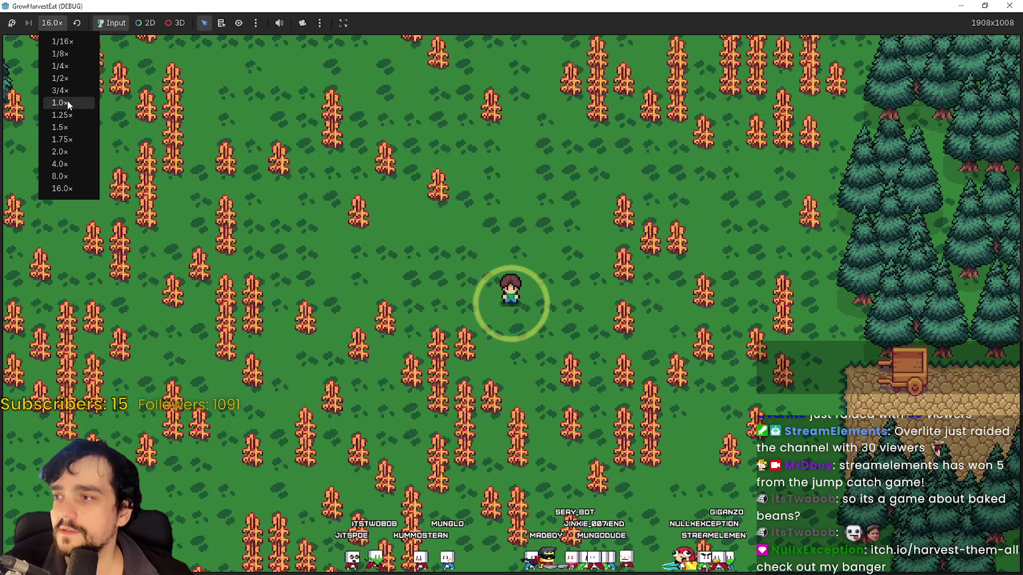
left_click(61, 103)
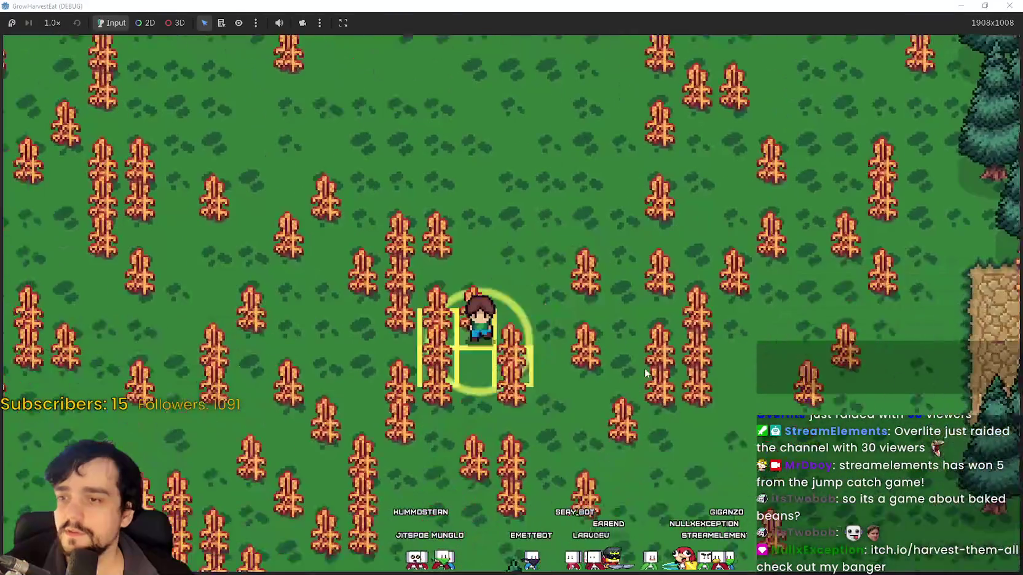
scroll(642, 369, "up", 2)
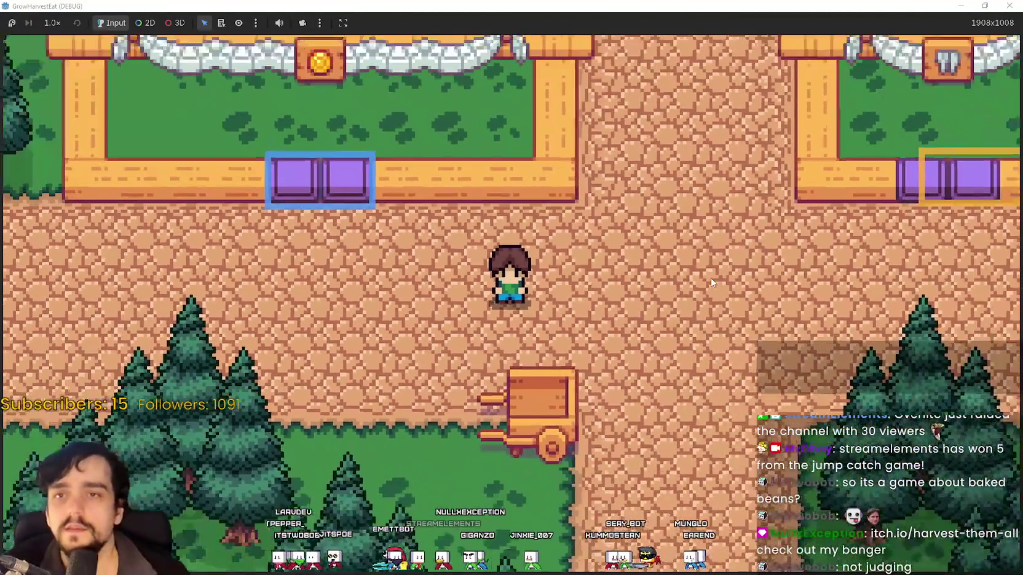
double_click(799, 7)
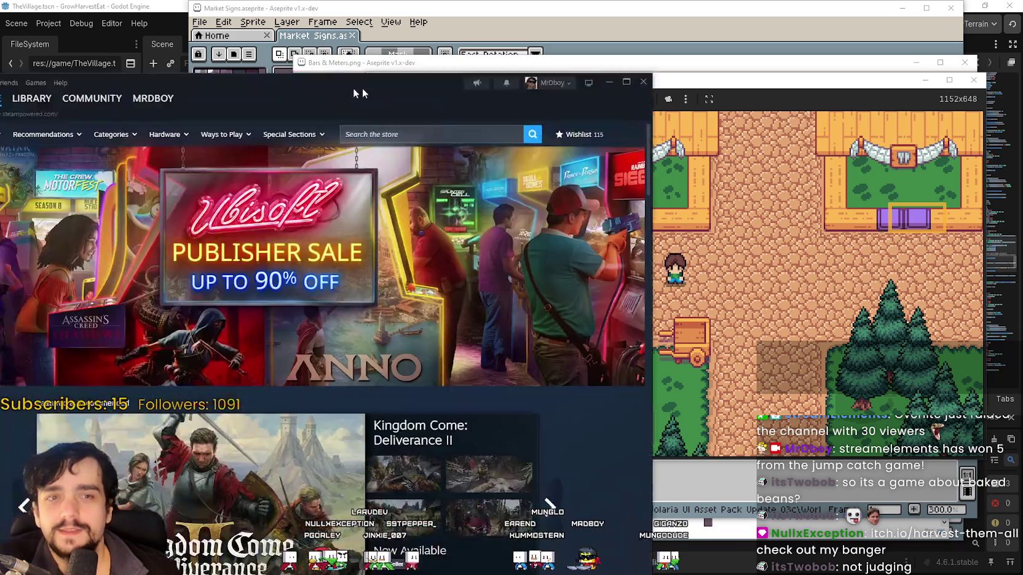
Search the Steam store for 'MR FA' and open the MR FARMBOY store page.
left_click_drag(362, 88, 522, 80)
left_click(661, 123)
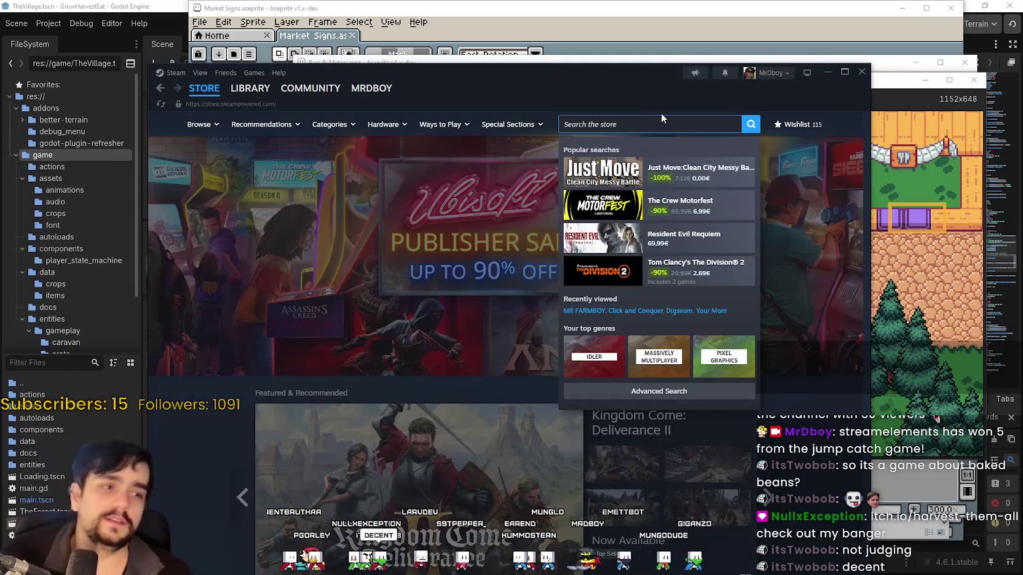
type("MR FAMR")
key("BackSpace")
key("BackSpace")
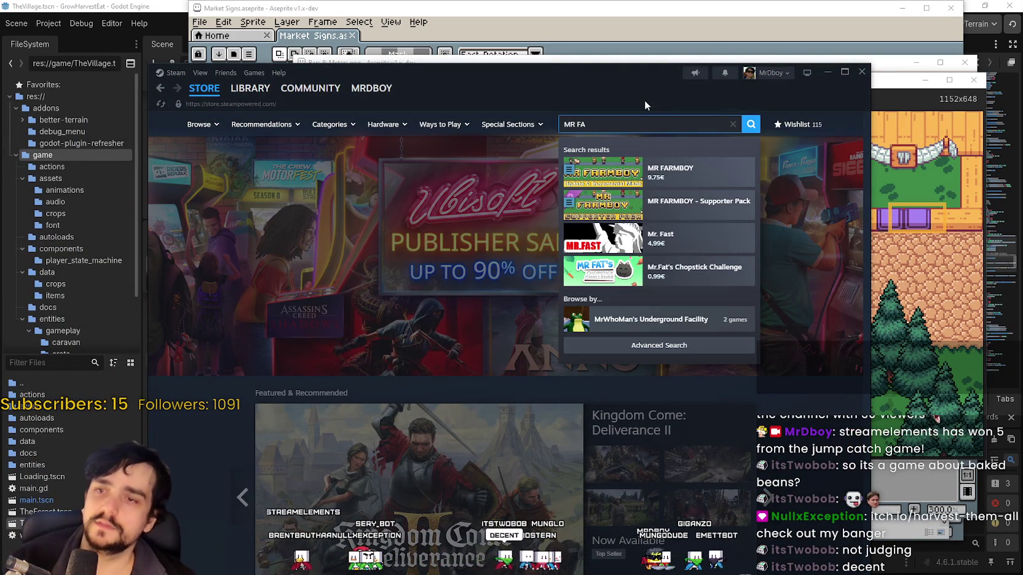
left_click(725, 172)
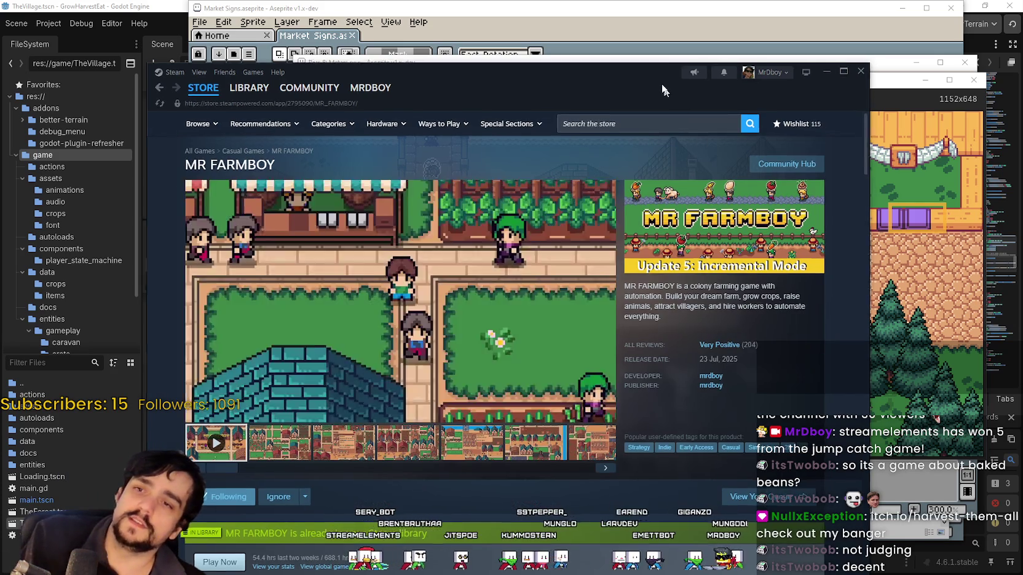
left_click_drag(676, 92, 663, 64)
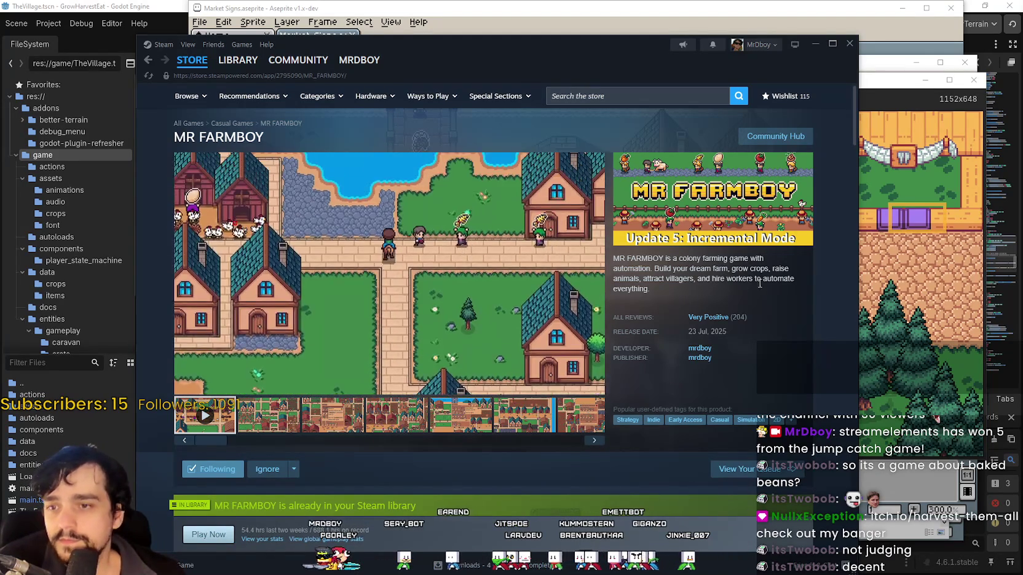
Scroll through the MR FARMBOY page, highlighting the Leaving Early Access date line.
scroll(767, 278, "down", 1)
scroll(767, 275, "down", 4)
scroll(766, 275, "down", 3)
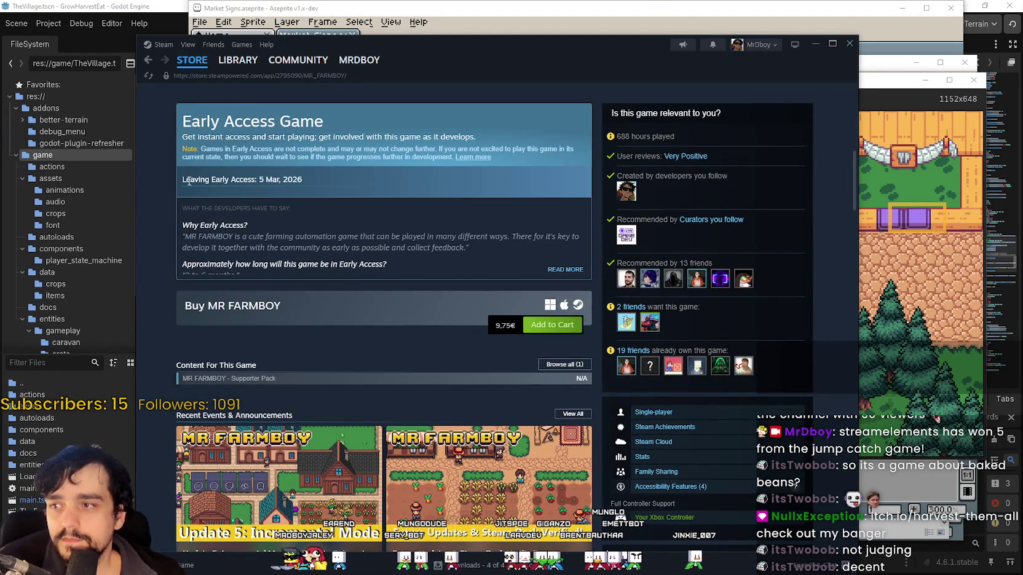
left_click_drag(179, 180, 323, 200)
scroll(382, 458, "down", 1)
scroll(382, 458, "down", 1)
scroll(464, 444, "down", 4)
scroll(463, 444, "down", 3)
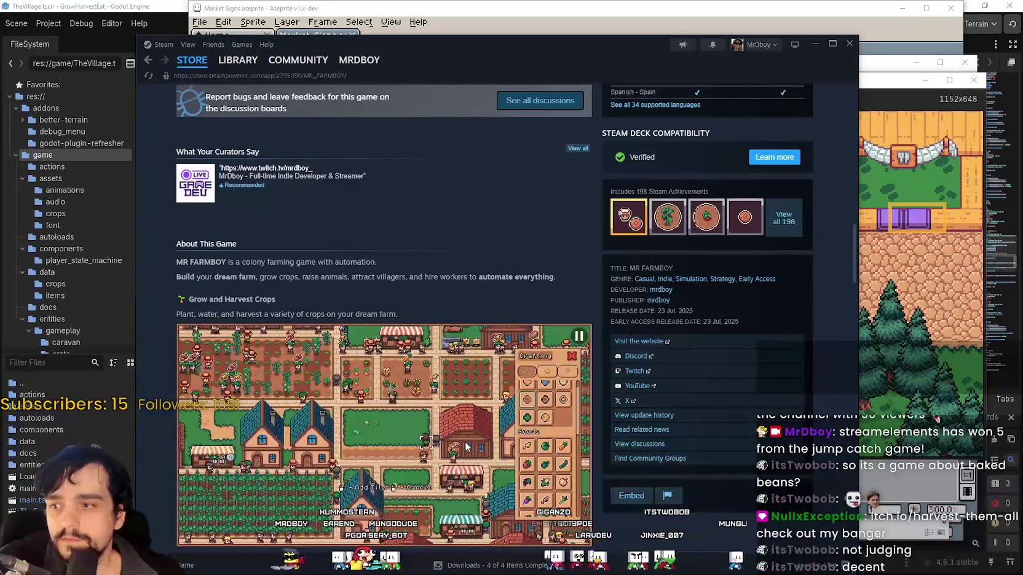
scroll(465, 444, "down", 2)
scroll(465, 444, "down", 2)
scroll(623, 470, "down", 3)
scroll(621, 470, "down", 1)
scroll(621, 471, "down", 2)
scroll(622, 471, "down", 2)
scroll(622, 471, "down", 2)
scroll(622, 471, "down", 3)
scroll(621, 471, "down", 2)
scroll(621, 471, "down", 2)
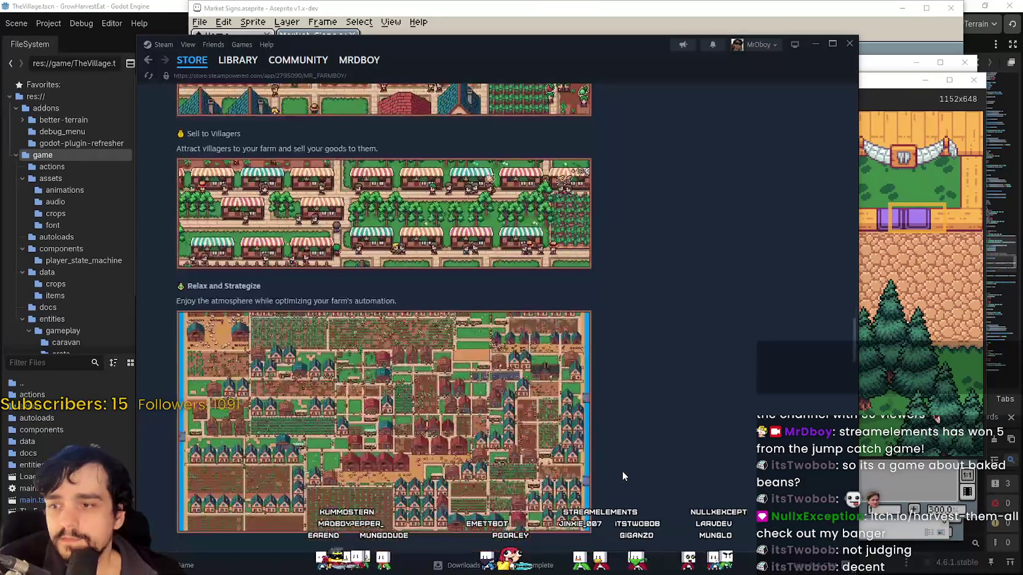
scroll(623, 472, "down", 1)
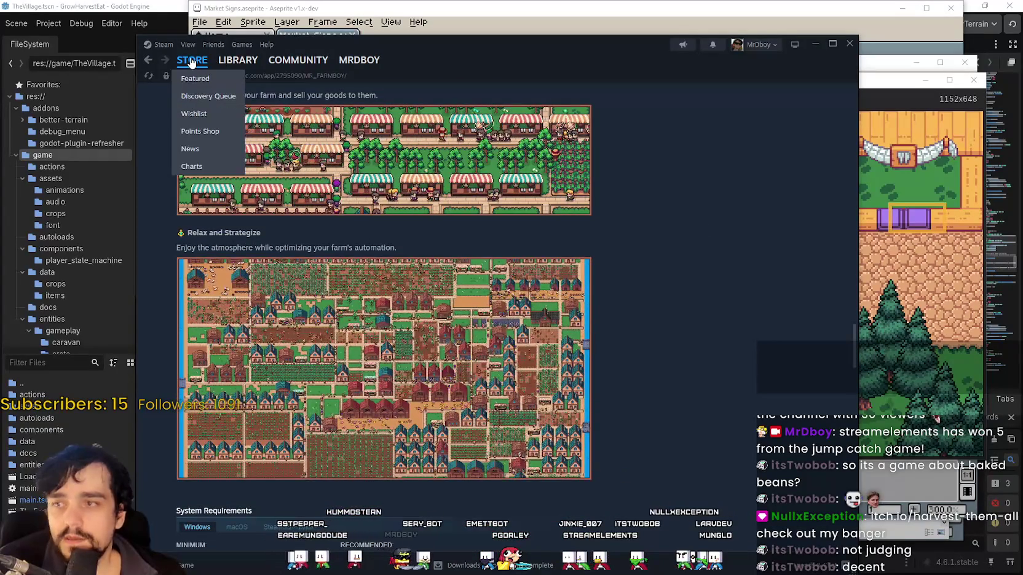
Return to the Steam store front, close Steam, and maximize the GrowHarvestEat window.
left_click(192, 60)
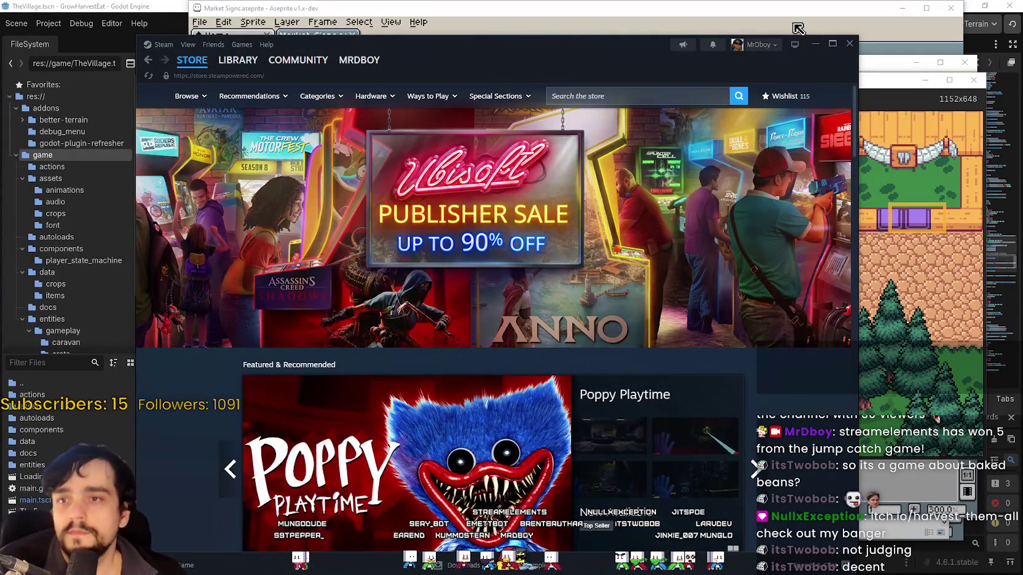
left_click(815, 44)
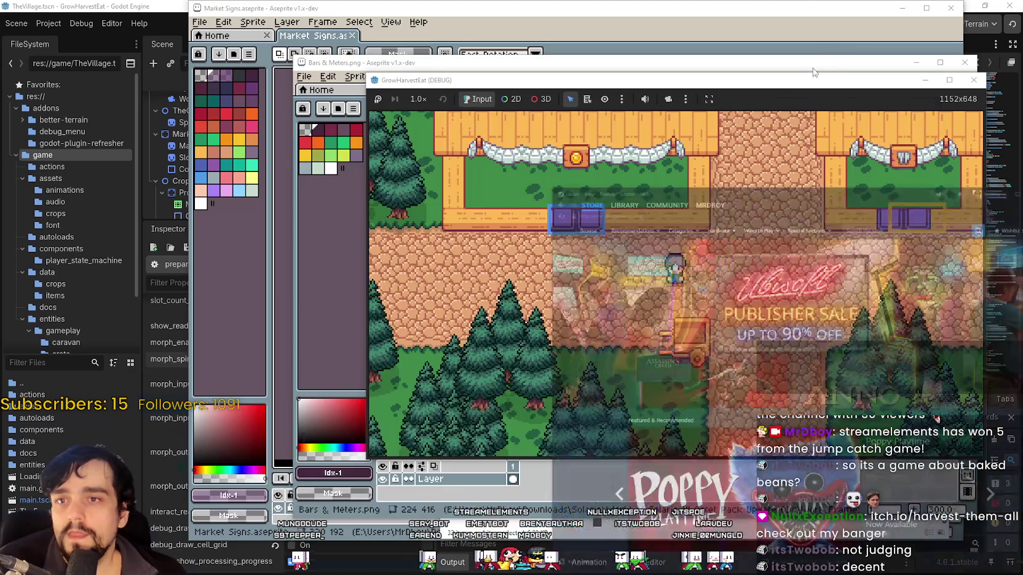
left_click(949, 80)
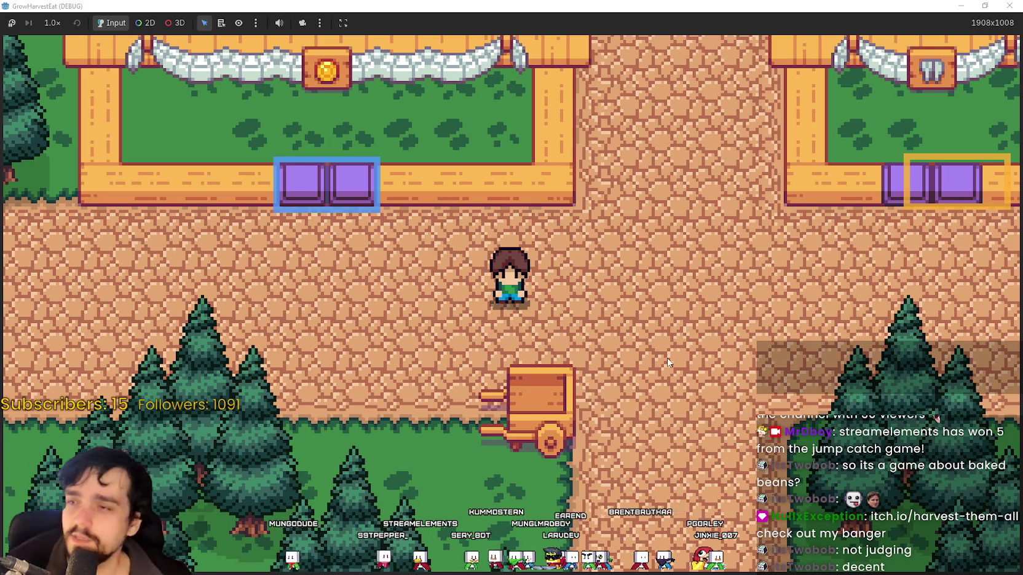
Walk the farmer through town to line up with the cart, leaving game speed unchanged.
key("d")
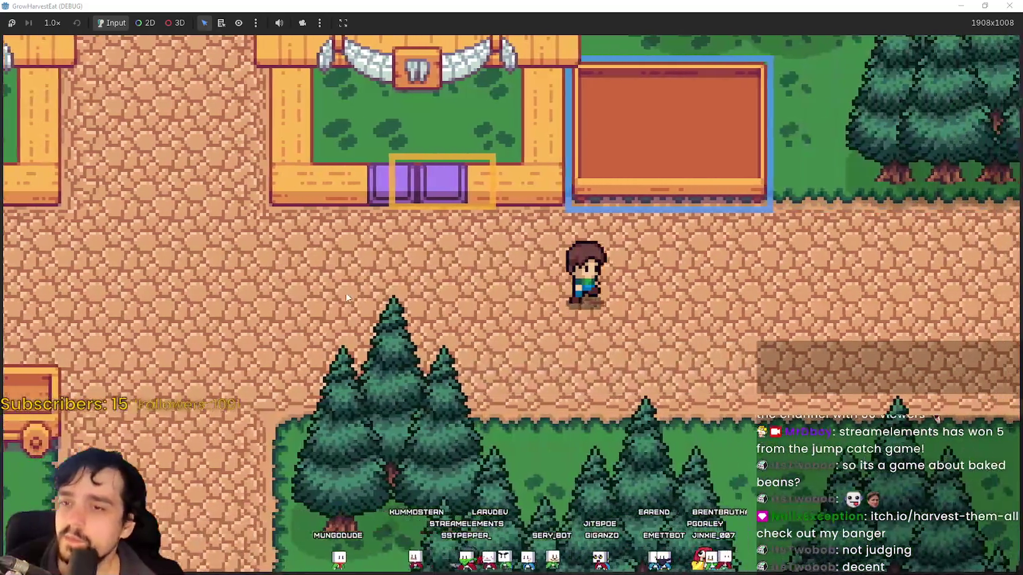
key("w")
key("a")
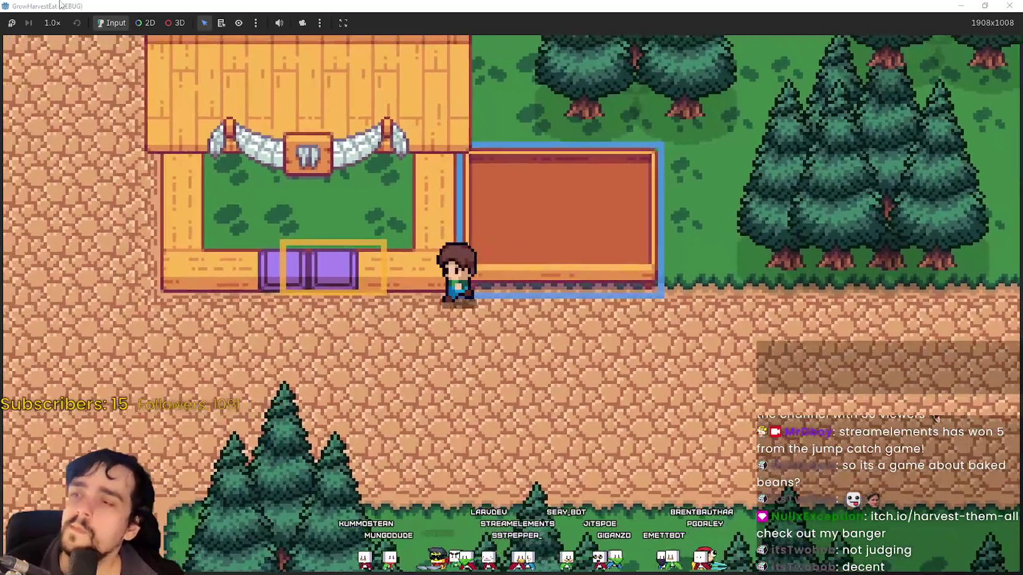
left_click(47, 25)
left_click(331, 326)
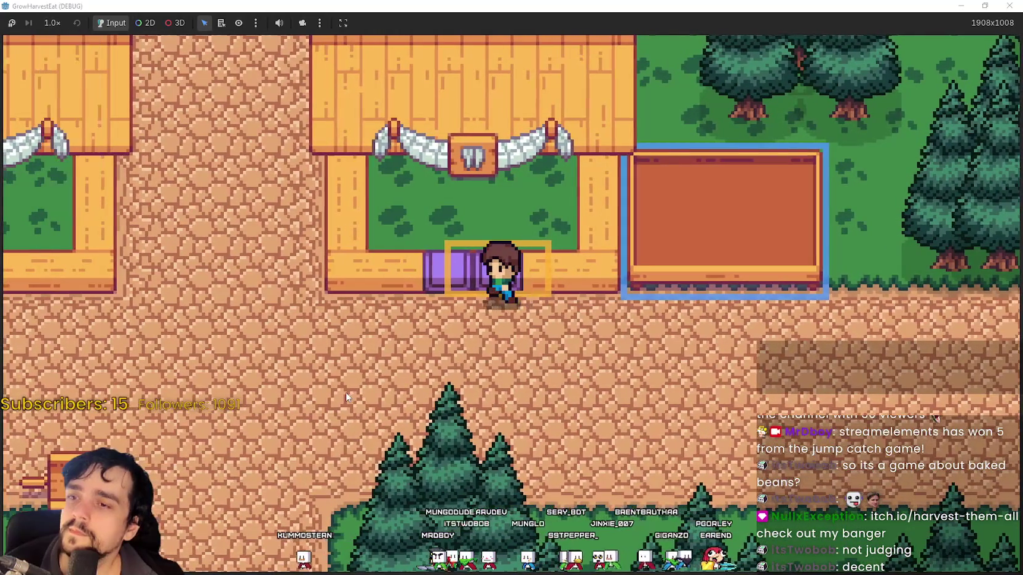
key("s")
key("a")
key("a")
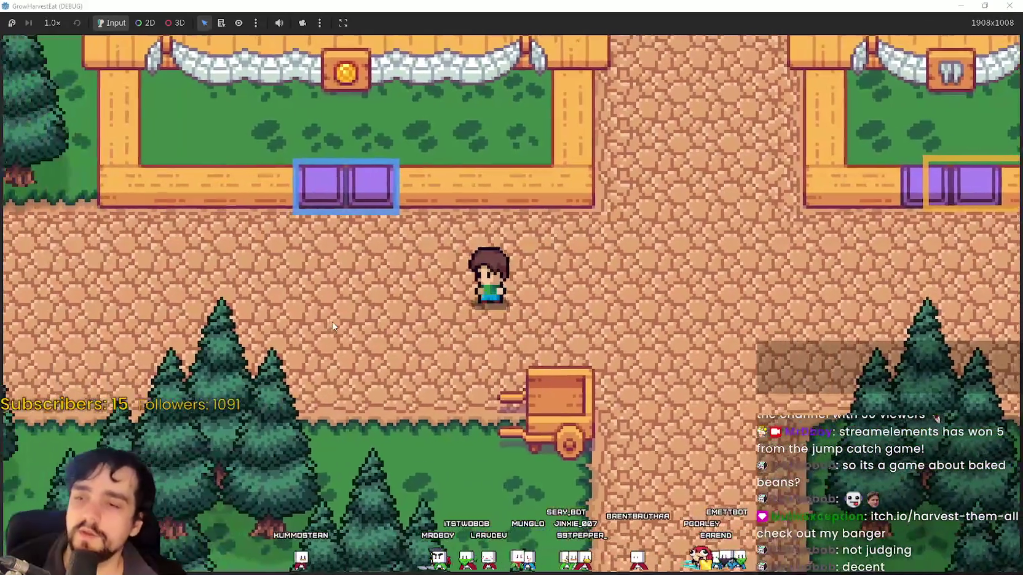
key("s")
key("d")
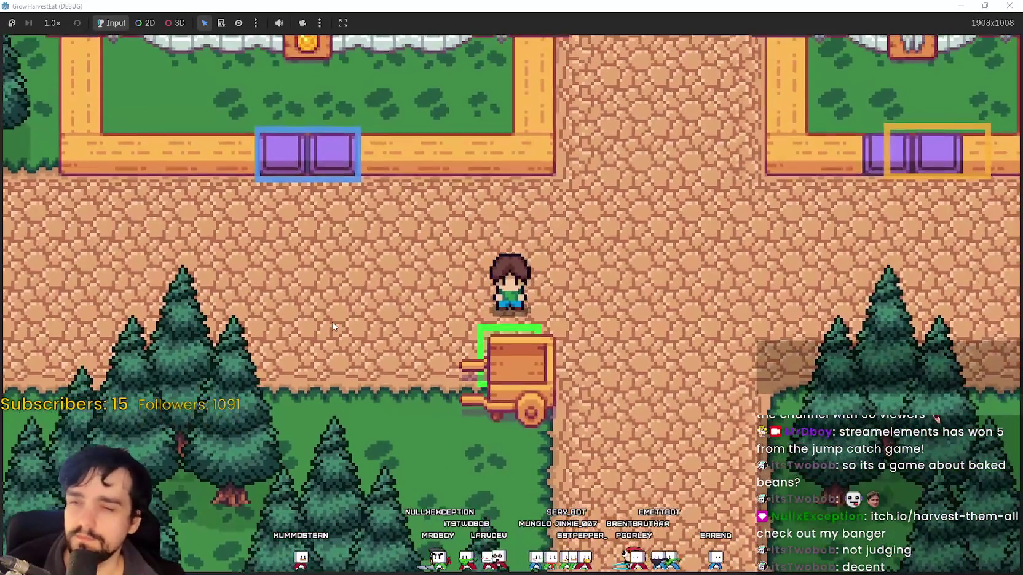
Ride the cart to the field, run at 16.0× until crops sprout, then return to 1.0×.
key("s")
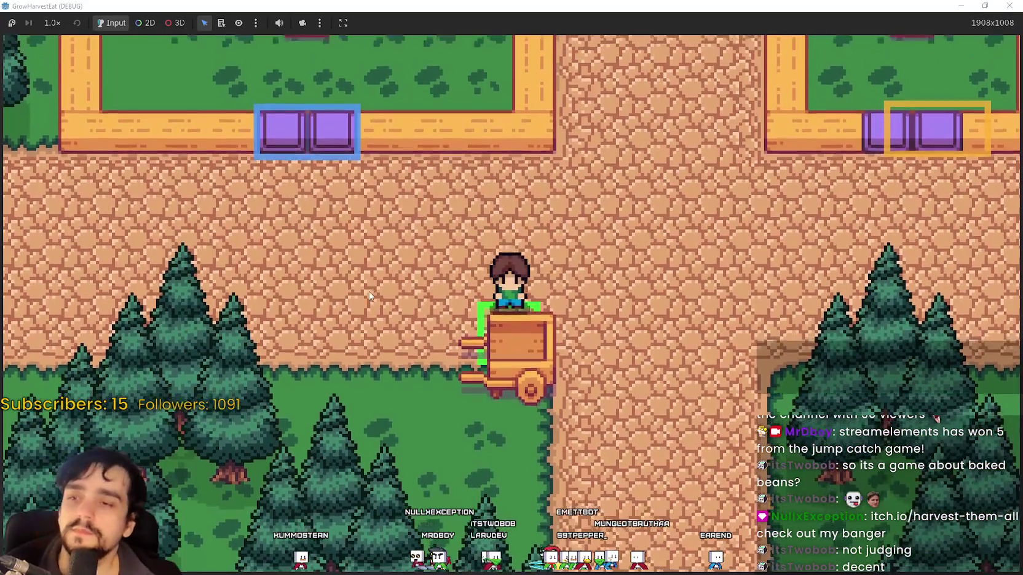
key("e")
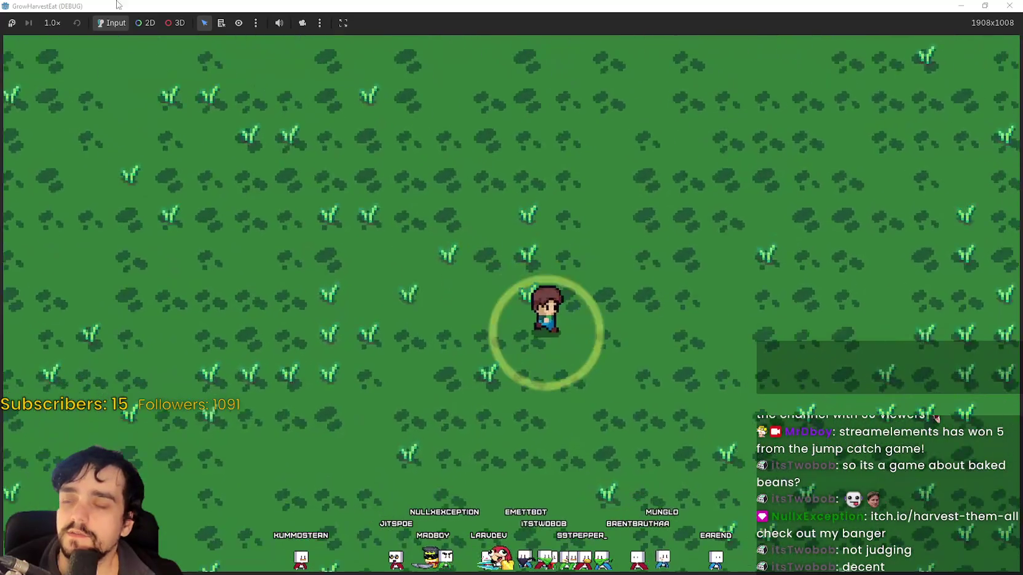
left_click(60, 22)
left_click(55, 190)
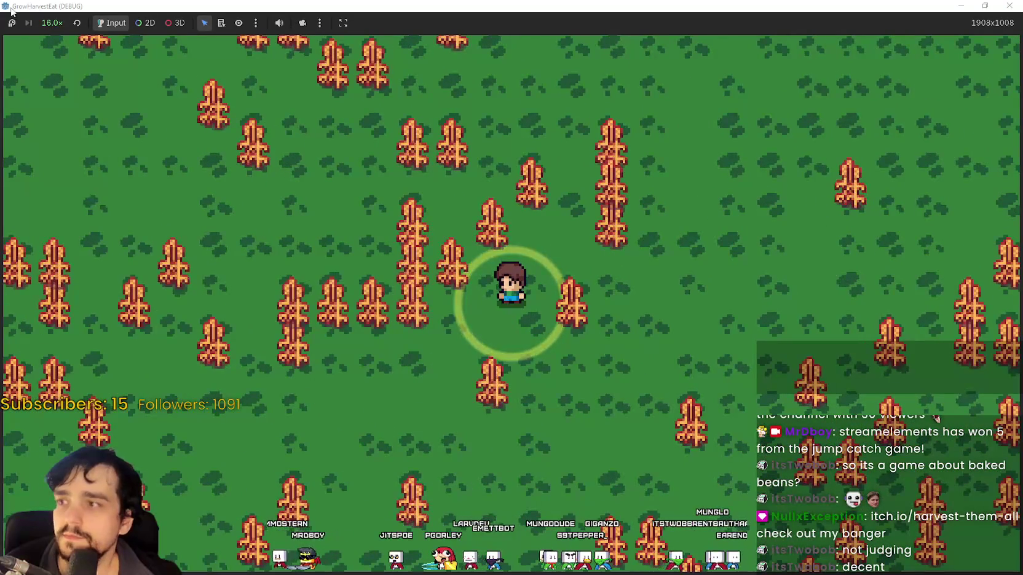
left_click(52, 23)
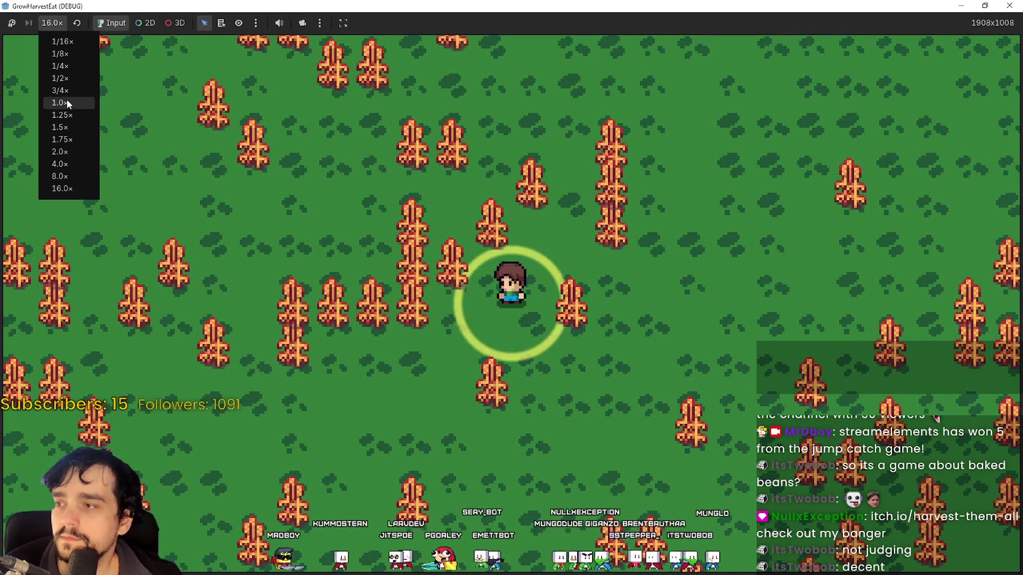
left_click(58, 102)
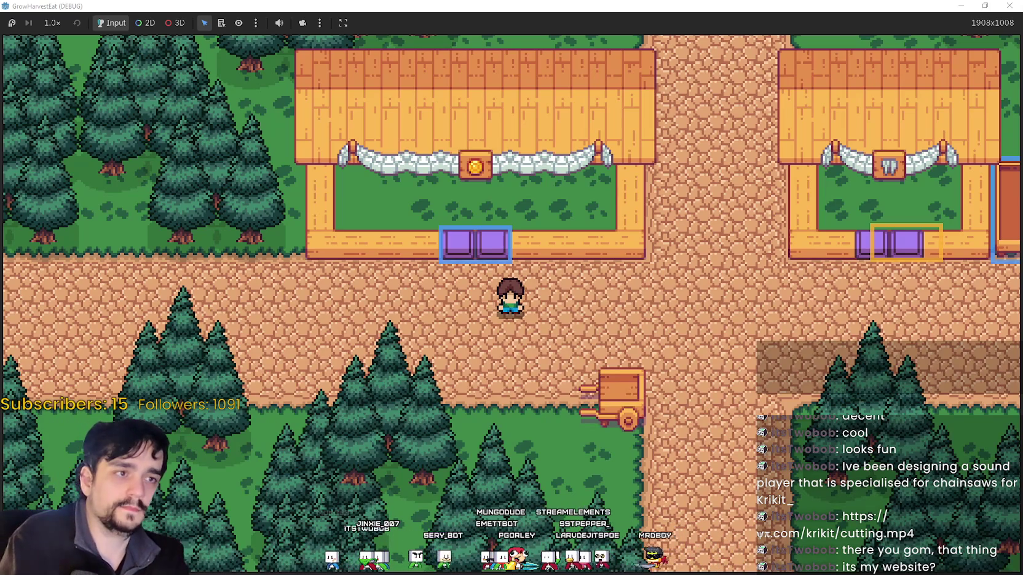
Drag the Chrome window showing the cutting.mp4 video over the game.
left_click_drag(983, 67, 492, 44)
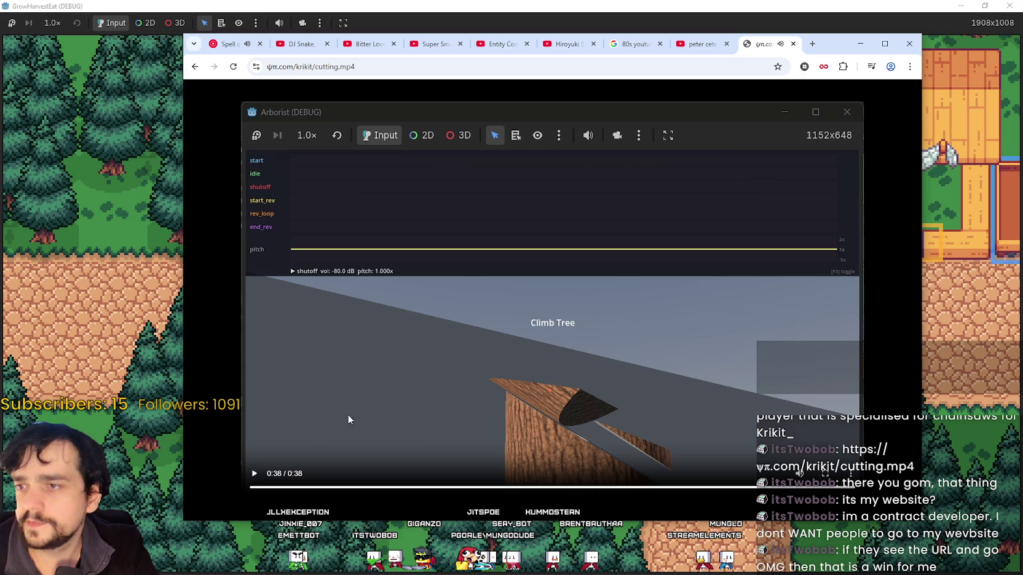
Replay the cutting.mp4 video from the start, pausing at 0:08 and resuming, then minimize Chrome.
left_click(332, 337)
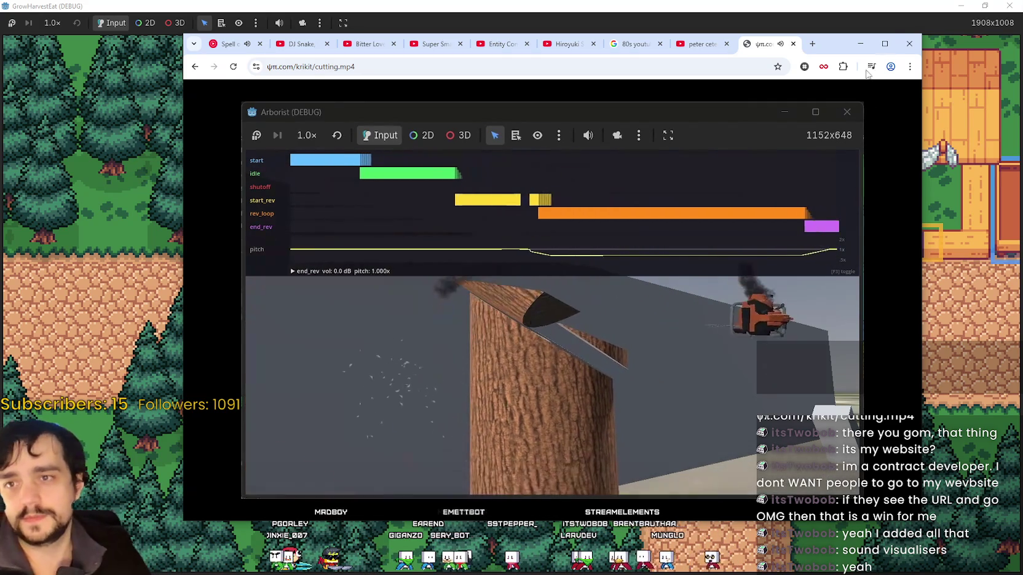
left_click_drag(836, 43, 851, 34)
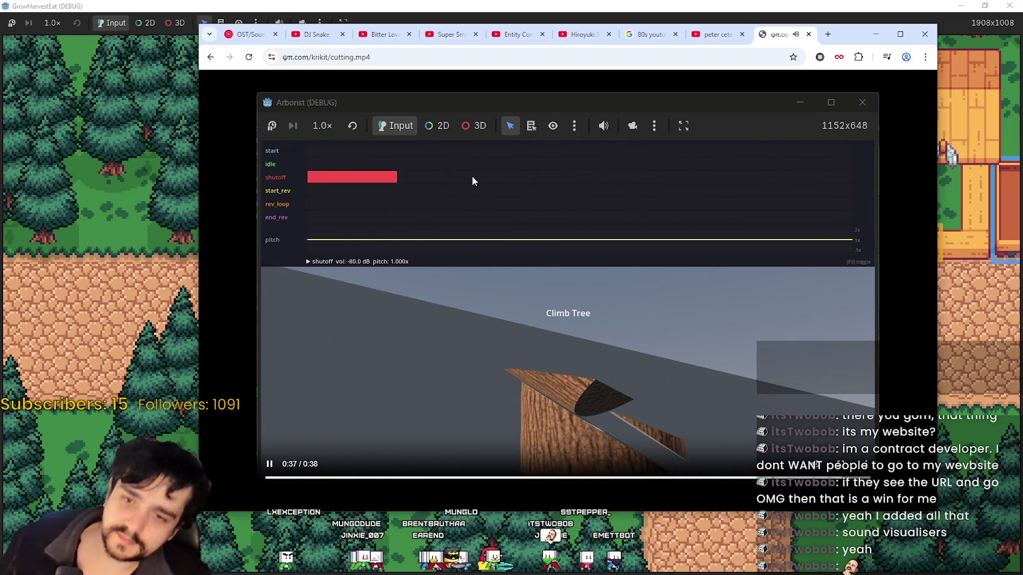
left_click(593, 344)
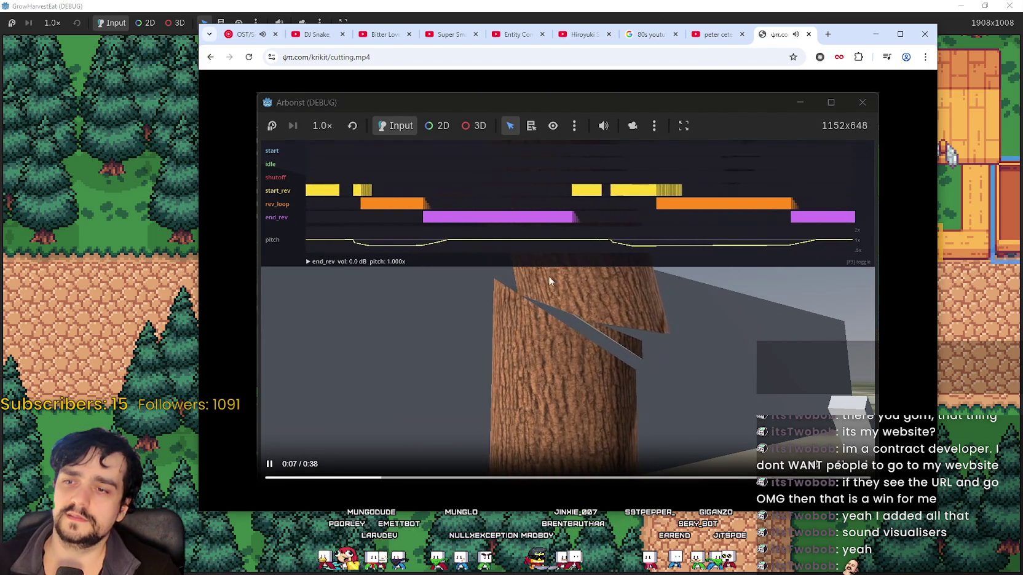
left_click(573, 367)
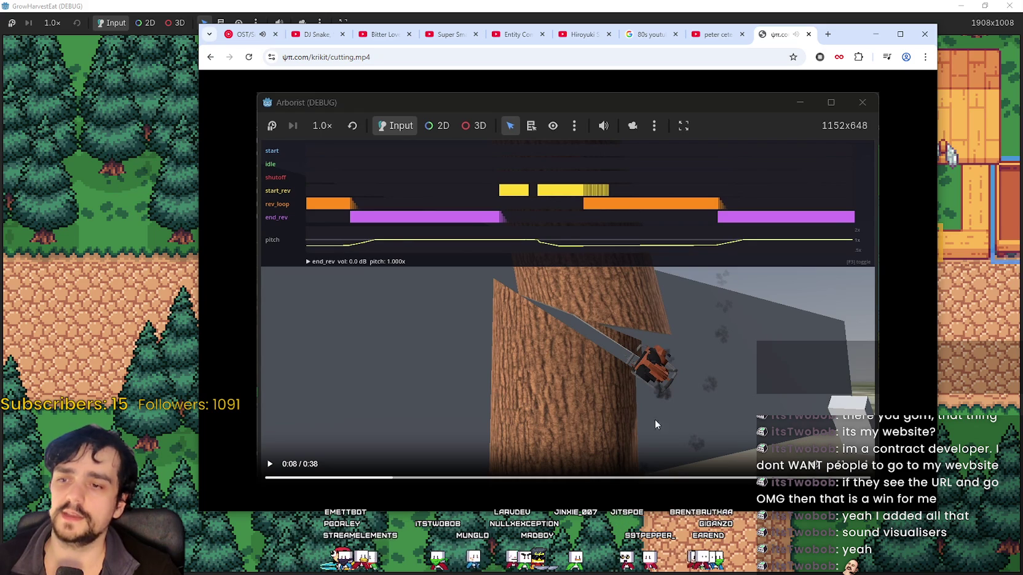
left_click(611, 317)
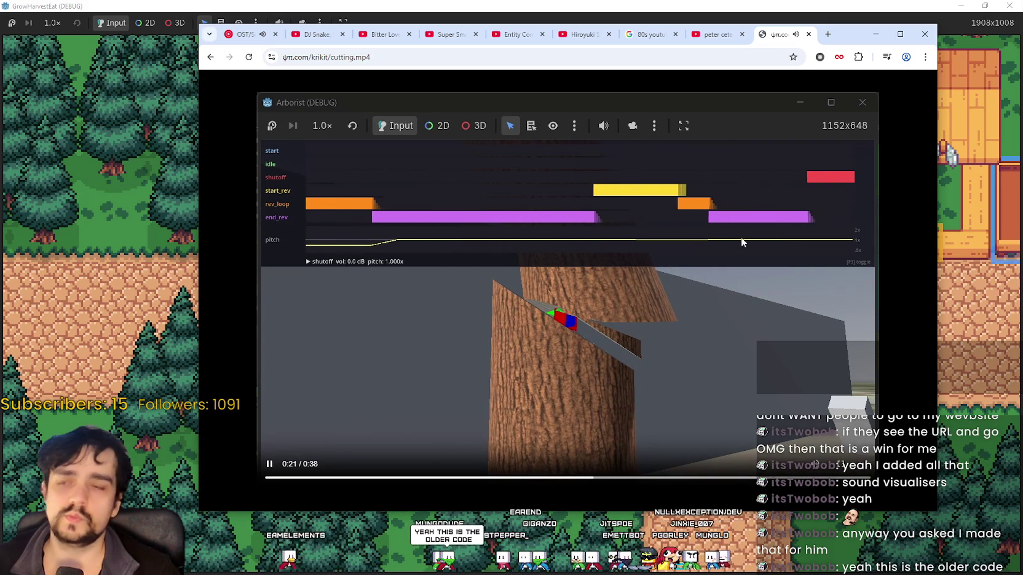
left_click(875, 34)
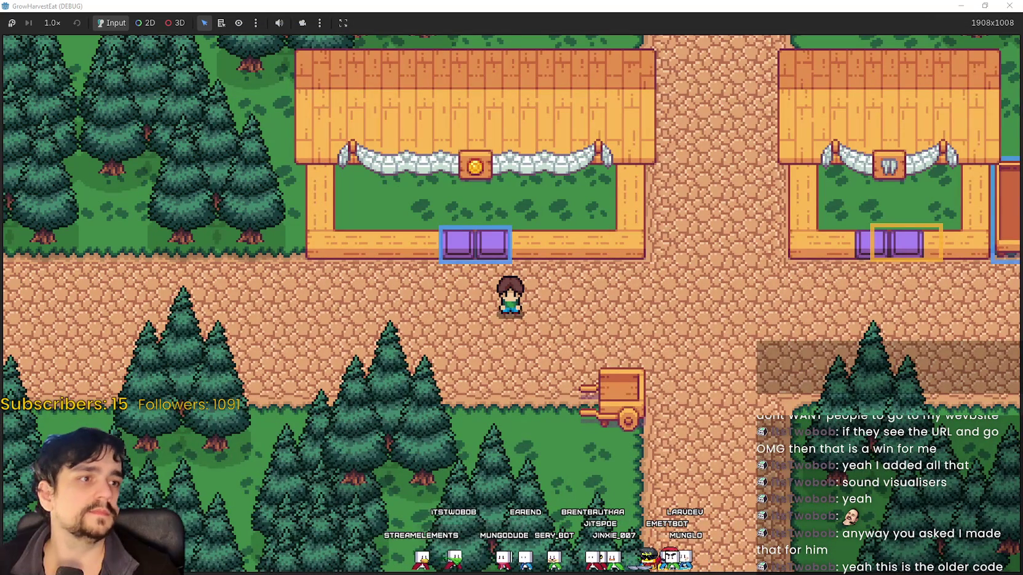
Walk the farmer right and down into the forest clearing, then onto the wagon path.
scroll(433, 292, "up", 2)
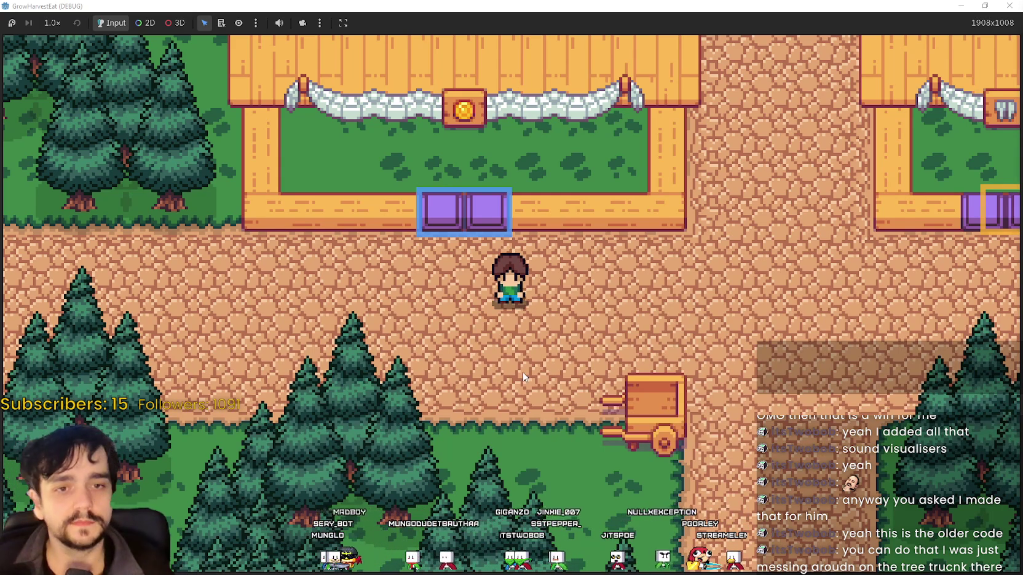
key("d")
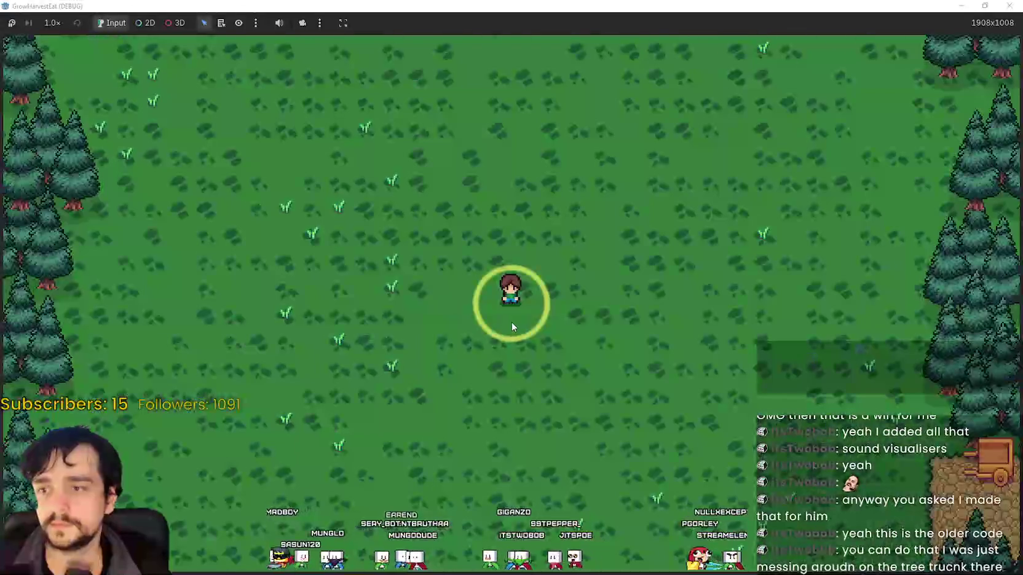
key("d")
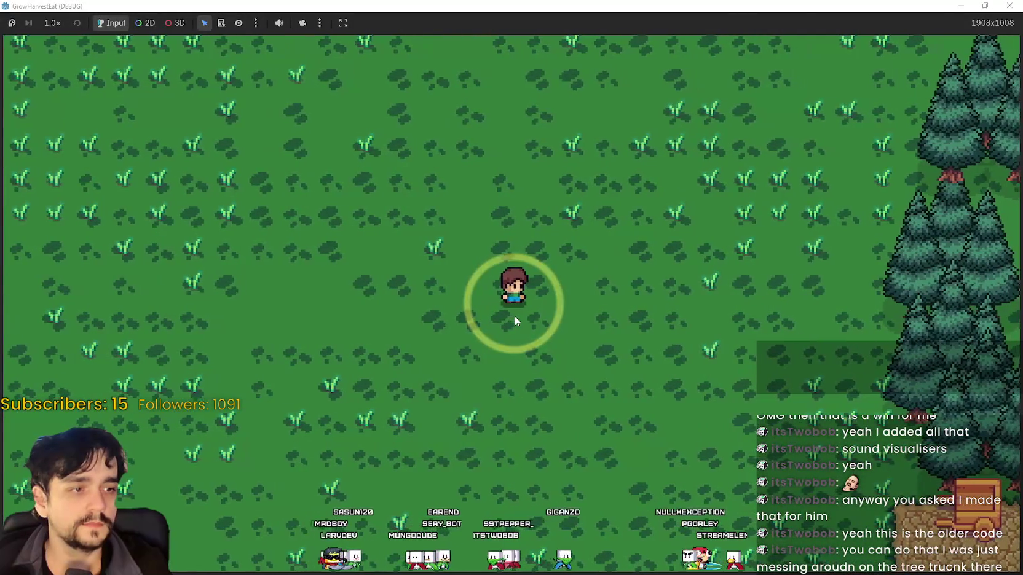
key("d")
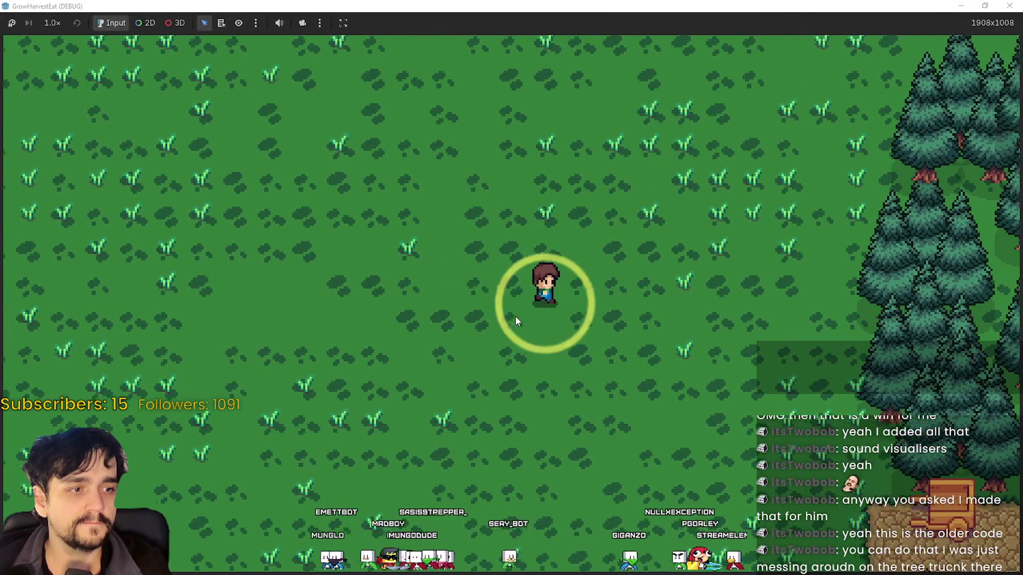
key("s")
key("d")
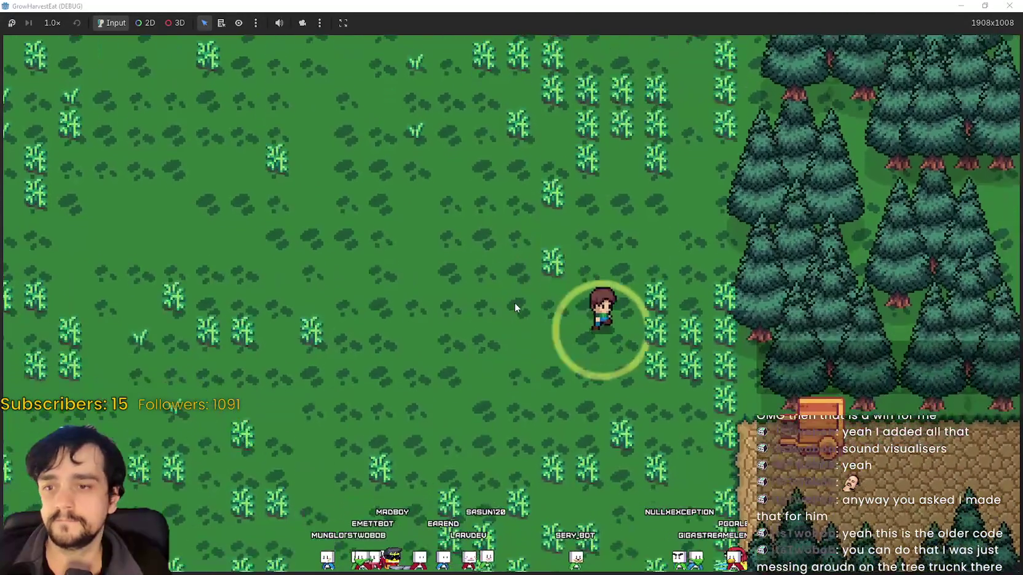
key("d")
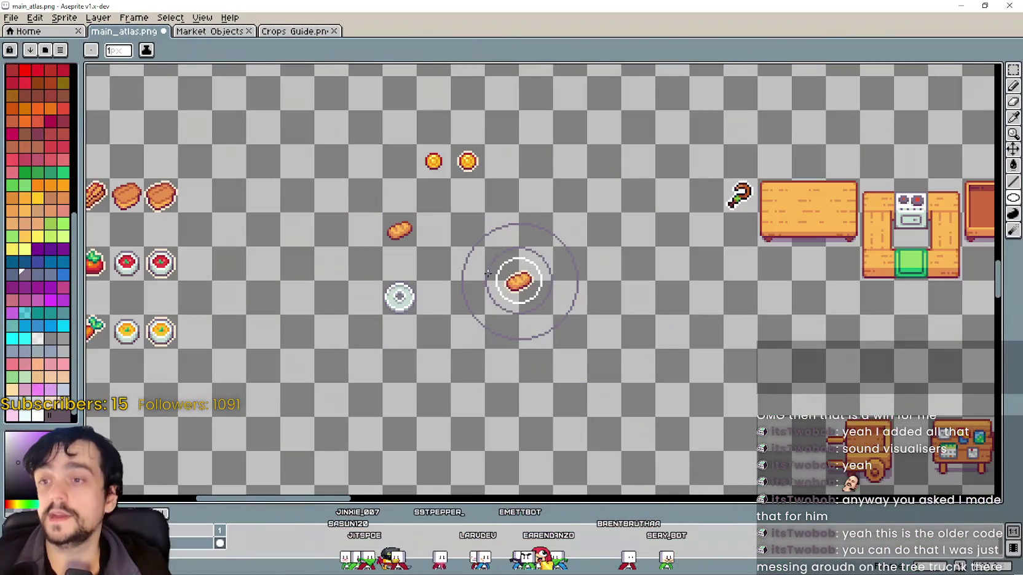
Move the atlas window aside, refocus the game and walk the farmer down-left to the cart.
scroll(520, 297, "up", 2)
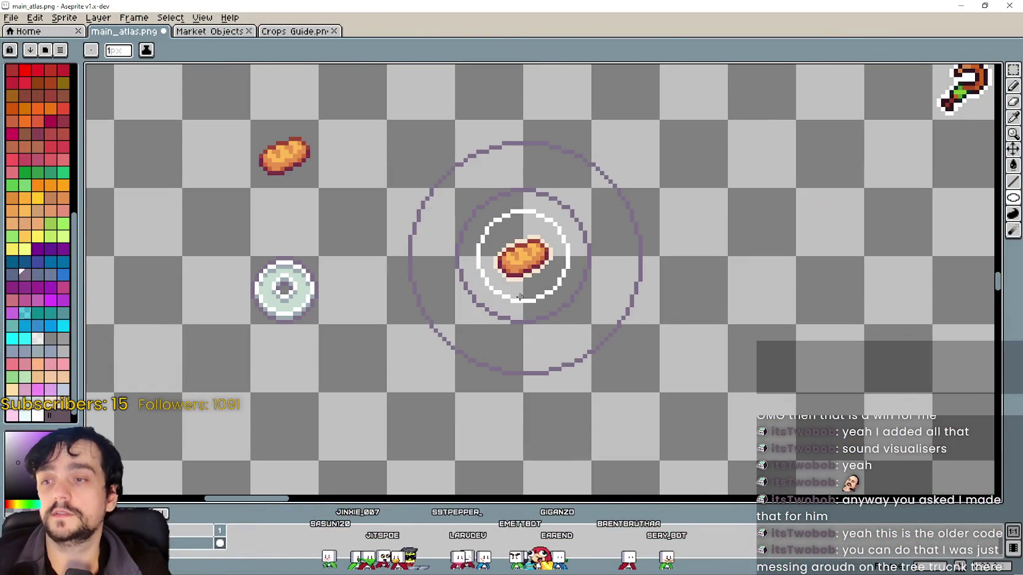
left_click_drag(448, 4, 397, 66)
left_click(785, 386)
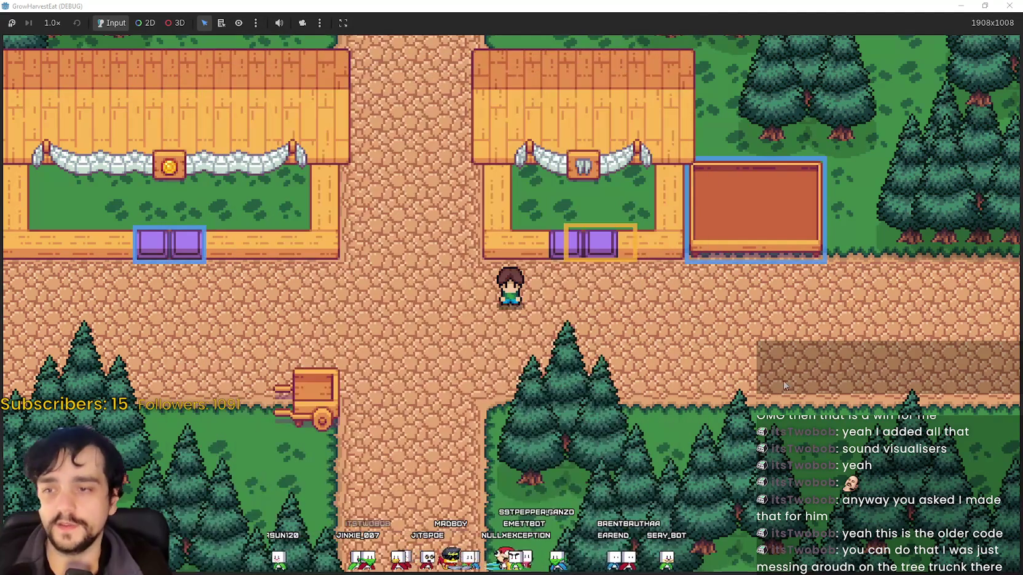
key("a")
key("s")
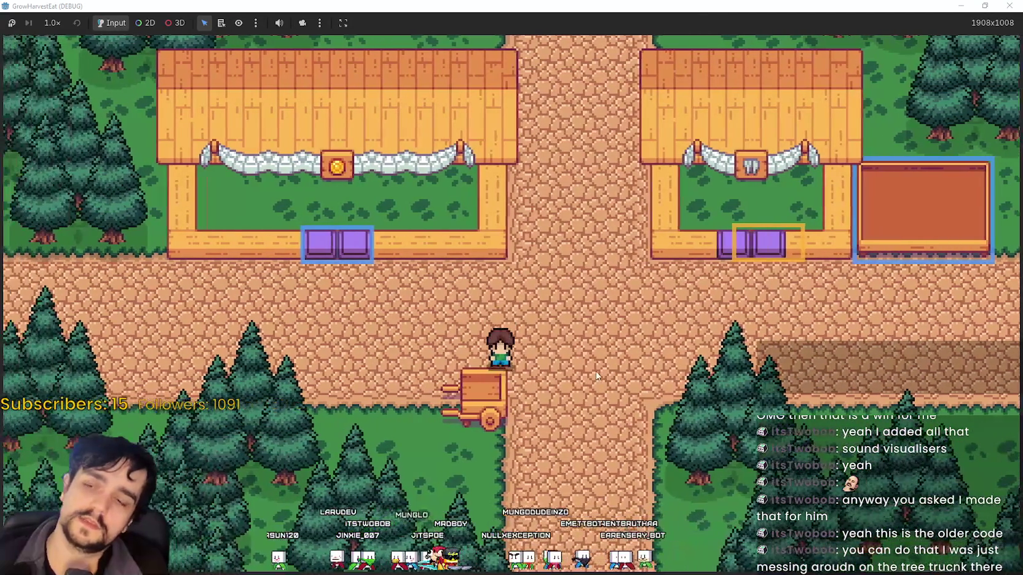
key("a")
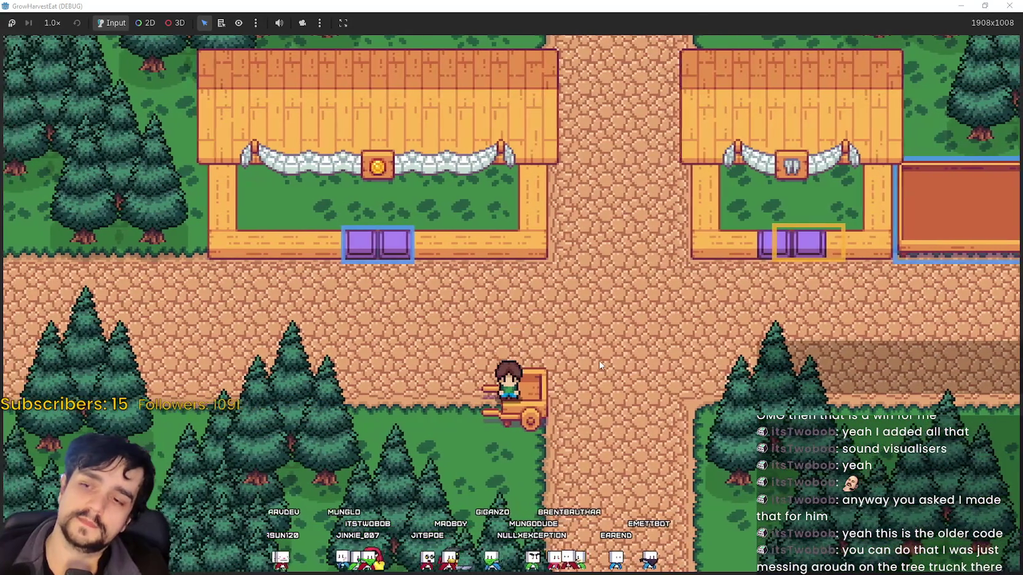
key("w")
key("s")
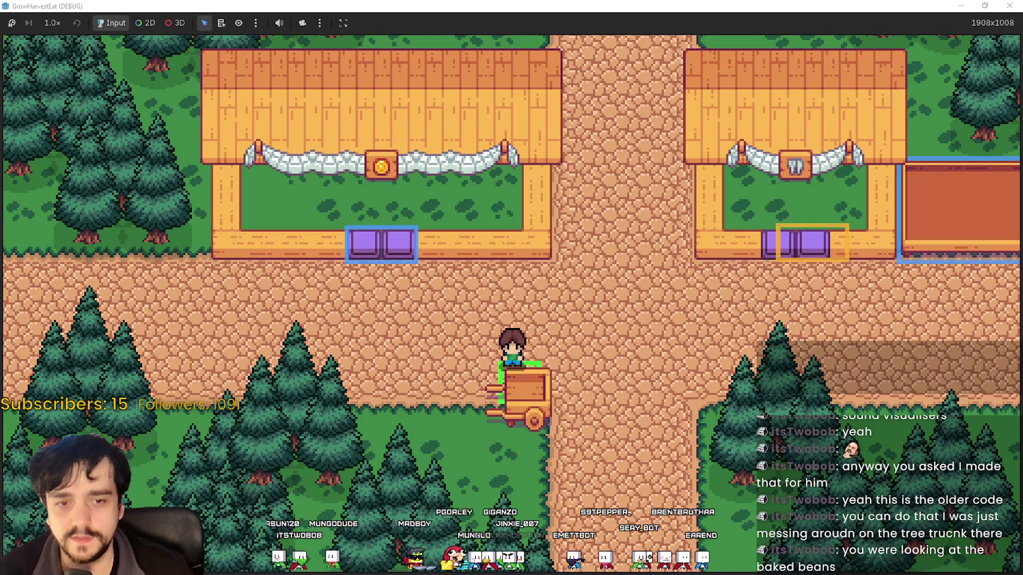
Ride the cart to The Forest, walk right and down, then restore the game to a smaller window.
key("e")
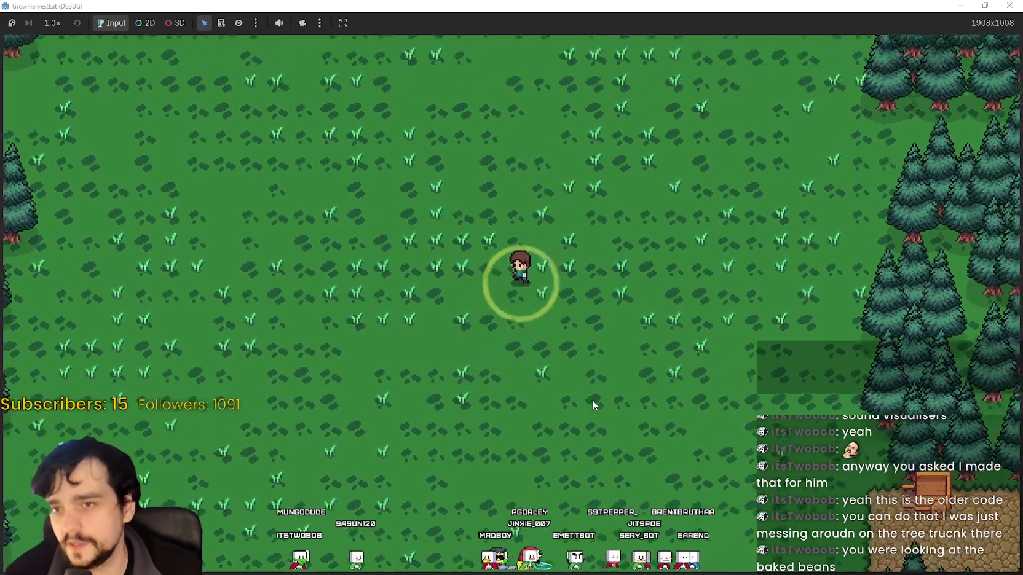
key("d")
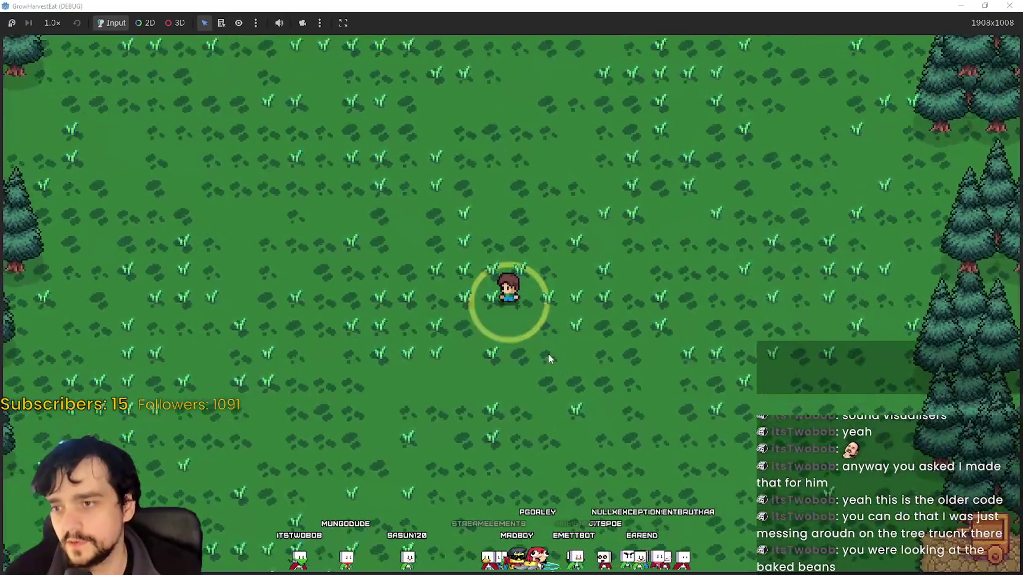
key("d")
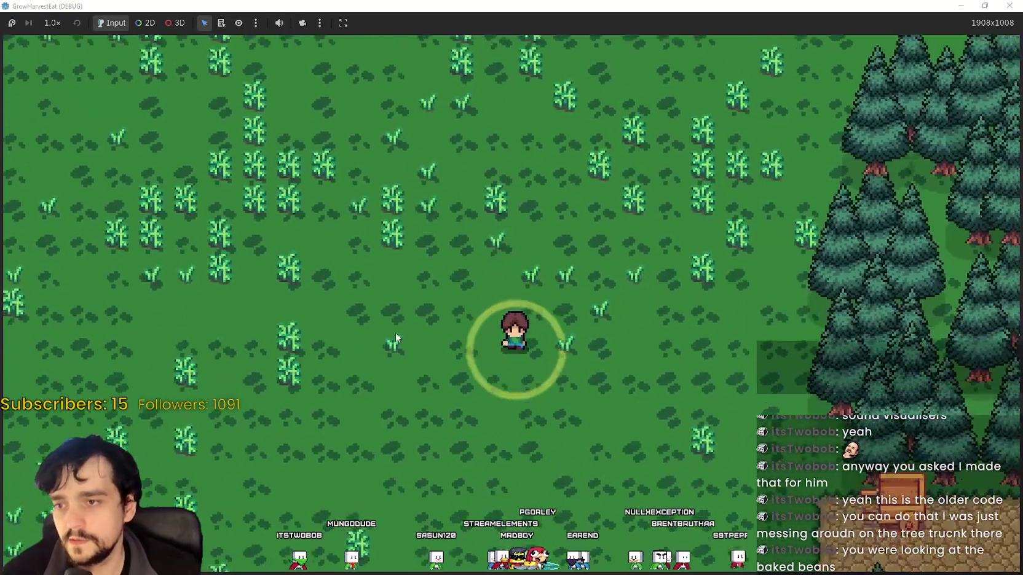
key("s")
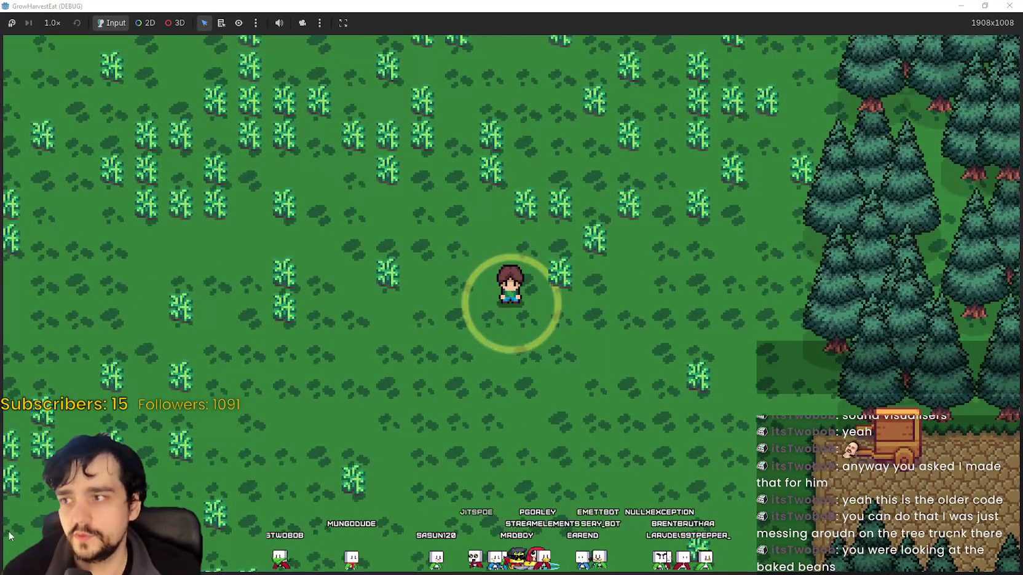
key("super+Down")
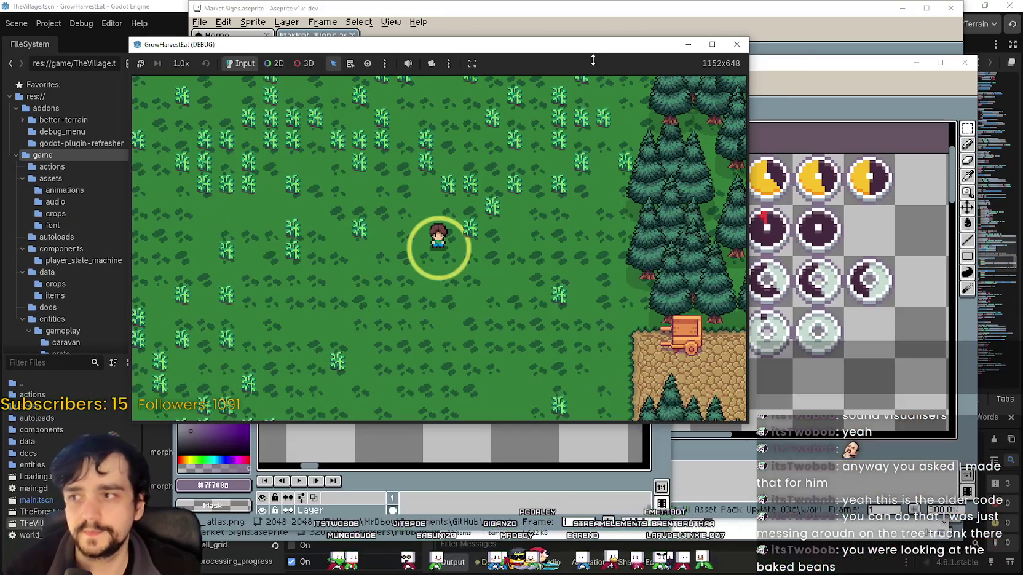
Close the running game and maximize the main_atlas.png window, zooming to the bread sprite.
left_click(736, 43)
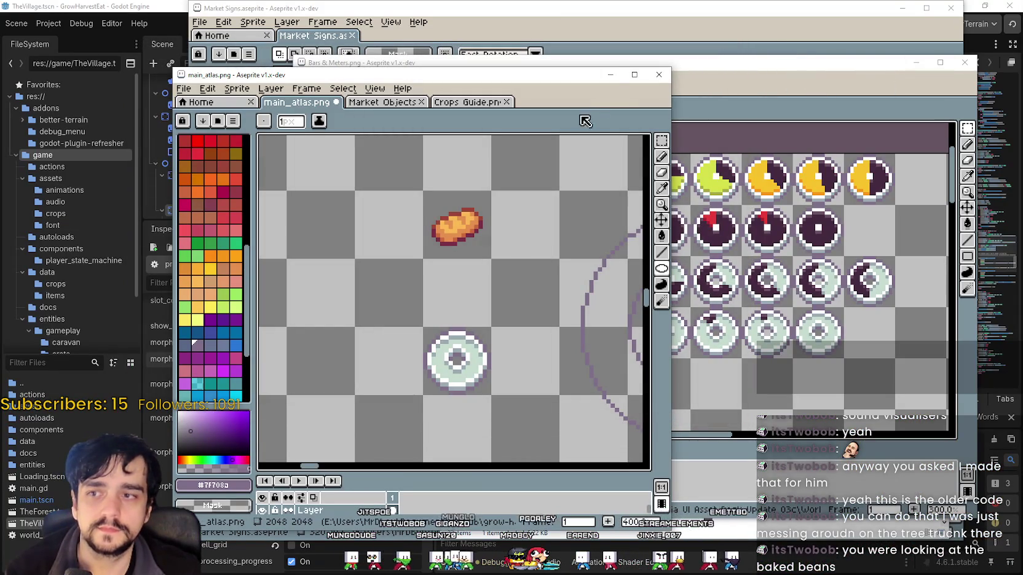
left_click(634, 75)
scroll(356, 217, "up", 2)
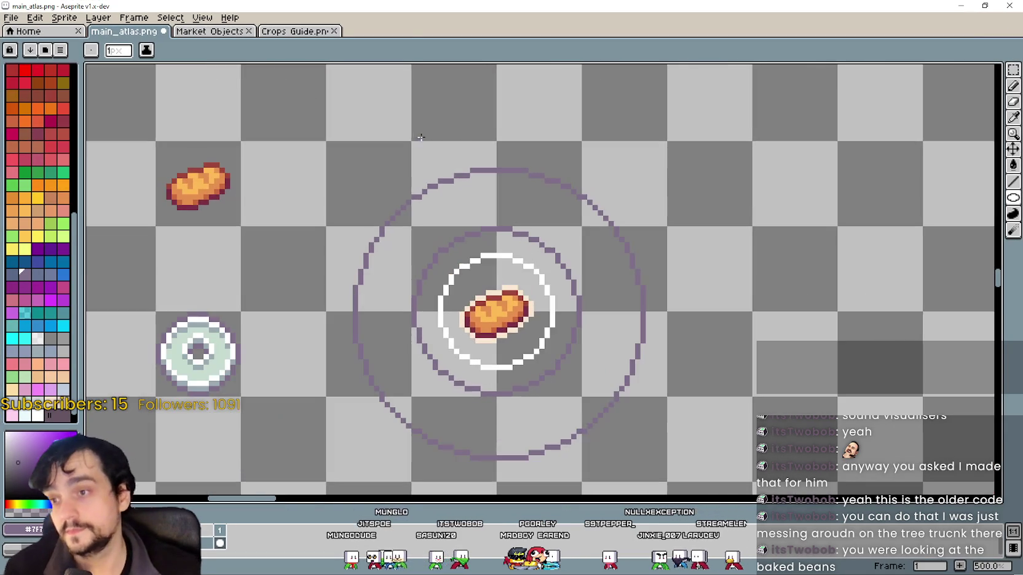
scroll(356, 217, "up", 1)
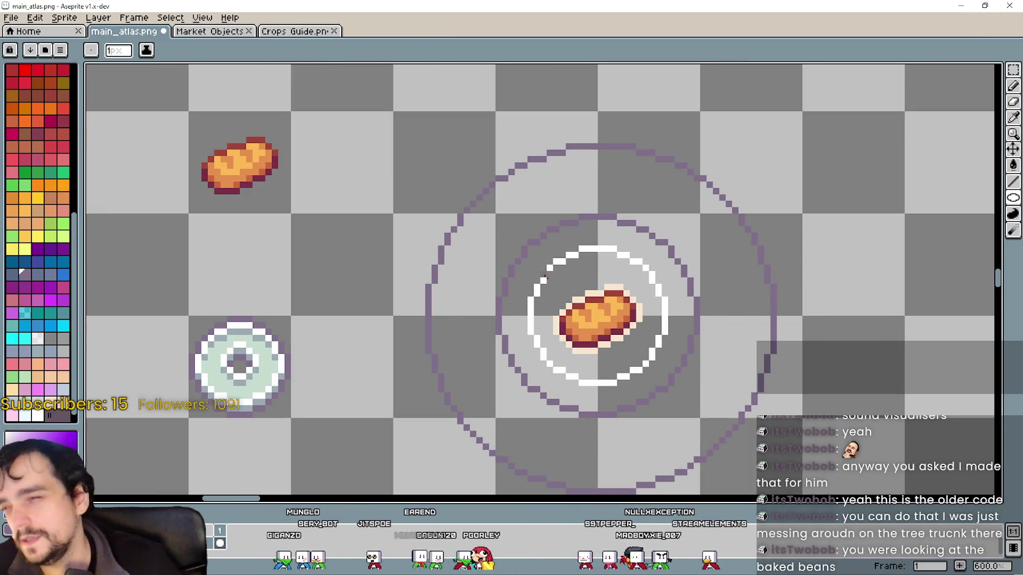
scroll(566, 255, "up", 1)
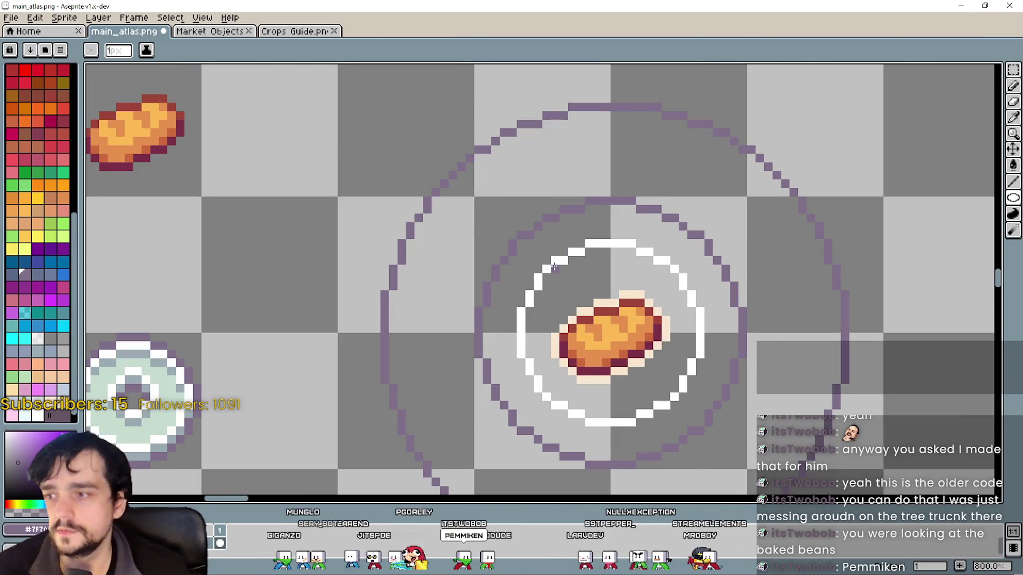
scroll(557, 271, "down", 1)
scroll(545, 285, "down", 1)
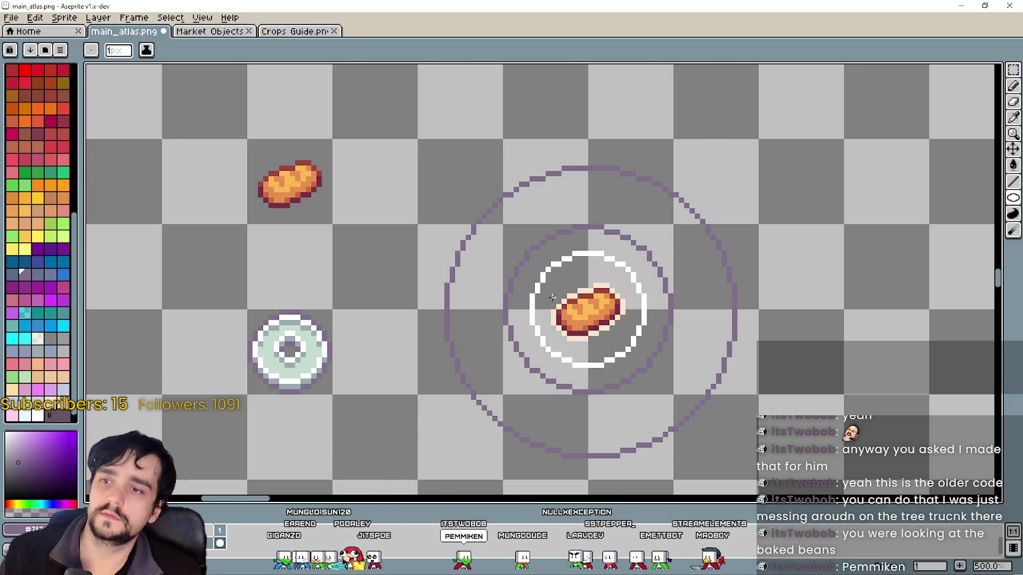
scroll(547, 289, "down", 1)
scroll(553, 295, "down", 1)
scroll(554, 295, "up", 1)
scroll(554, 295, "up", 1)
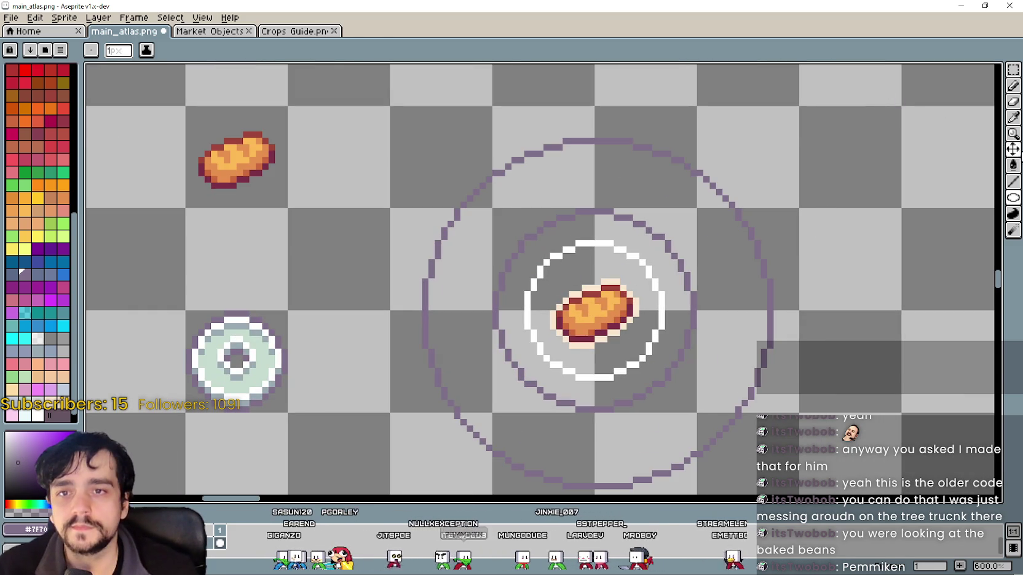
Sample white from the plate's rim with the Eyedropper, then select the ellipse tool.
left_click(1014, 118)
scroll(575, 270, "up", 3)
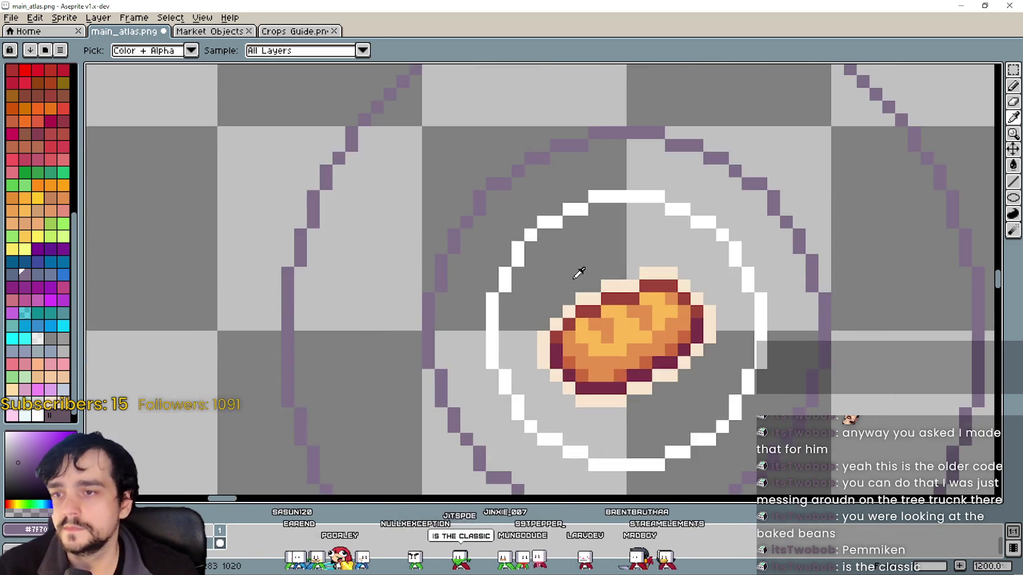
scroll(574, 270, "down", 4)
scroll(575, 271, "down", 1)
scroll(541, 275, "up", 2)
scroll(514, 282, "up", 1)
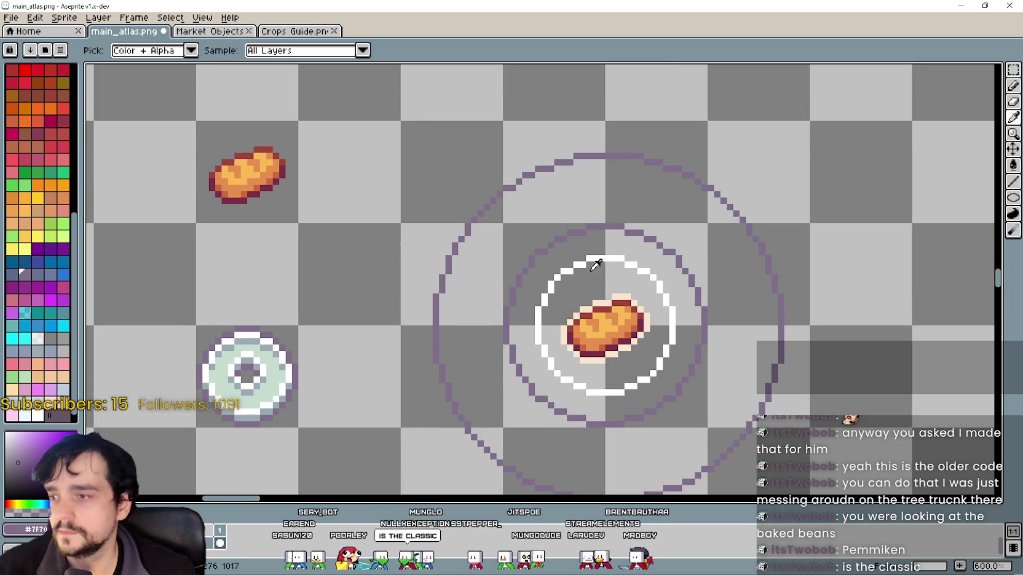
left_click(1013, 86)
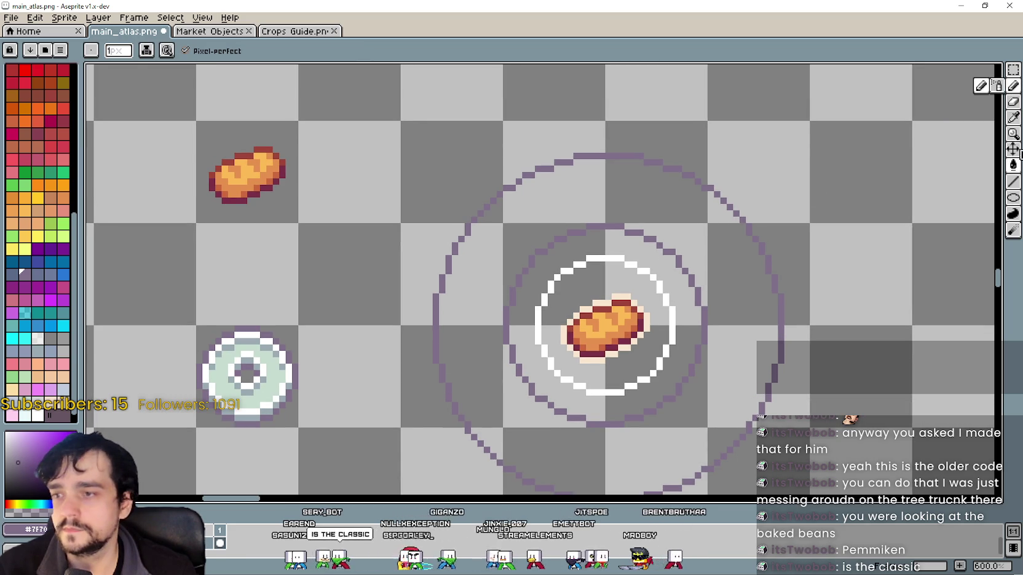
left_click(1014, 117)
scroll(332, 292, "up", 4)
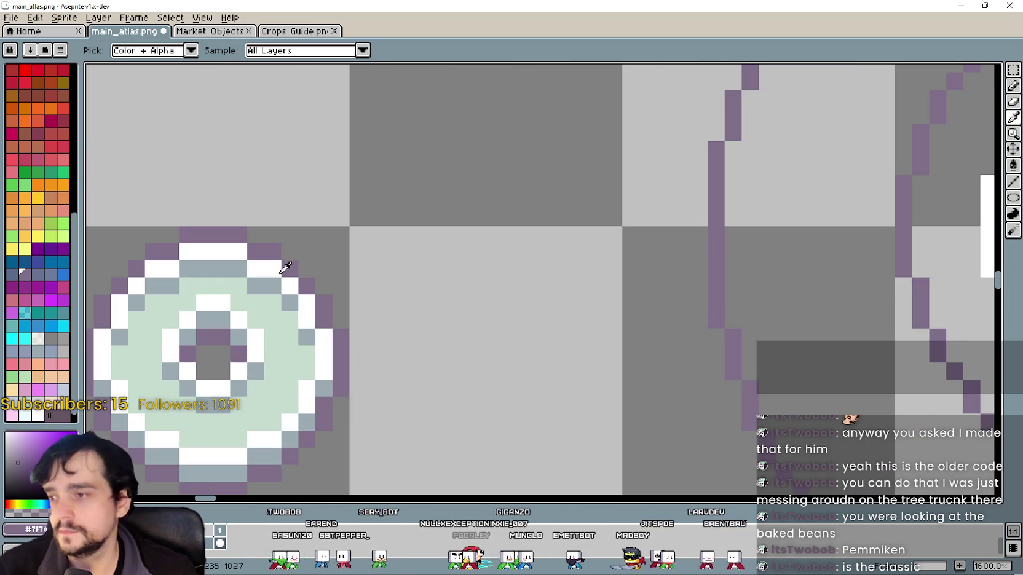
left_click(282, 265)
scroll(381, 252, "down", 3)
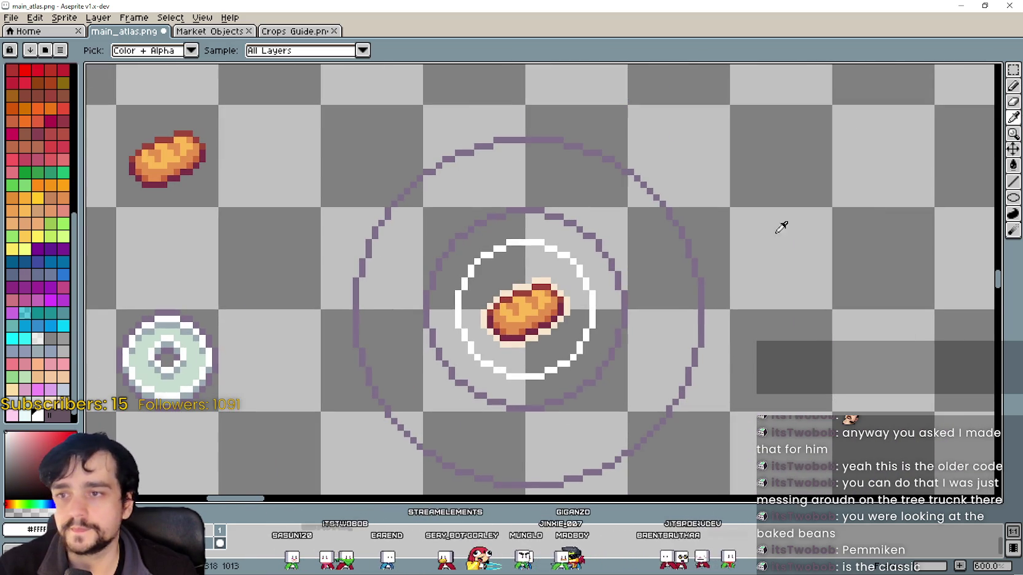
left_click(1013, 203)
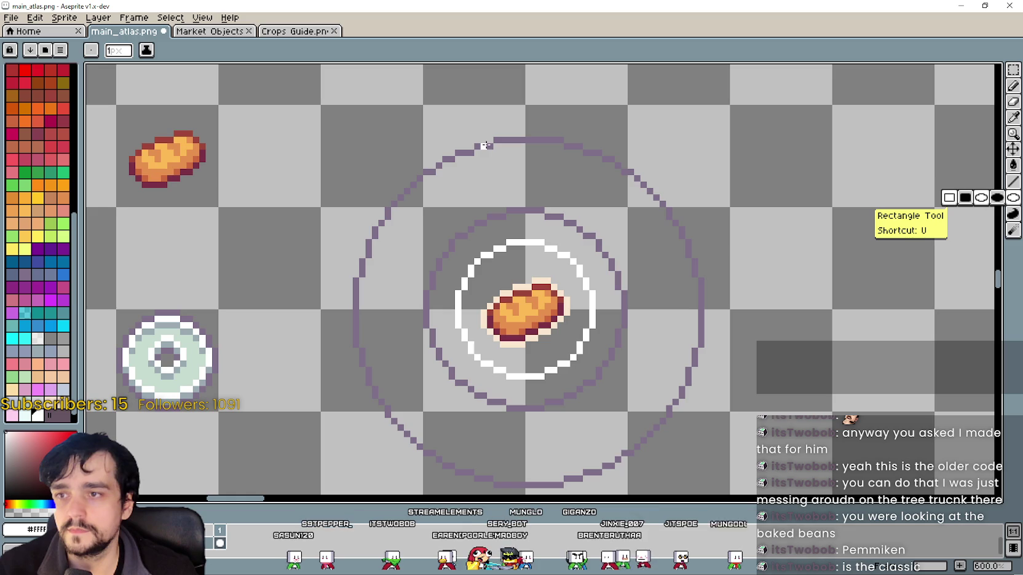
Draw a white highlight line along the top of the outer ring, with one end pixel.
scroll(527, 152, "up", 3)
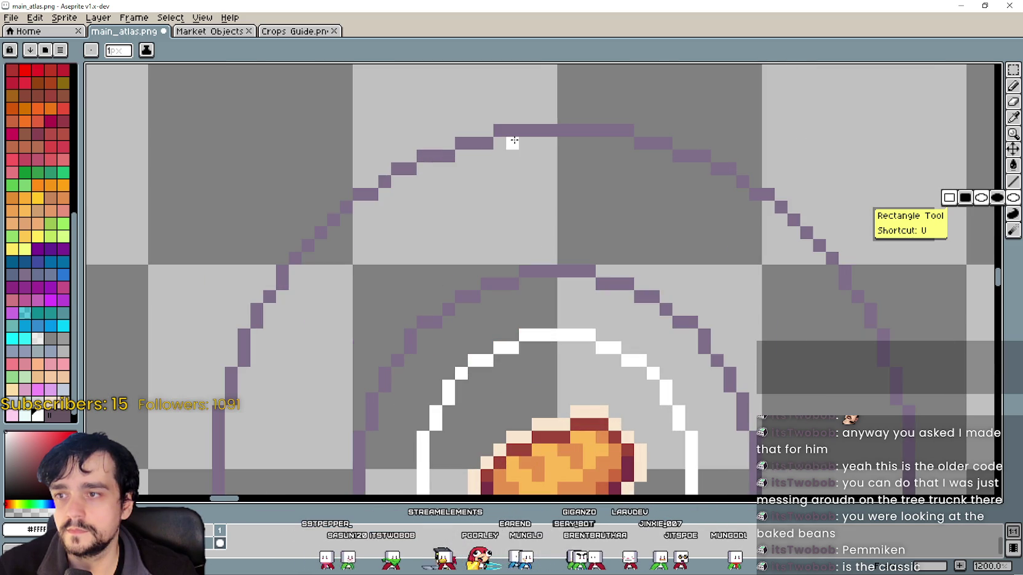
left_click_drag(502, 144, 601, 144)
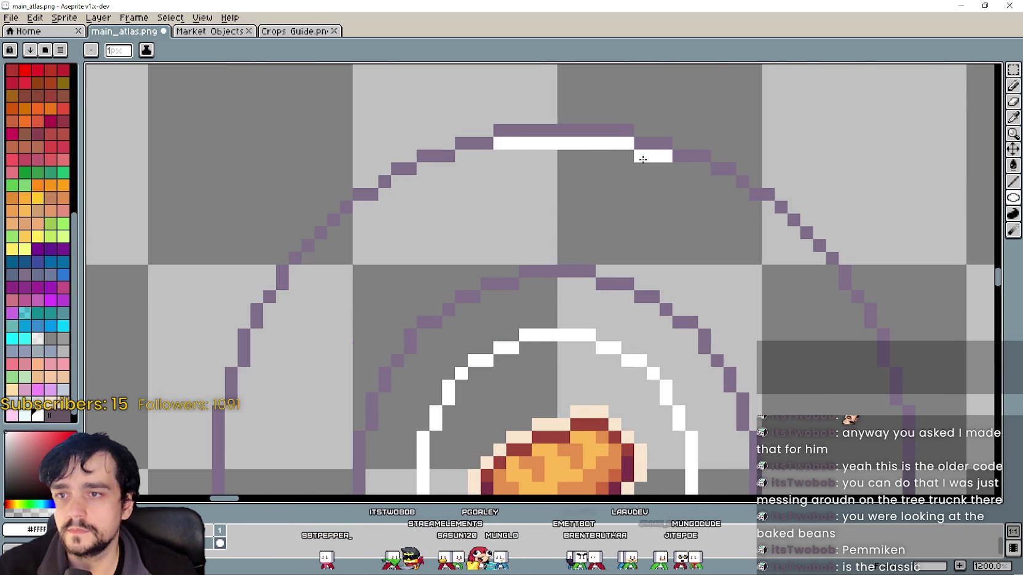
scroll(644, 157, "down", 4)
scroll(599, 136, "up", 4)
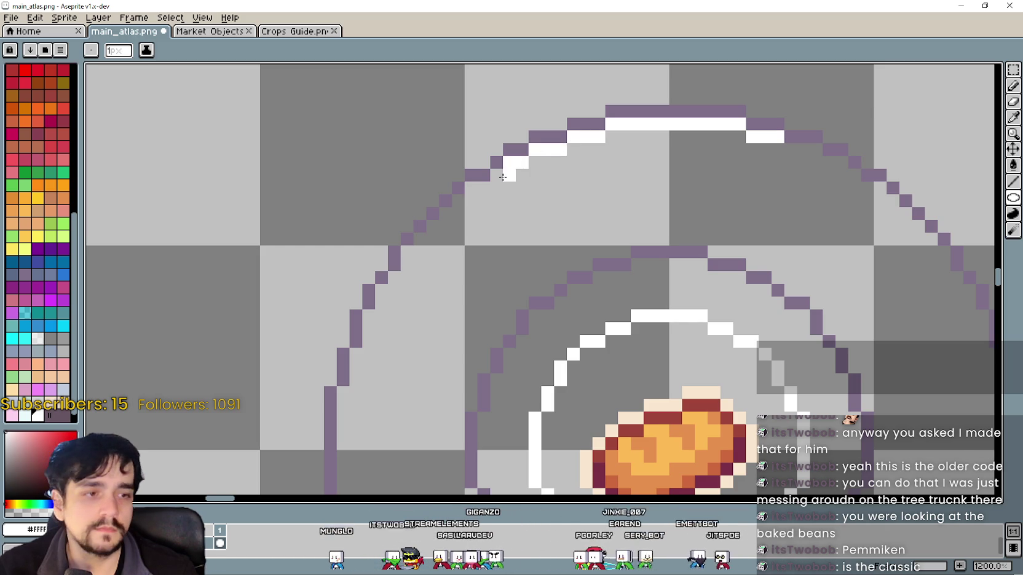
left_click(509, 176)
scroll(504, 257, "down", 3)
scroll(495, 260, "up", 3)
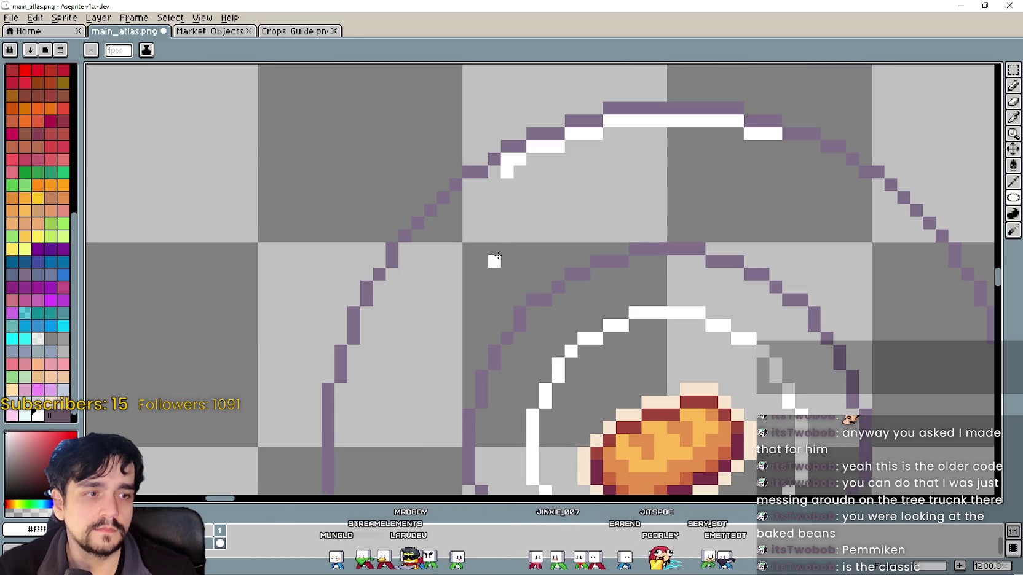
Draw the highlight down the ring's left side, undoing the misplaced white column and stray pixel.
left_click_drag(498, 255, 498, 280)
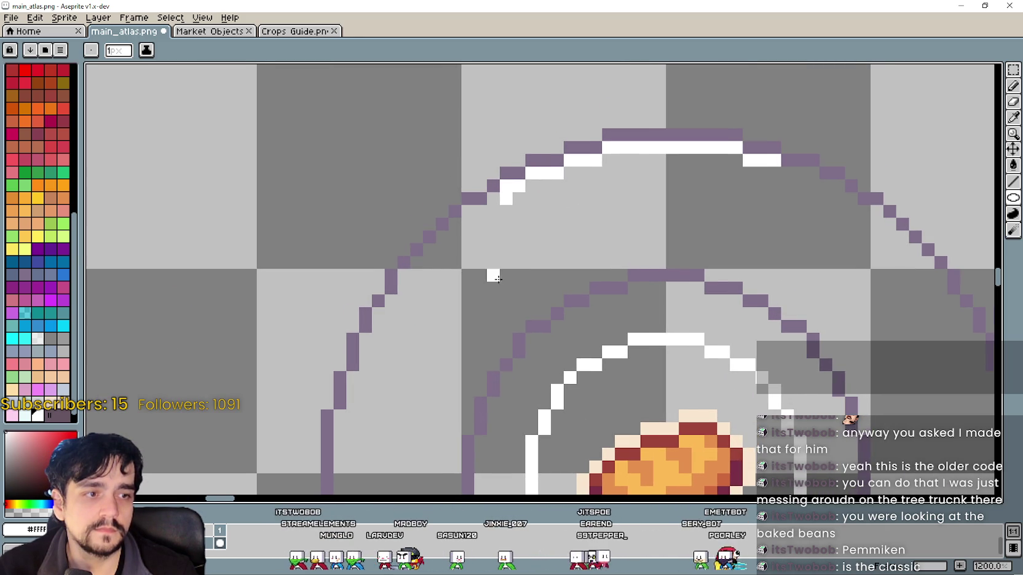
scroll(555, 252, "down", 3)
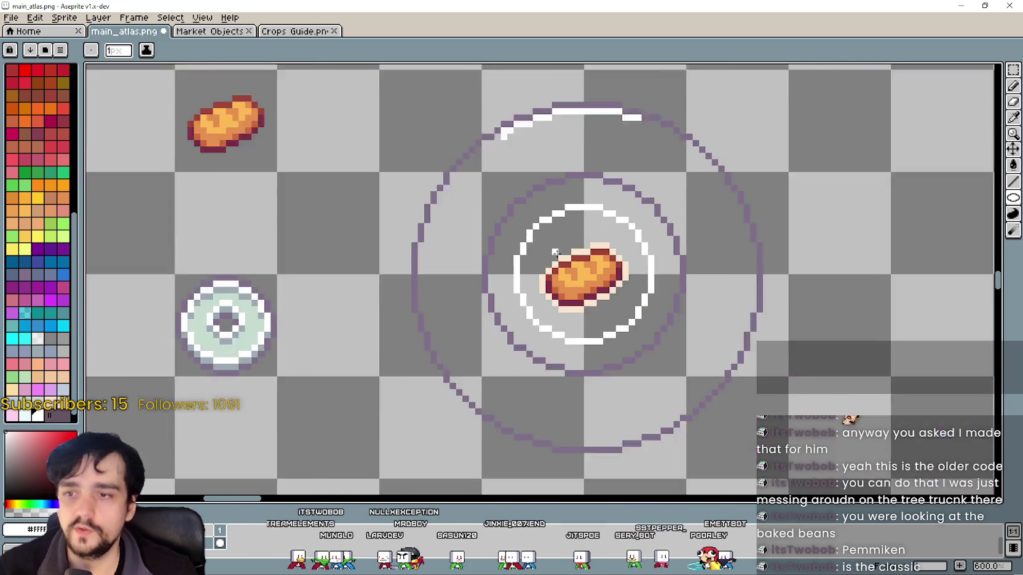
scroll(555, 252, "down", 2)
scroll(555, 252, "down", 1)
scroll(556, 252, "down", 2)
scroll(555, 252, "up", 1)
scroll(573, 289, "up", 1)
scroll(573, 289, "down", 1)
scroll(573, 289, "up", 3)
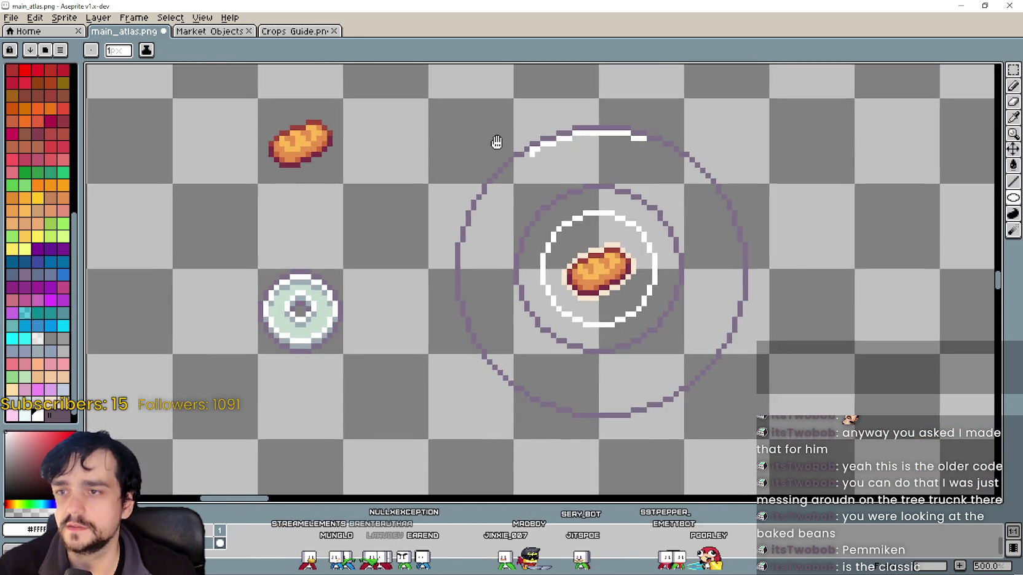
scroll(495, 139, "up", 2)
scroll(541, 202, "up", 2)
left_click_drag(511, 214, 488, 275)
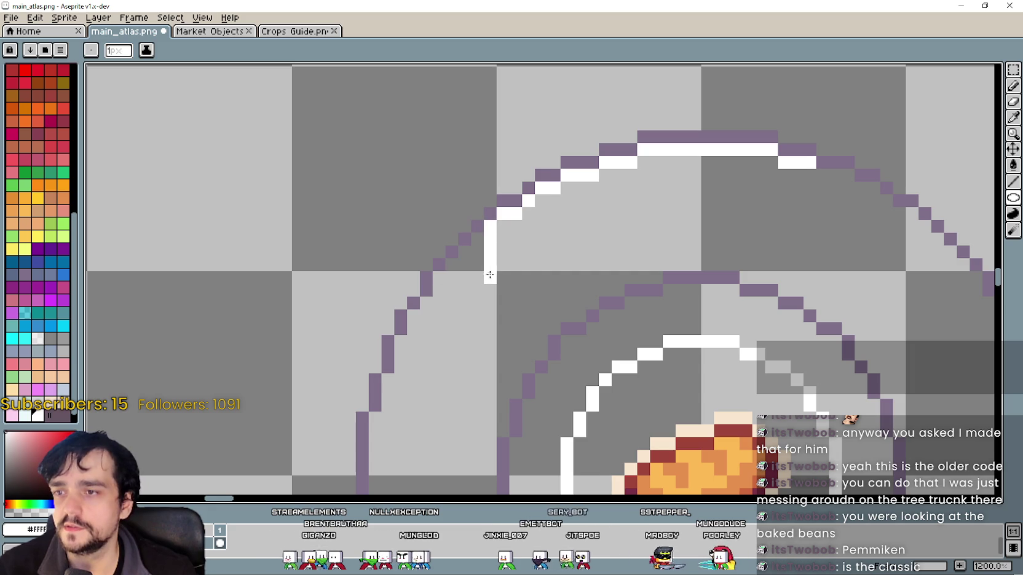
key("ctrl+z")
key("ctrl+z")
key("l")
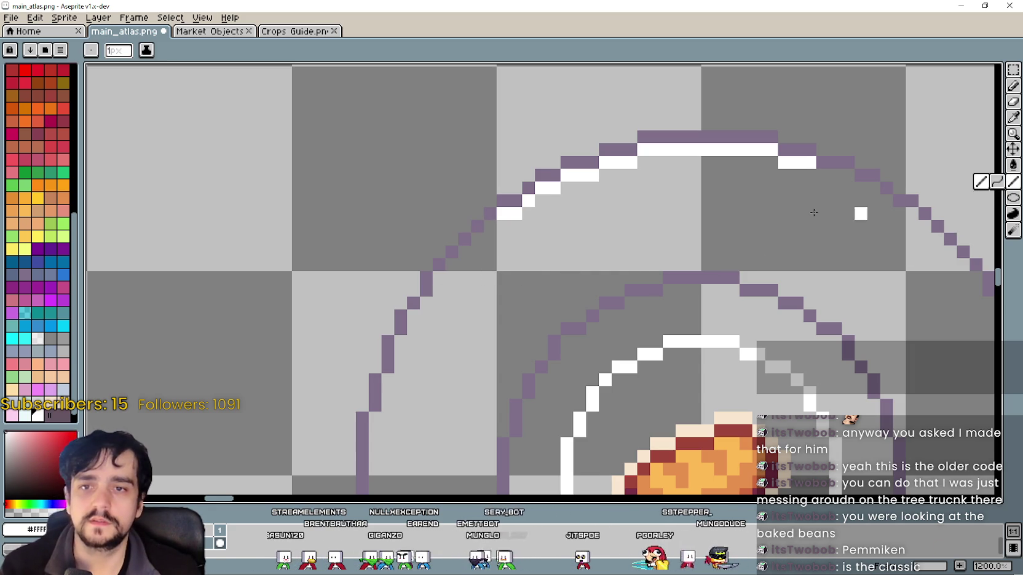
Continue the white highlight diagonally down-left along the arc and straight down the left side.
left_click_drag(503, 228, 460, 276)
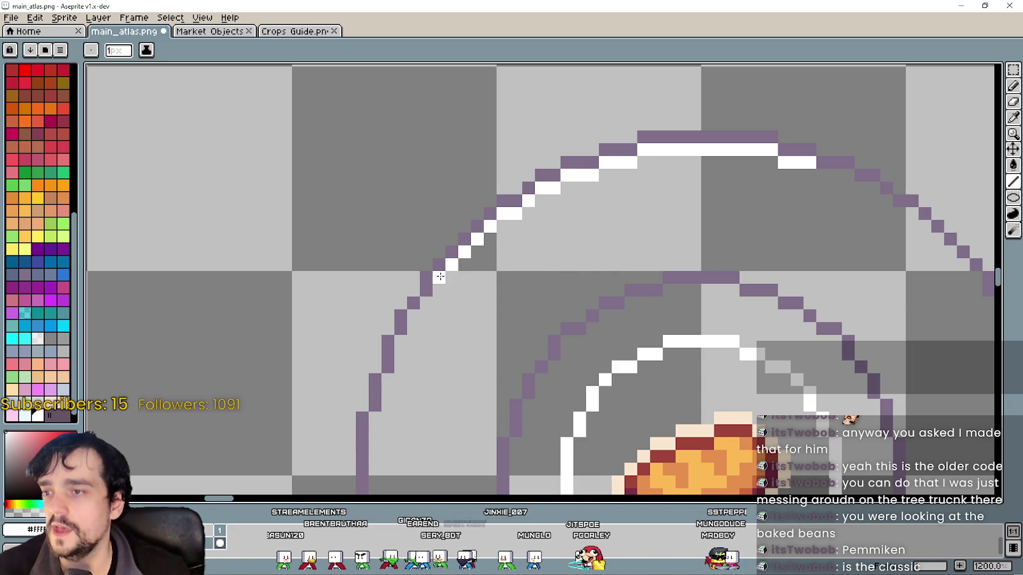
scroll(460, 276, "down", 2)
left_click(443, 220)
left_click_drag(426, 235, 386, 337)
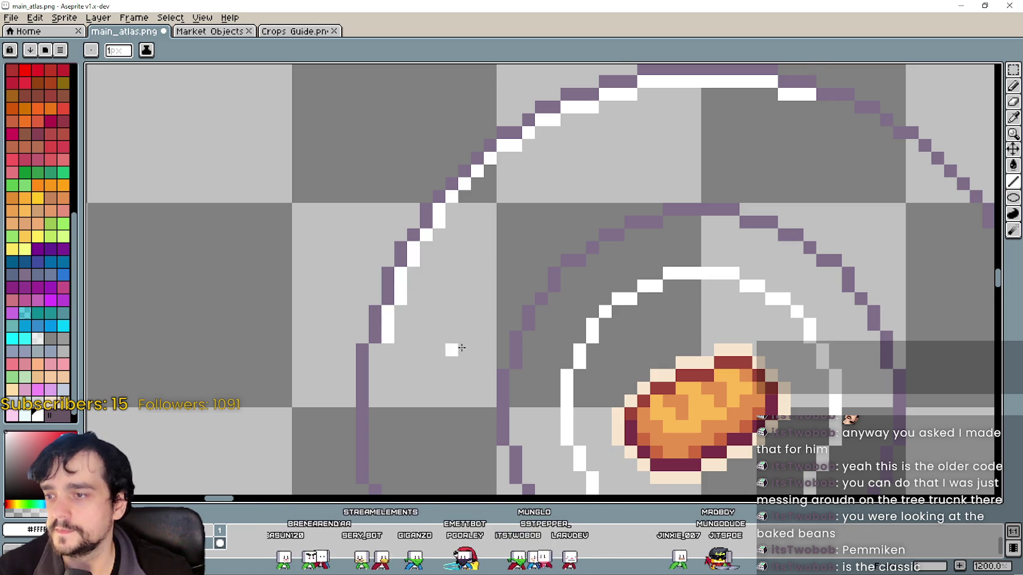
scroll(451, 348, "down", 2)
left_click_drag(420, 236, 421, 272)
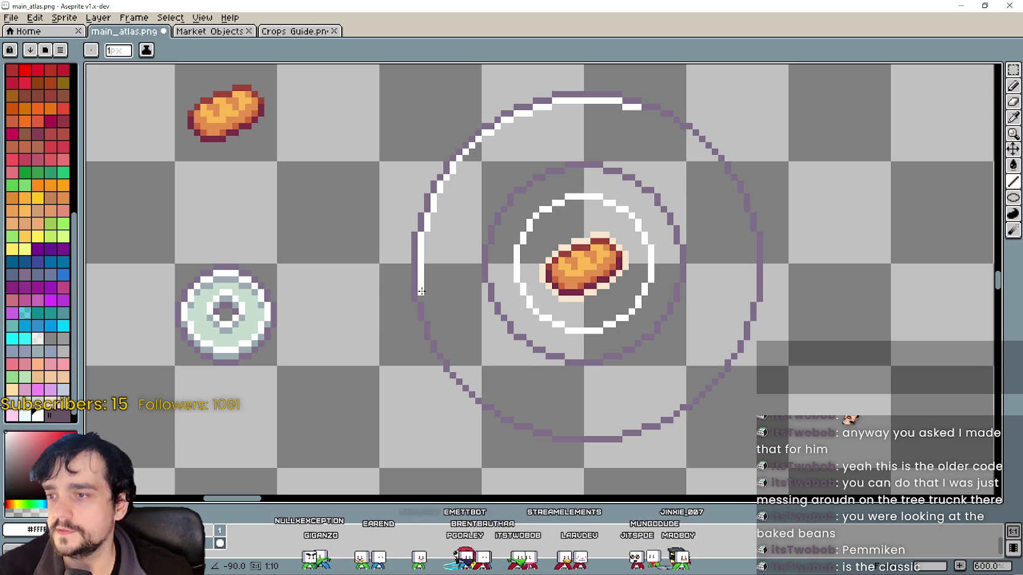
scroll(479, 302, "up", 1)
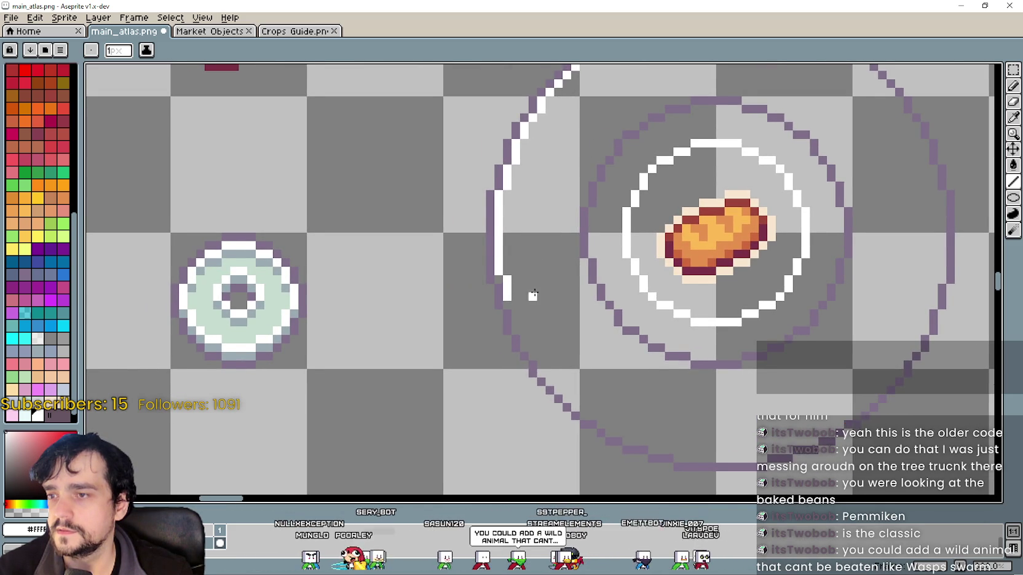
Extend the left highlight downward by a pixel and lengthen it by two more pixels.
left_click_drag(529, 285, 520, 277)
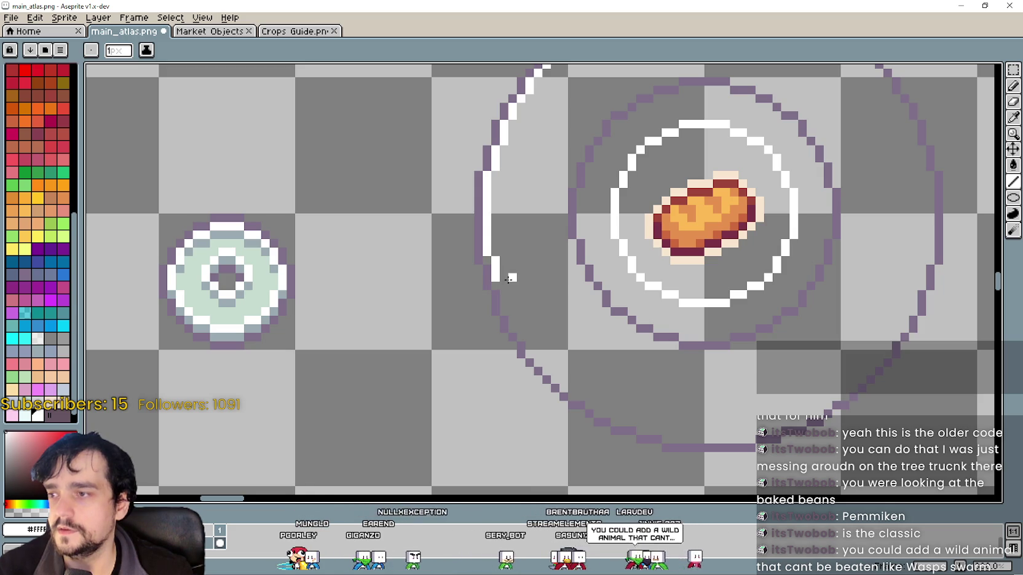
scroll(509, 279, "down", 1)
scroll(510, 279, "up", 1)
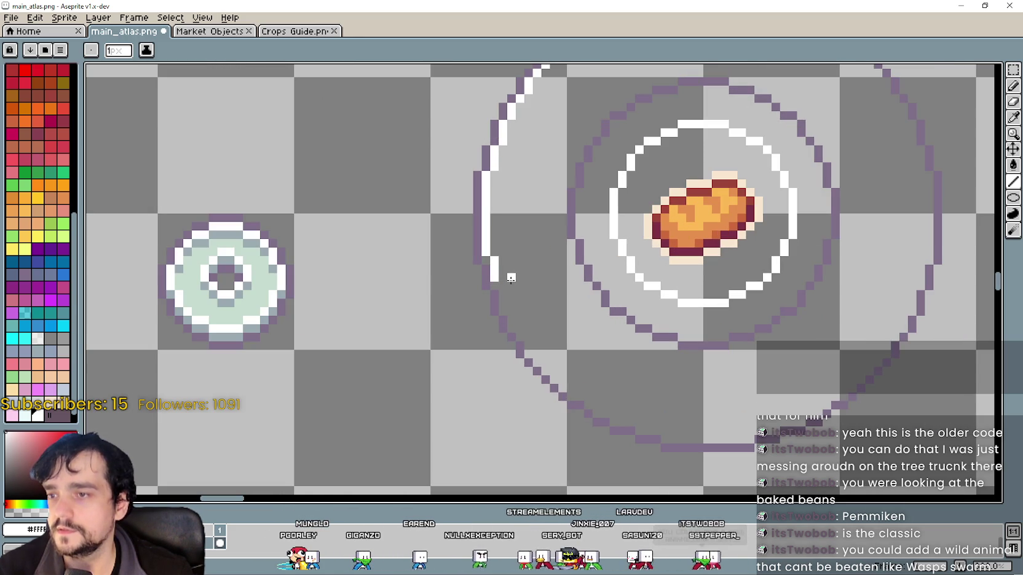
scroll(510, 286, "down", 1)
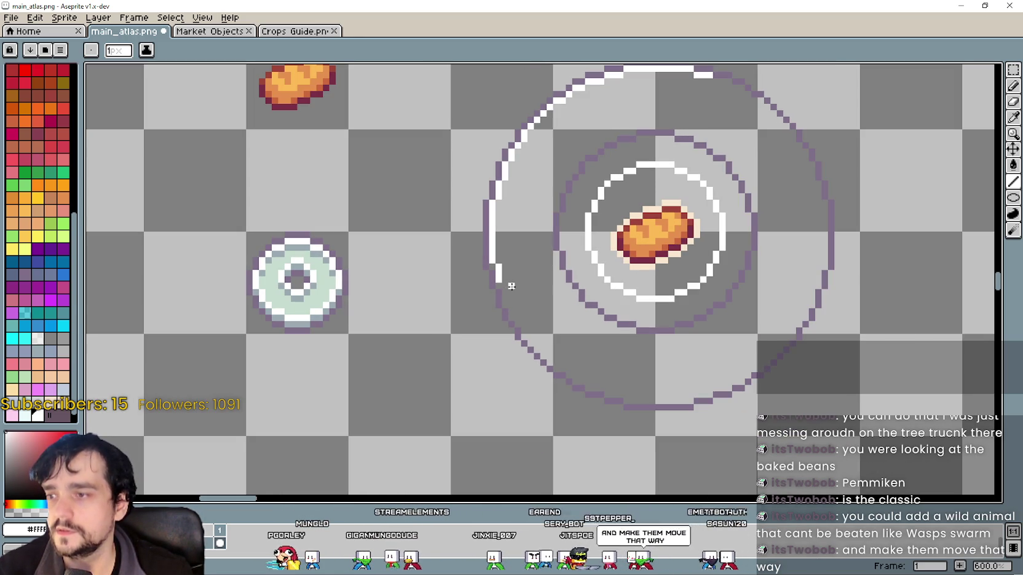
scroll(511, 286, "up", 3)
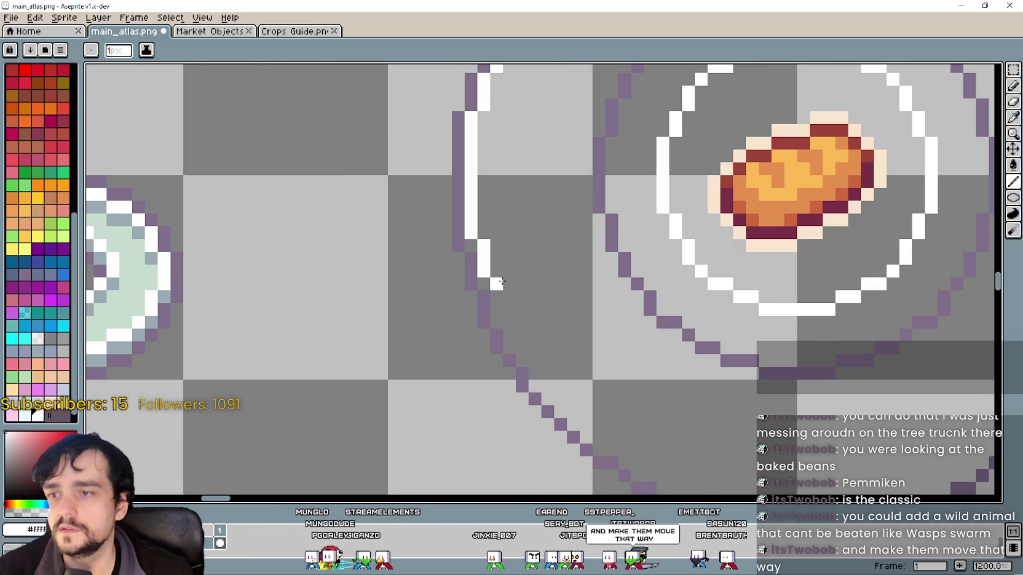
scroll(519, 313, "down", 1)
scroll(519, 313, "down", 3)
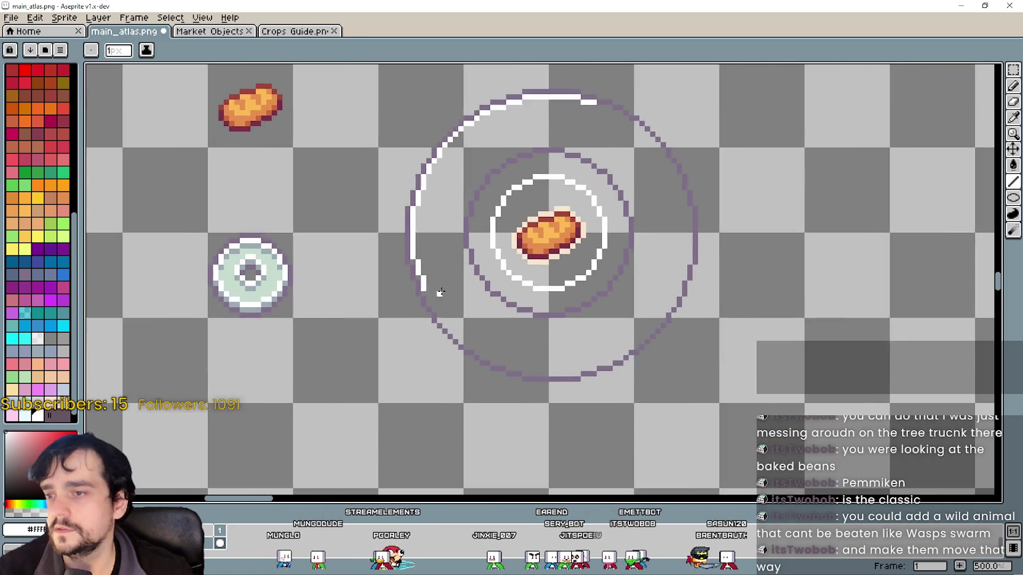
scroll(433, 294, "up", 5)
left_click(411, 292)
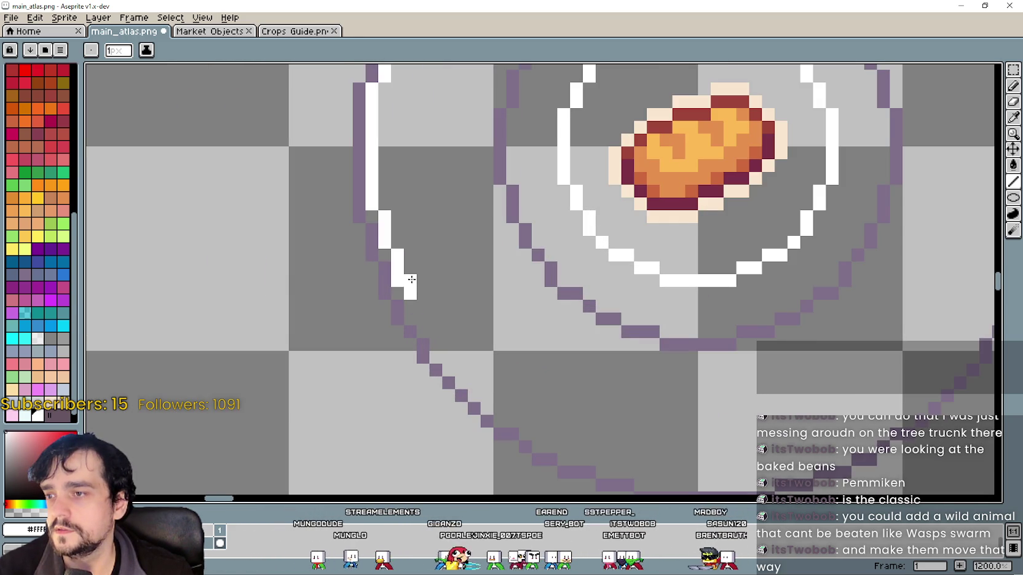
scroll(414, 301, "down", 3)
scroll(447, 283, "down", 1)
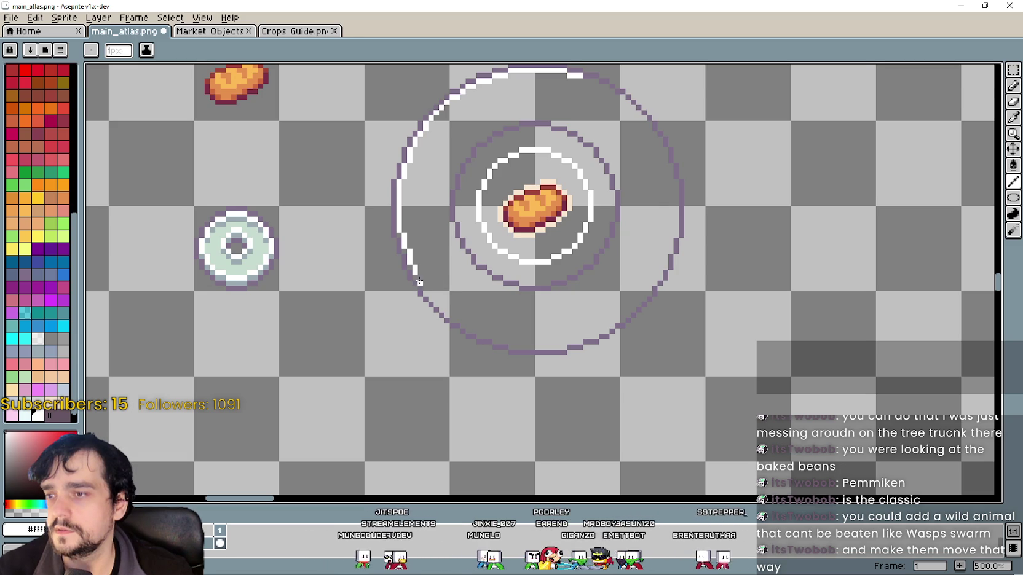
scroll(421, 269, "up", 2)
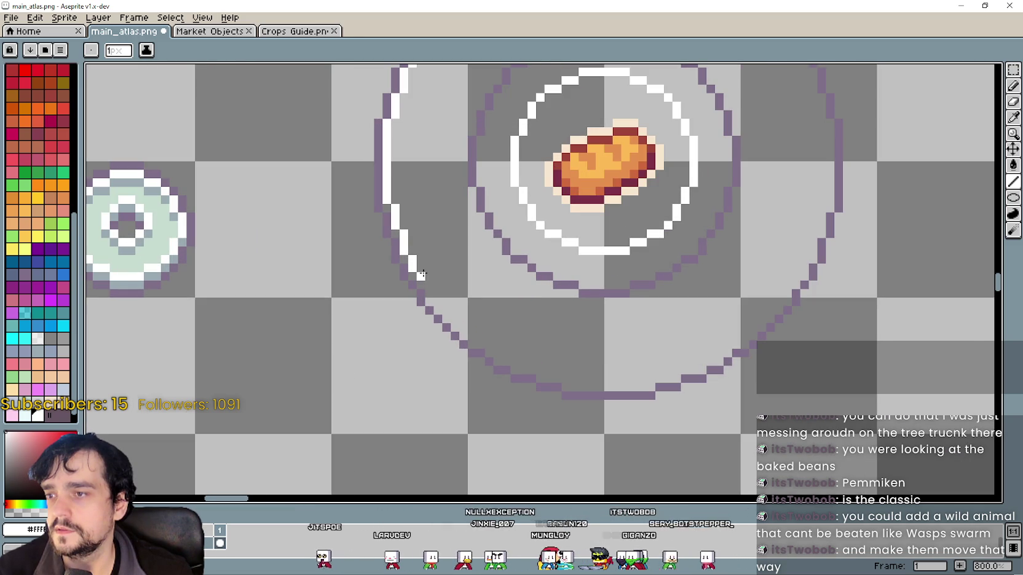
mouse_move(428, 284)
left_mouse_down()
mouse_move(430, 294)
mouse_move(566, 297)
mouse_move(484, 285)
left_mouse_up()
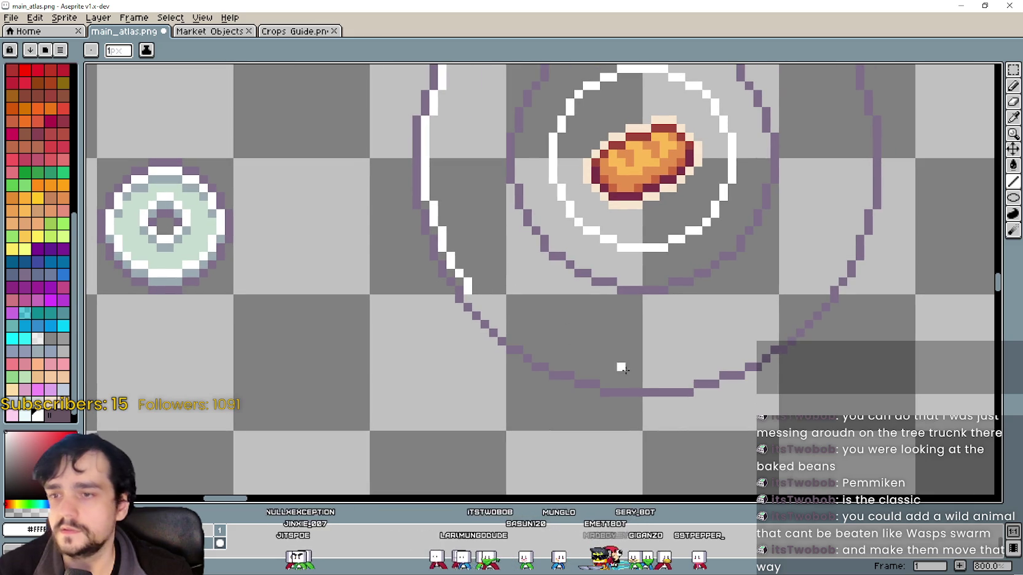
Paint a white highlight along the ring's bottom edge, stepping up-left and erasing a stray pixel.
left_click_drag(684, 375, 608, 374)
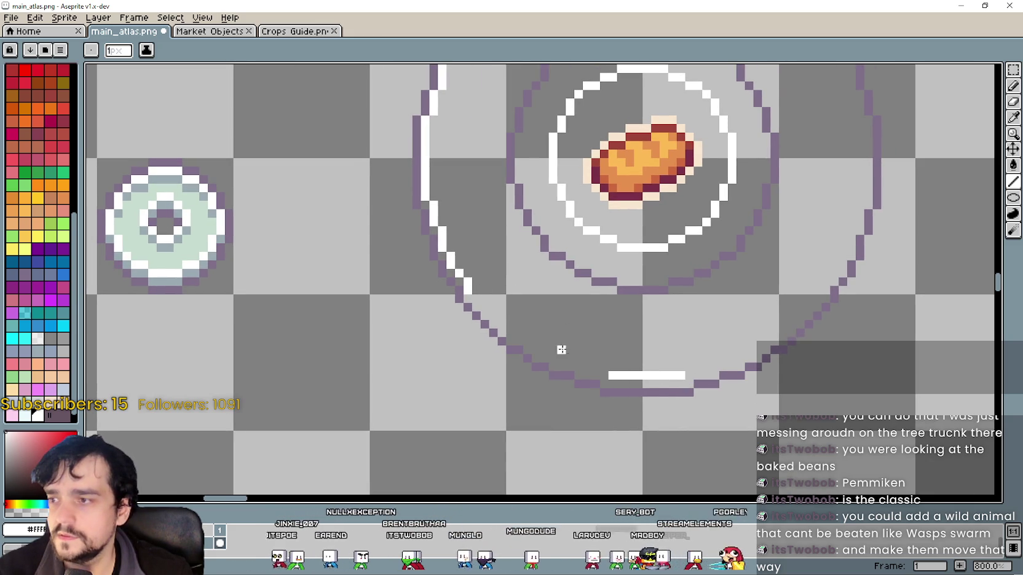
left_click_drag(603, 366, 552, 359)
key("ctrl+z")
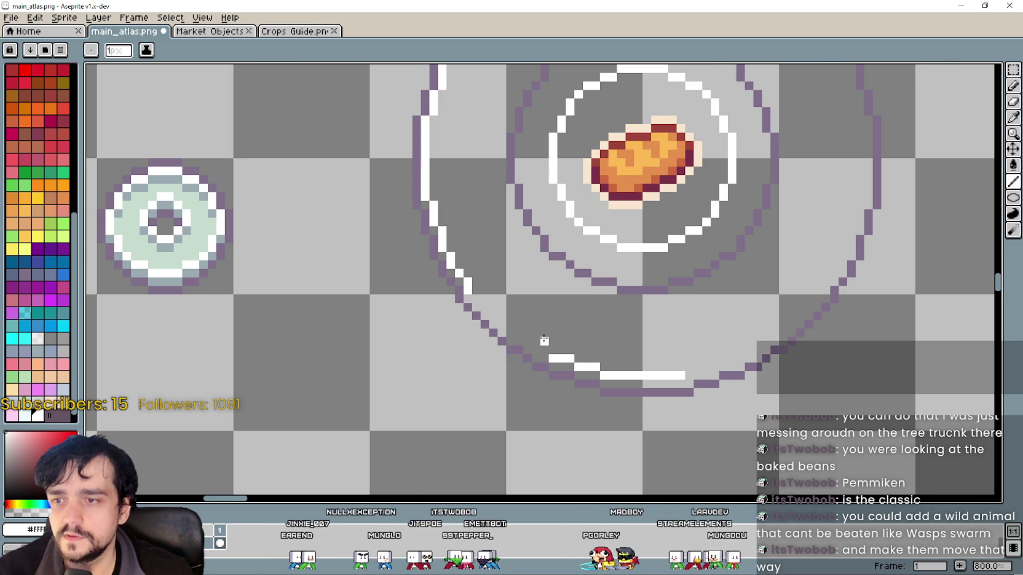
scroll(552, 359, "down", 1)
scroll(635, 361, "up", 1)
left_click_drag(674, 359, 682, 360)
right_click(686, 351)
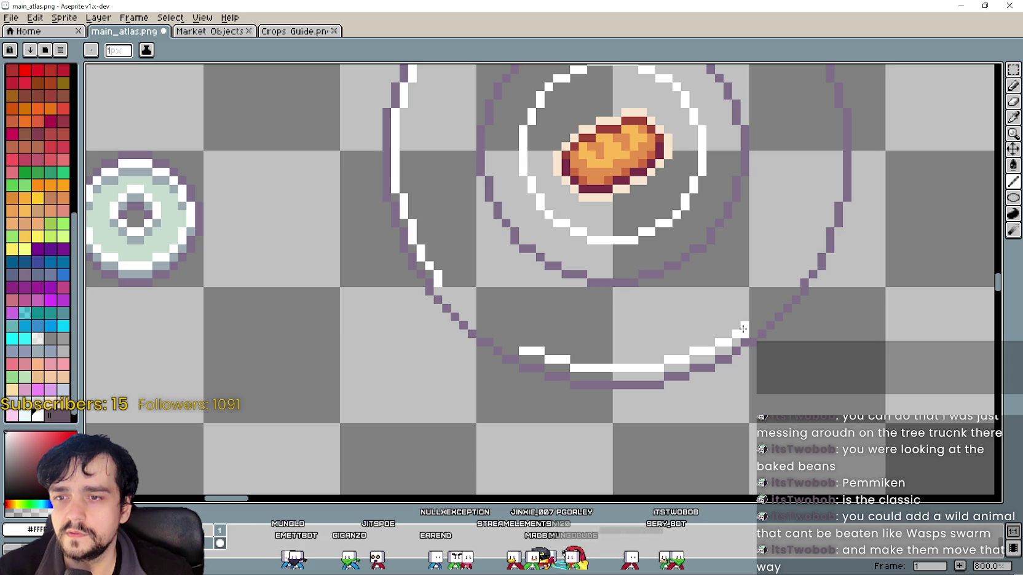
Extend the bottom highlight up the right side, add pixels at its left end and along the rim.
left_click_drag(753, 325, 735, 326)
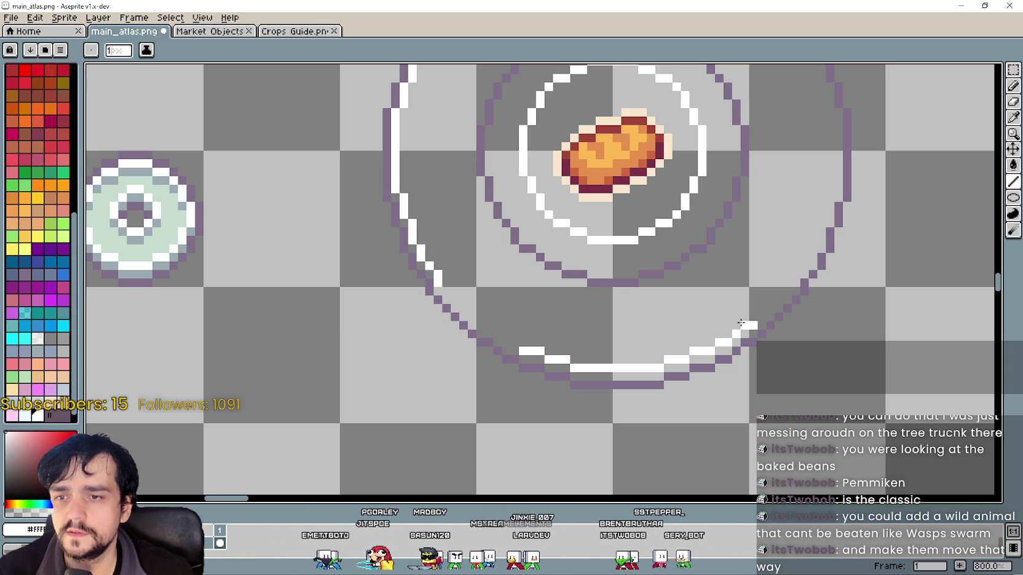
left_click(506, 342)
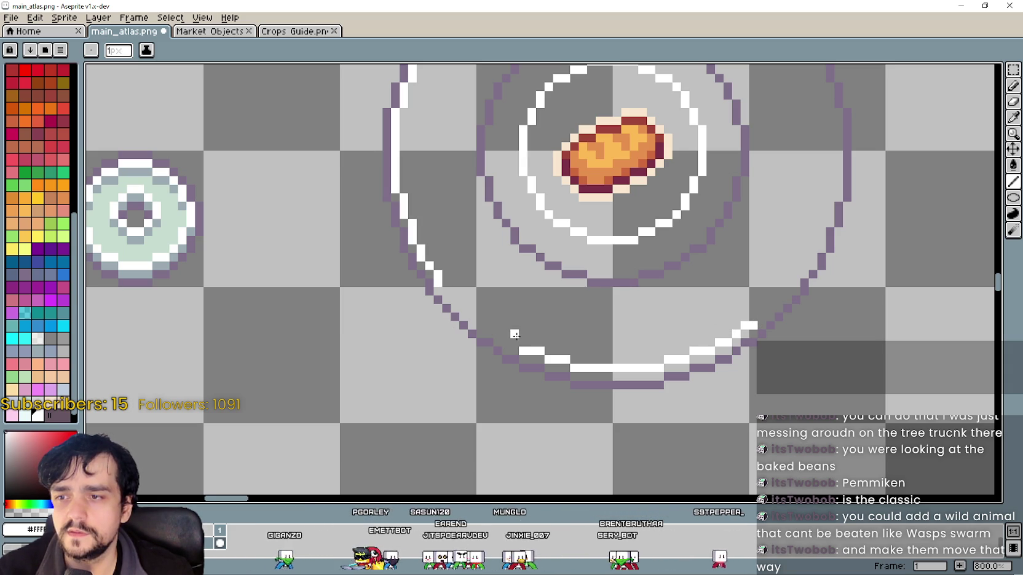
left_click(498, 334)
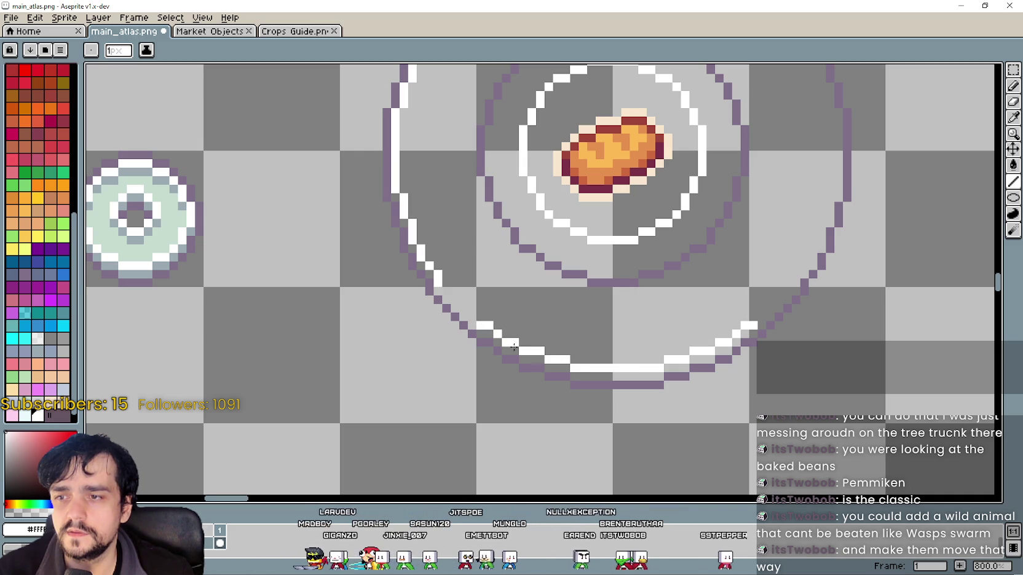
left_click_drag(461, 308, 546, 338)
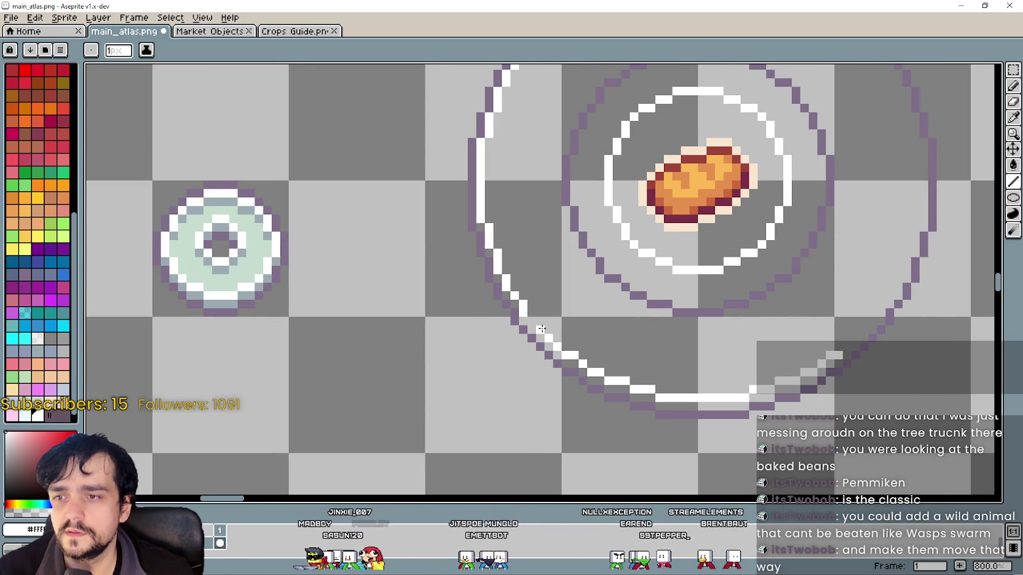
scroll(503, 322, "right", 3)
left_click_drag(676, 343, 701, 331)
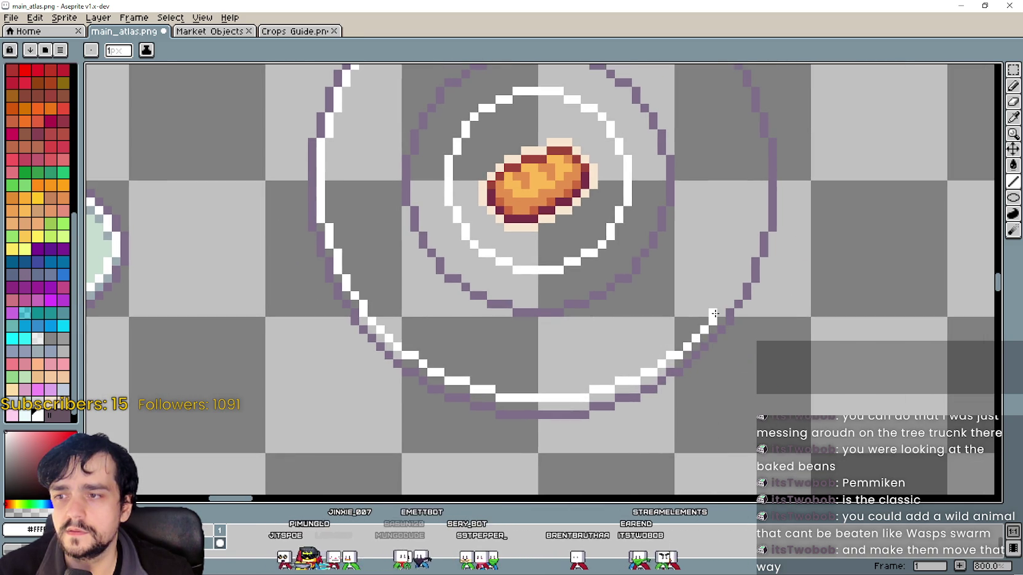
Pan across the atlas to check the donut and neighbouring sprites, then minimize the main_atlas window.
left_click_drag(457, 290, 654, 305)
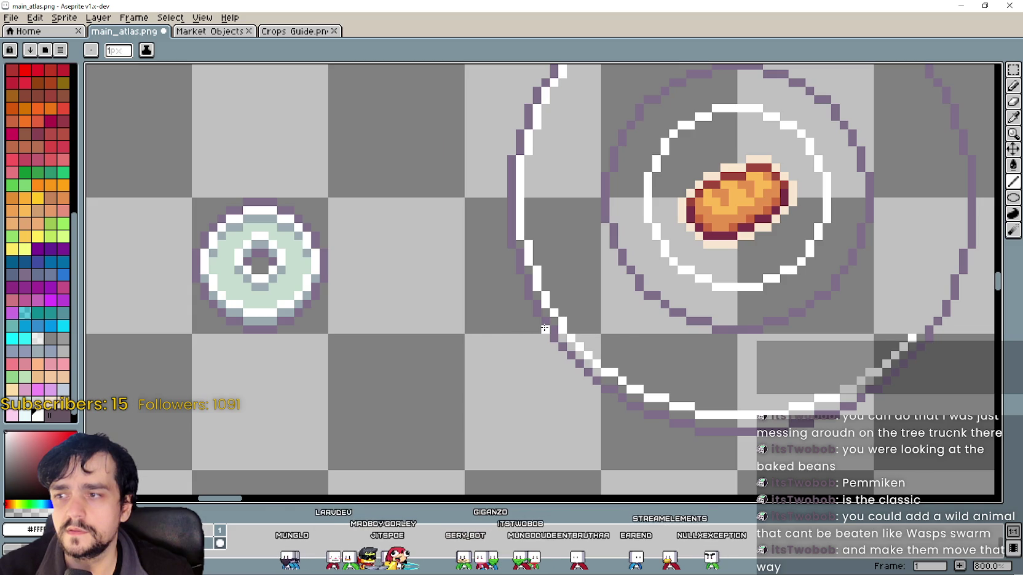
scroll(545, 329, "up", 1)
scroll(530, 319, "up", 1)
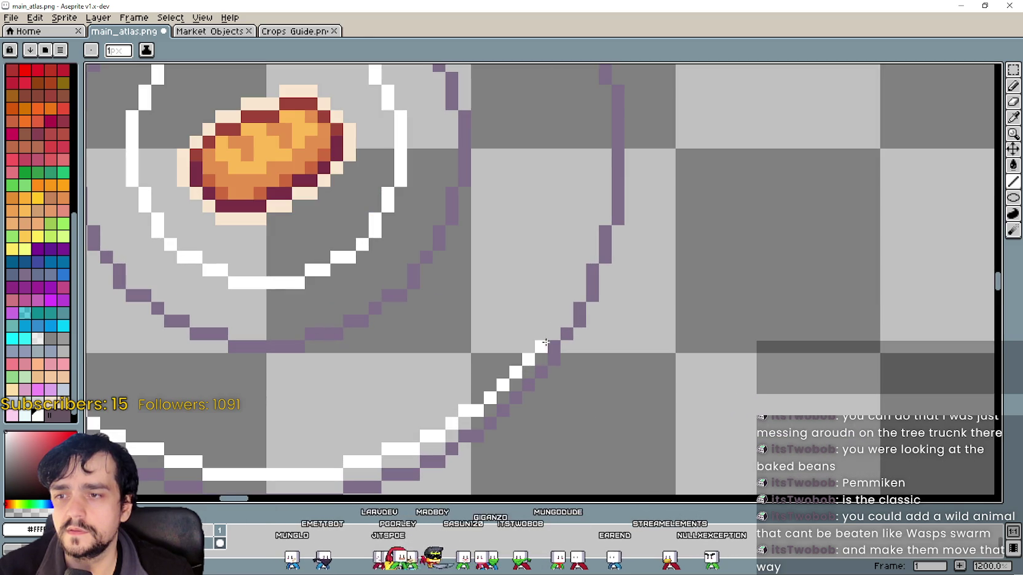
scroll(542, 332, "down", 3)
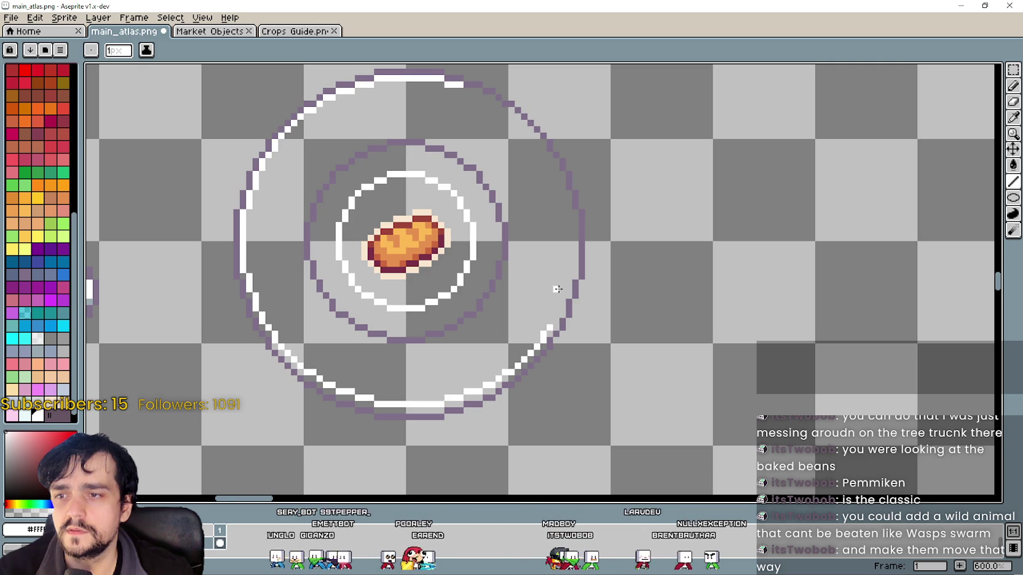
left_click_drag(245, 272, 295, 287)
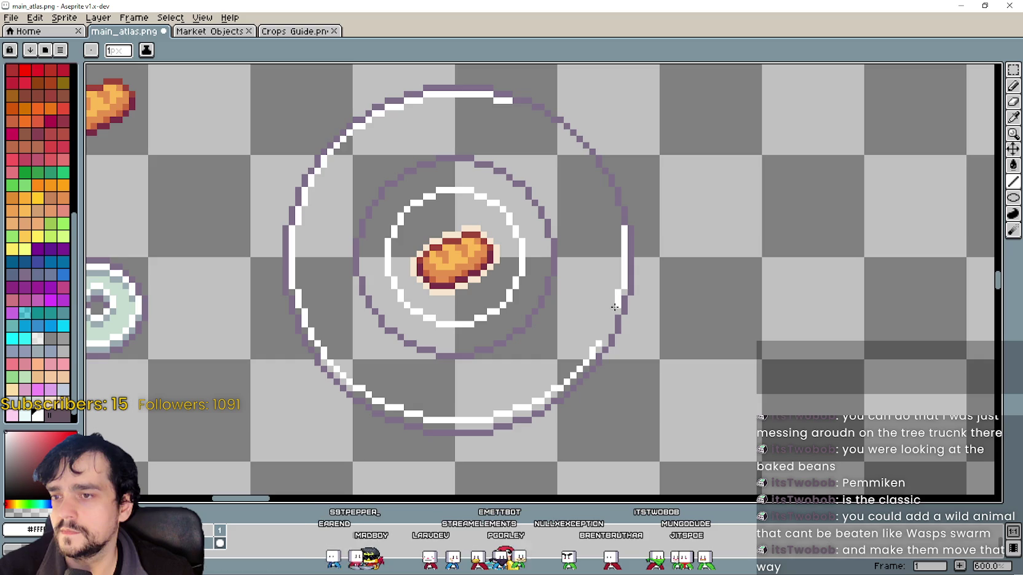
scroll(610, 324, "up", 5)
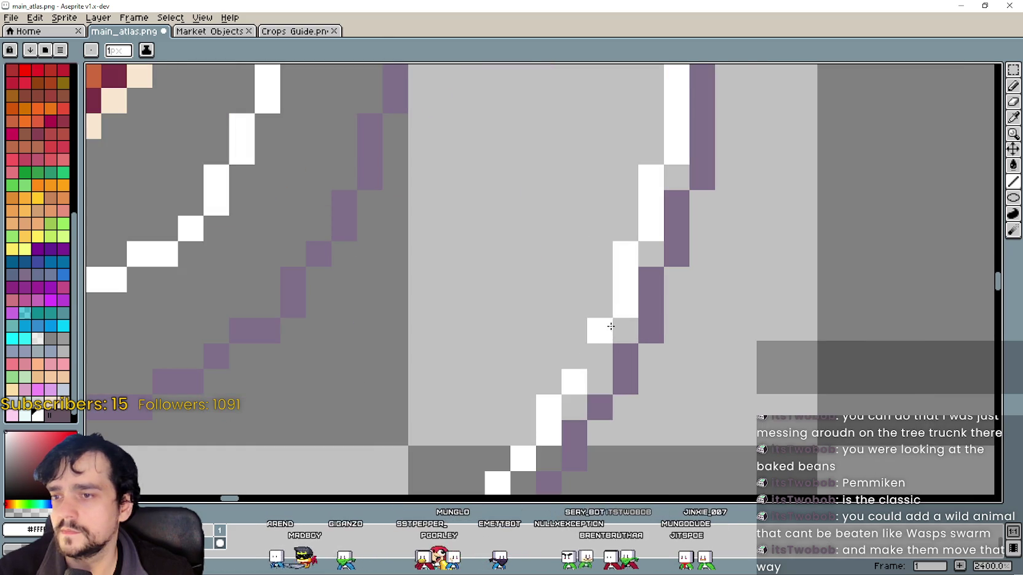
scroll(600, 347, "down", 4)
scroll(530, 361, "down", 1)
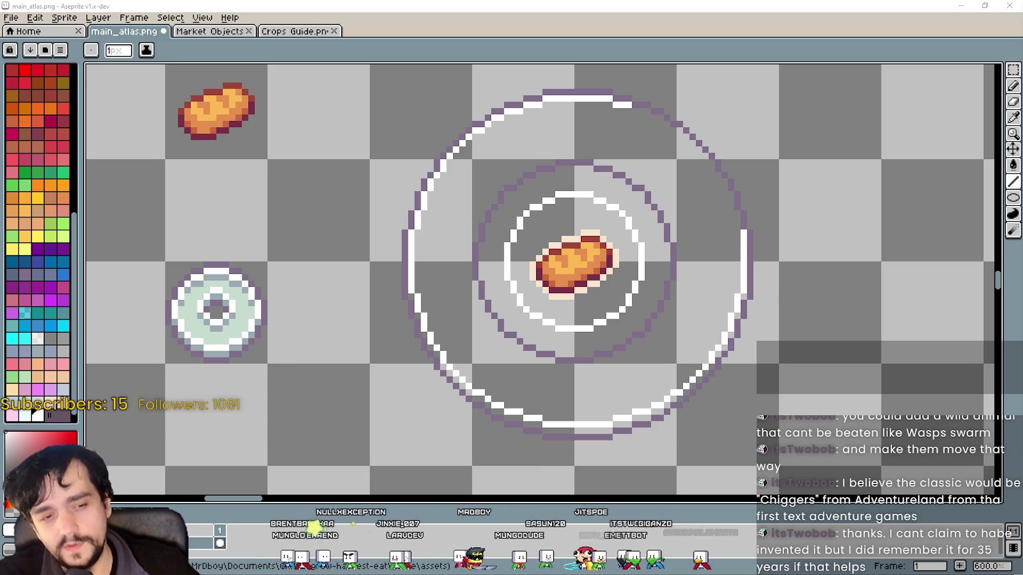
left_click(959, 6)
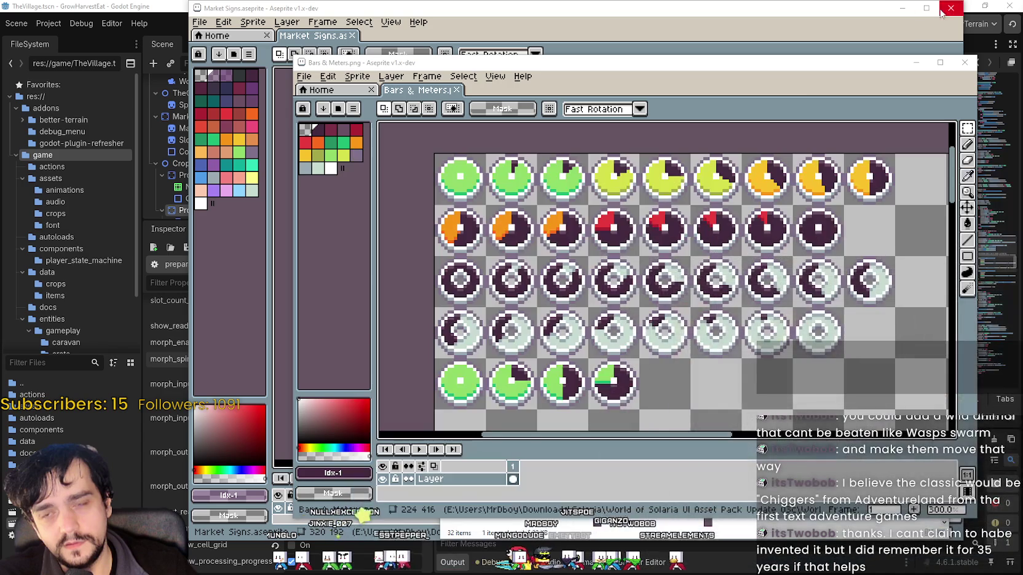
Switch to Godot, run the project, press Start Game and walk the farmer into the grass field.
left_click(737, 3)
left_click(172, 5)
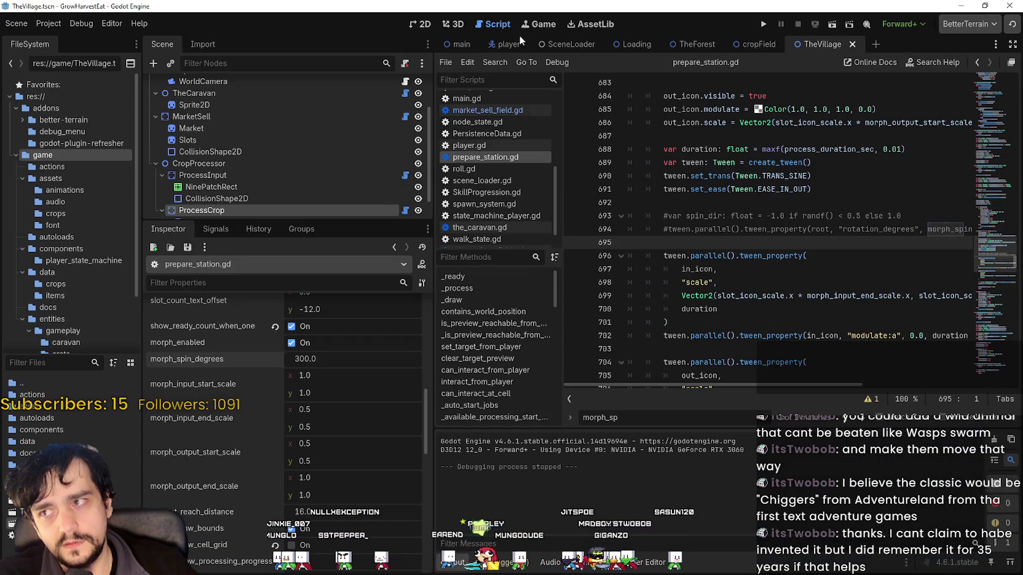
left_click(763, 24)
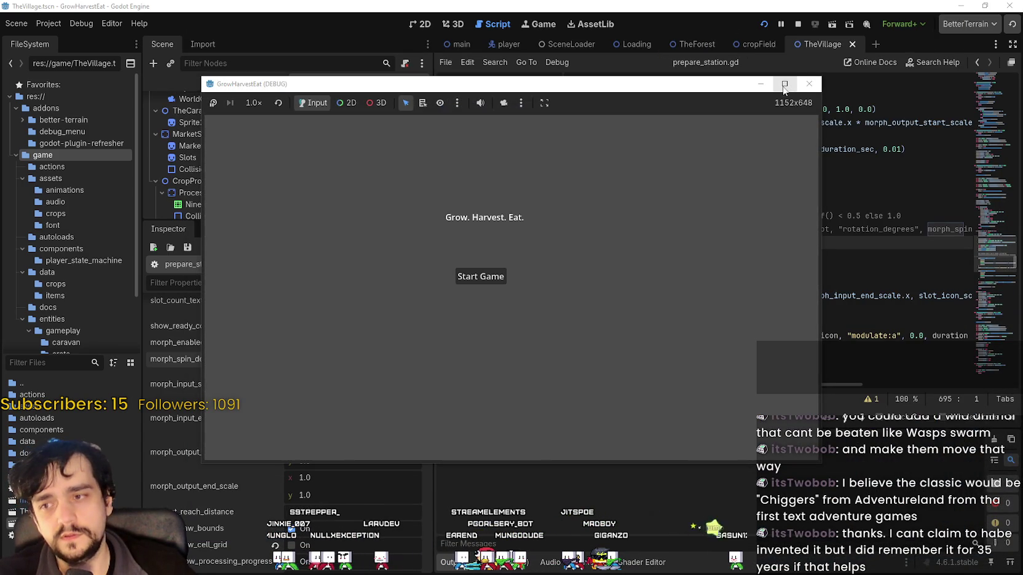
left_click(481, 277)
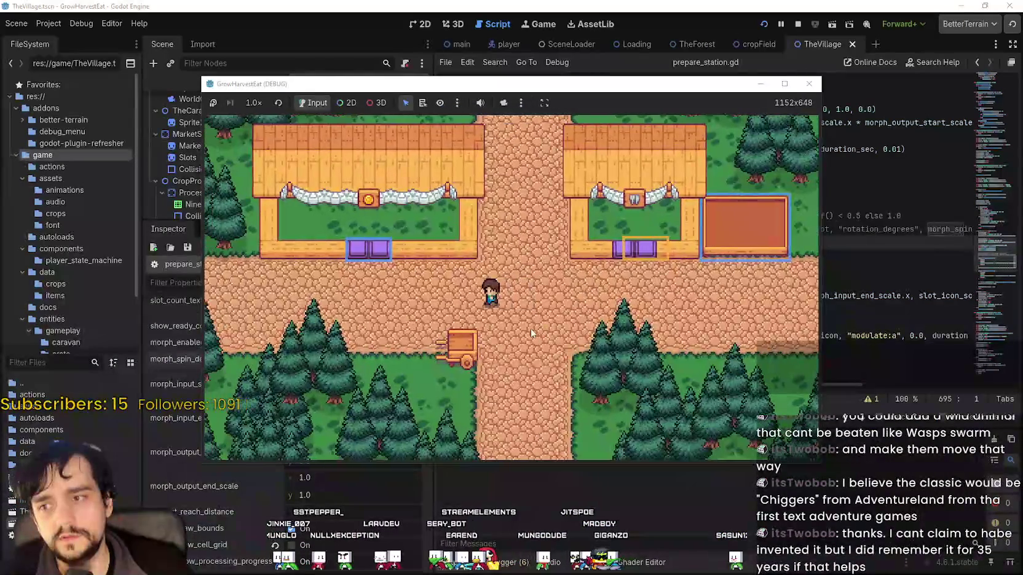
key("e")
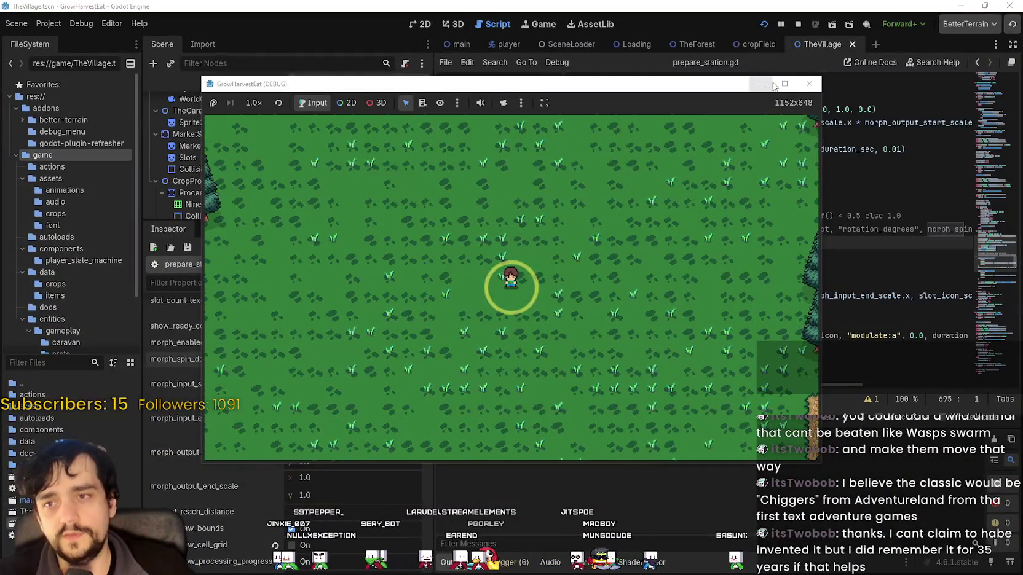
key("super+Up")
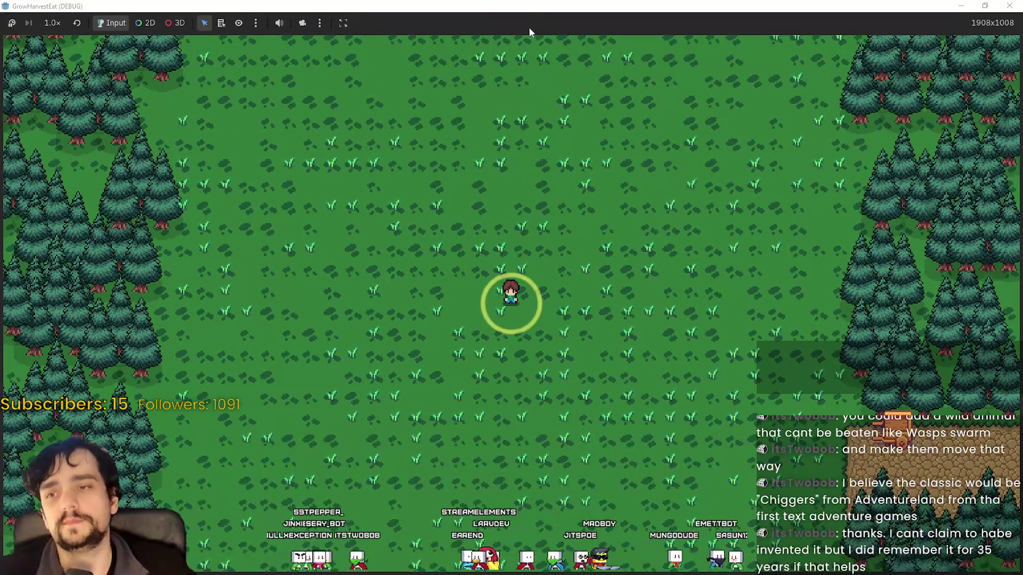
Enlarge the game to fill the screen and walk the farmer left, right and up the field.
key("super+Down")
left_click(822, 34)
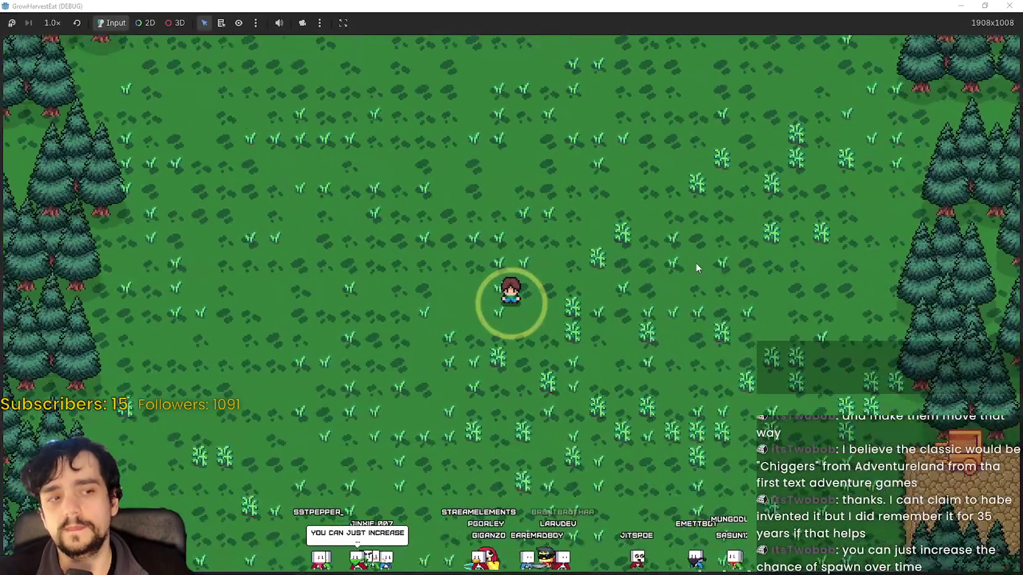
key("a")
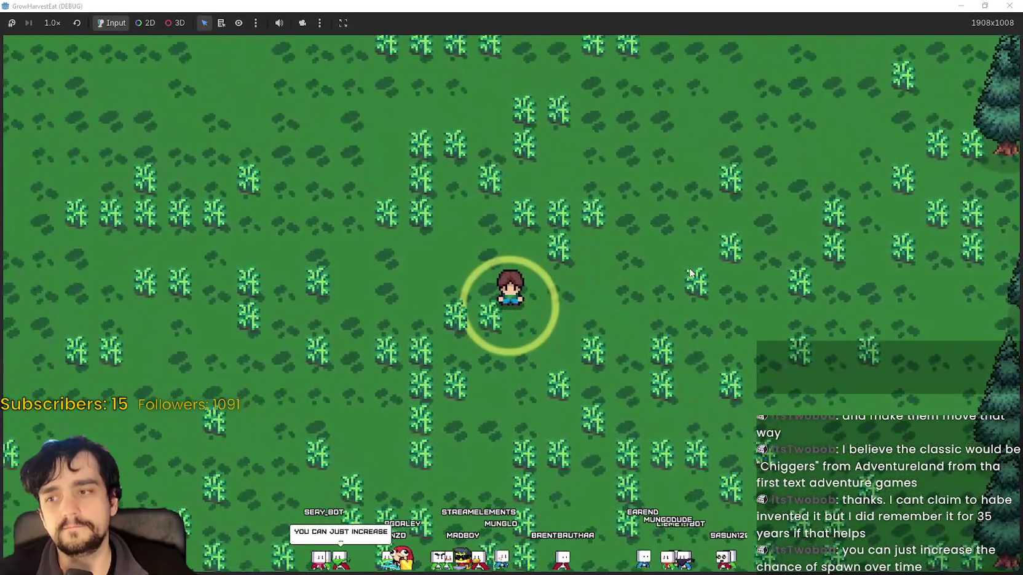
key("d")
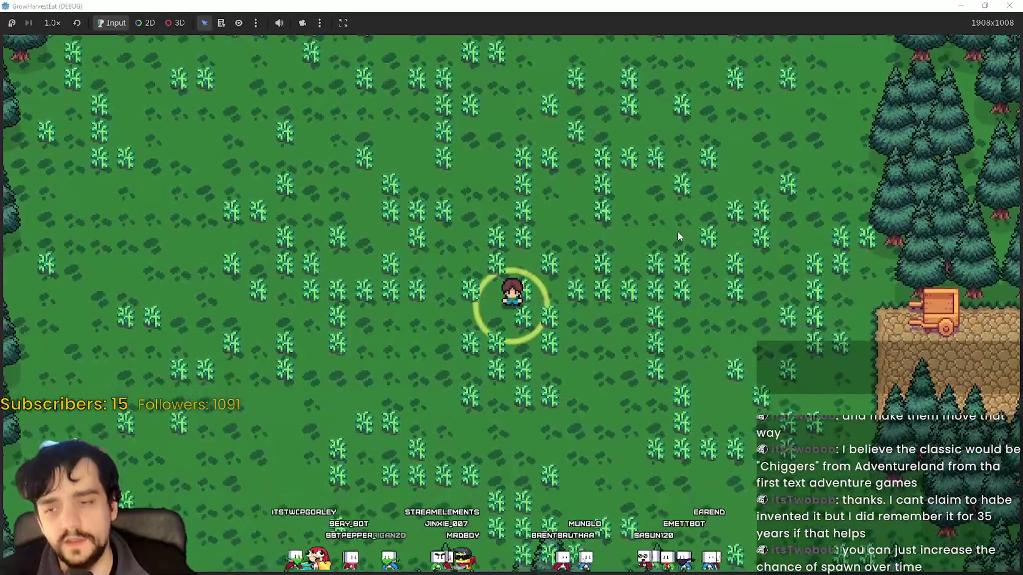
key("a")
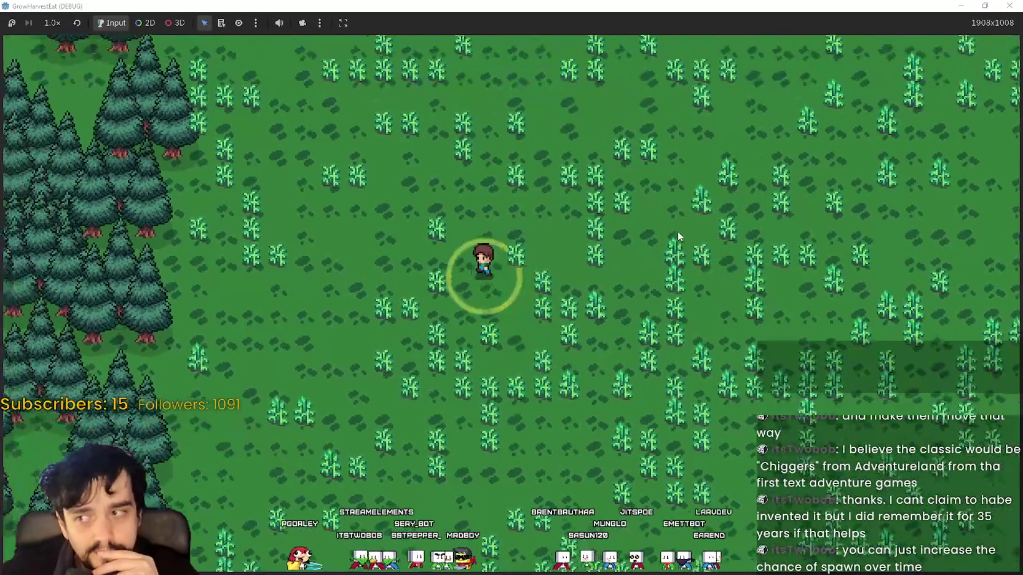
key("a")
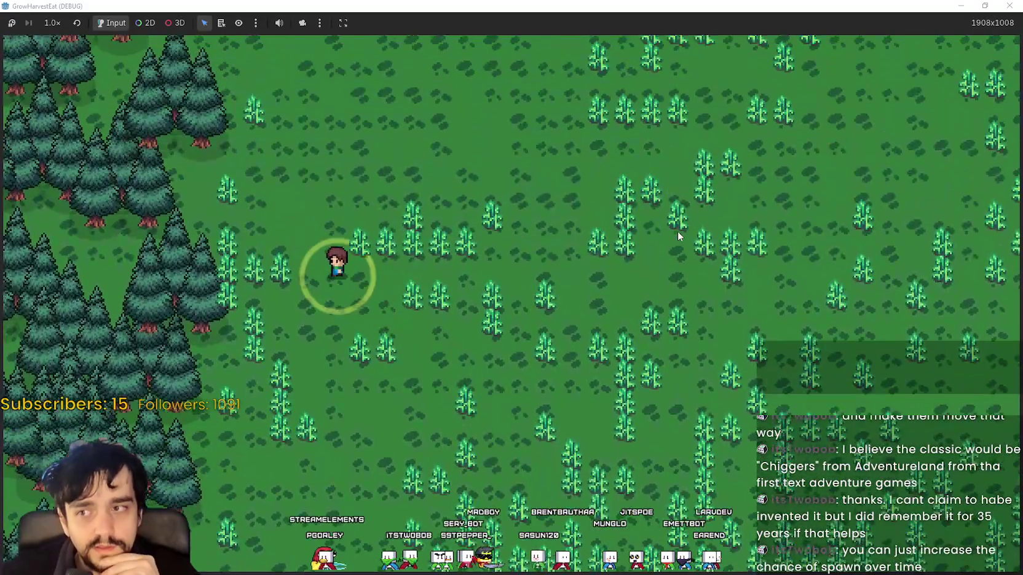
key("w")
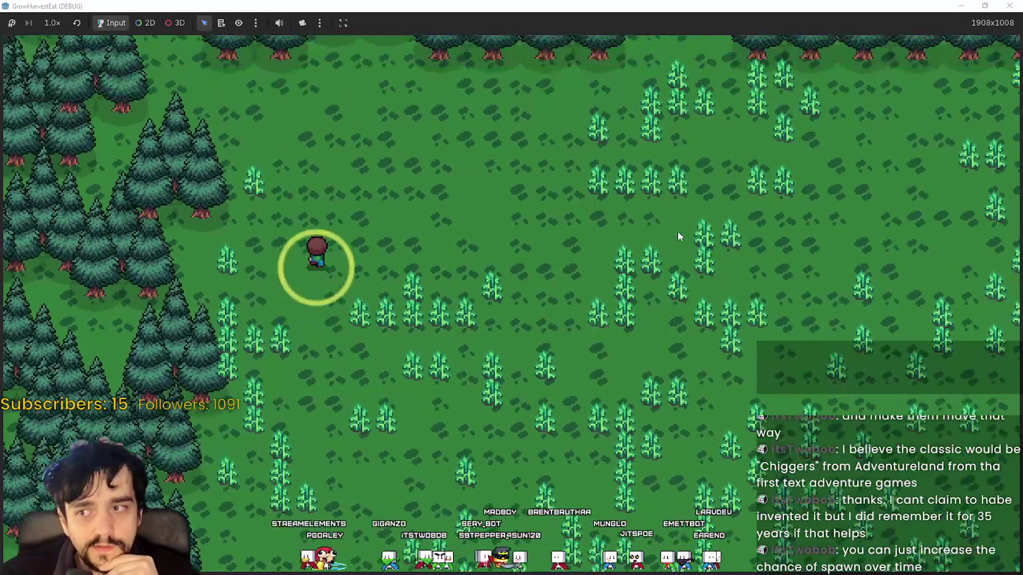
key("d")
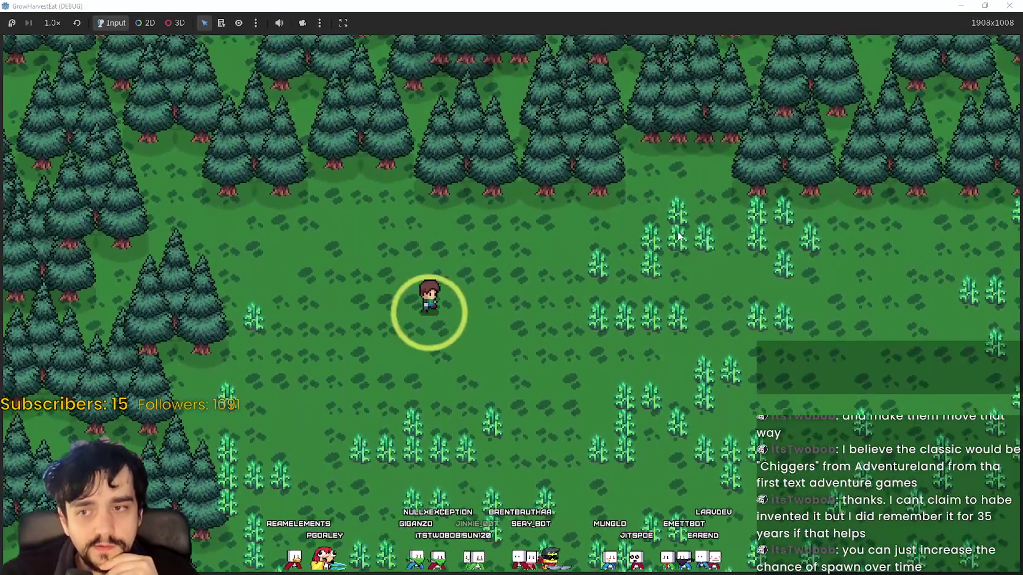
key("s")
key("d")
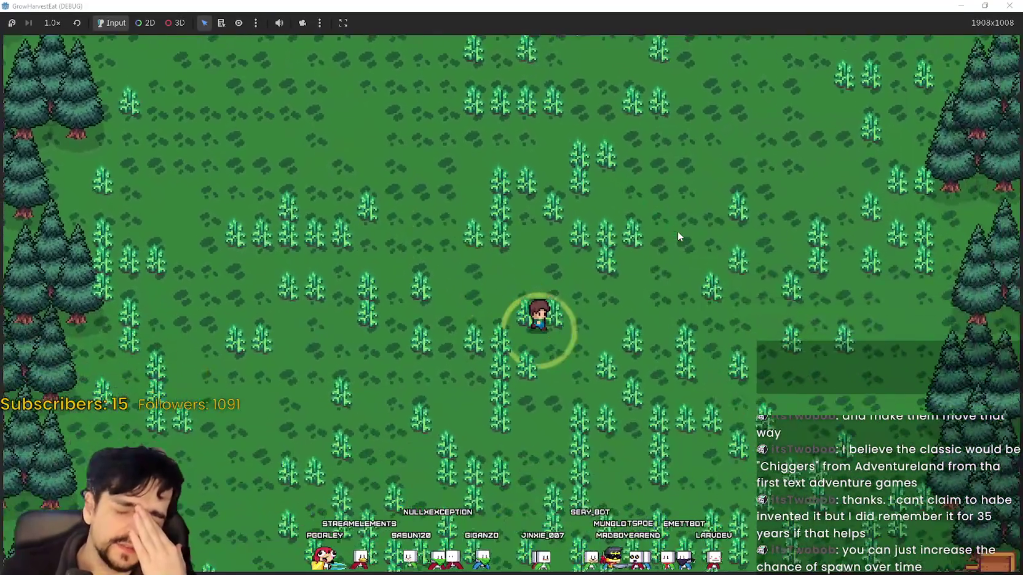
Walk through the crops, facing down so the target ring lands on crop tiles.
key("d")
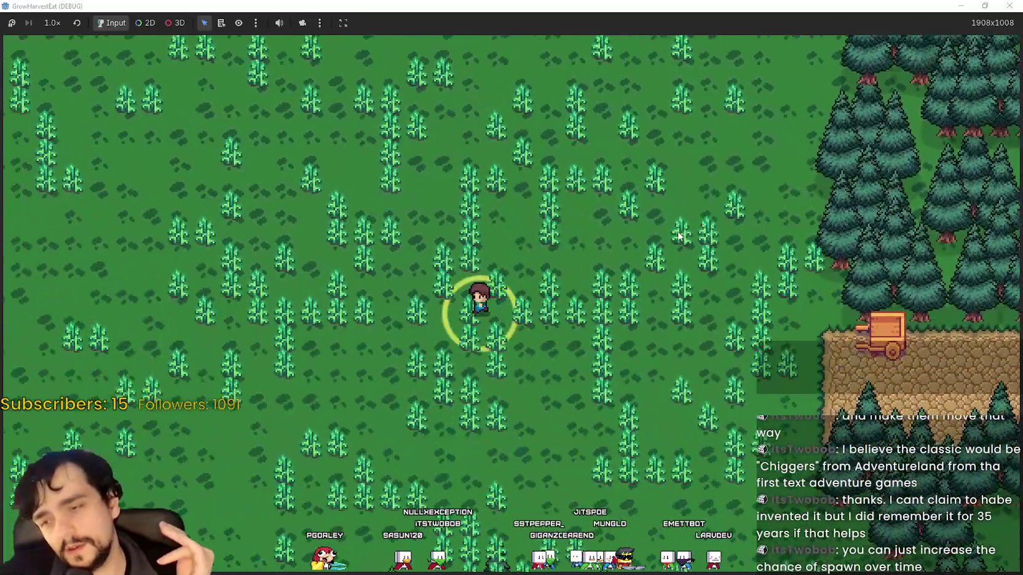
key("a")
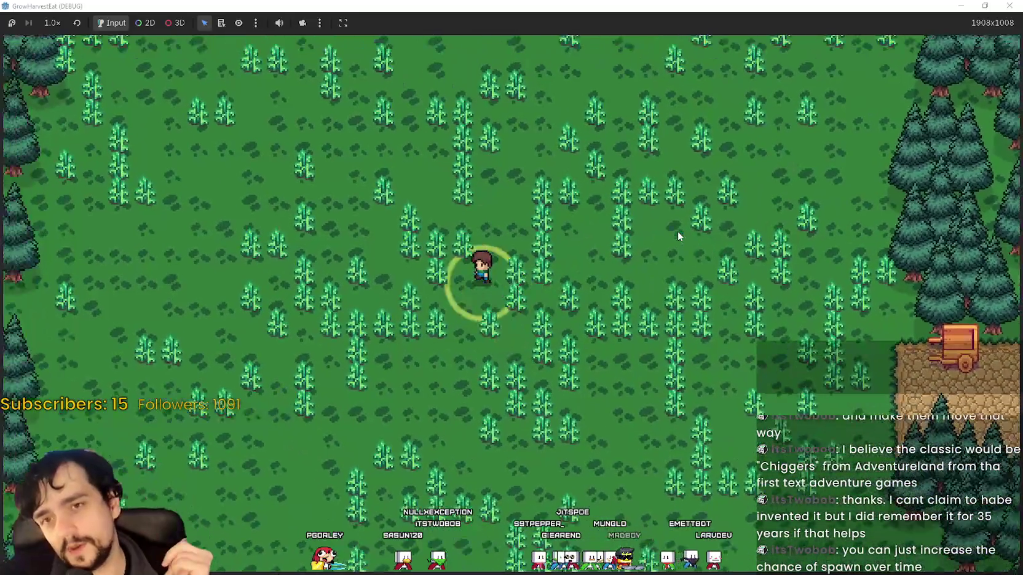
key("w")
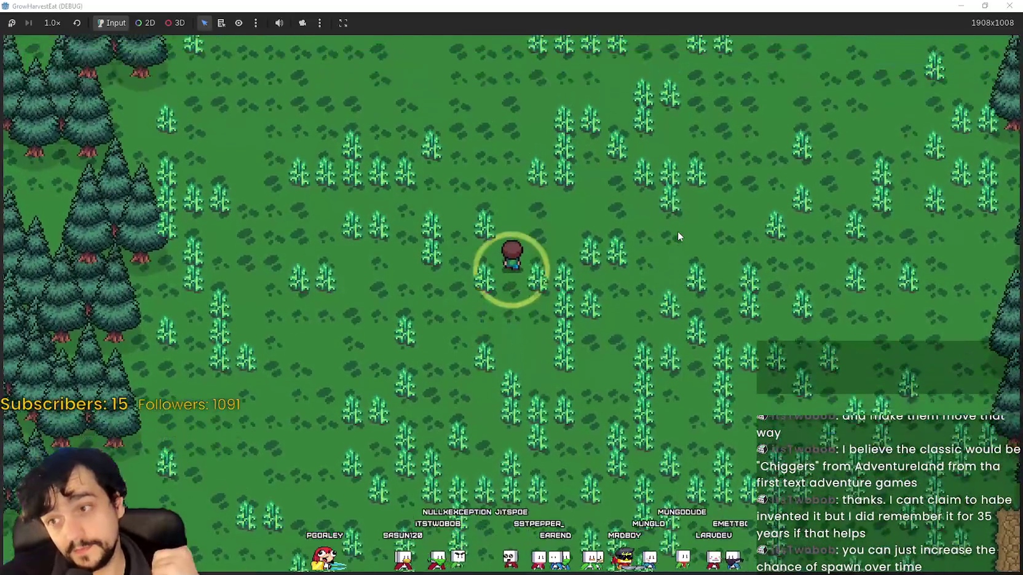
key("d")
key("s")
key("d")
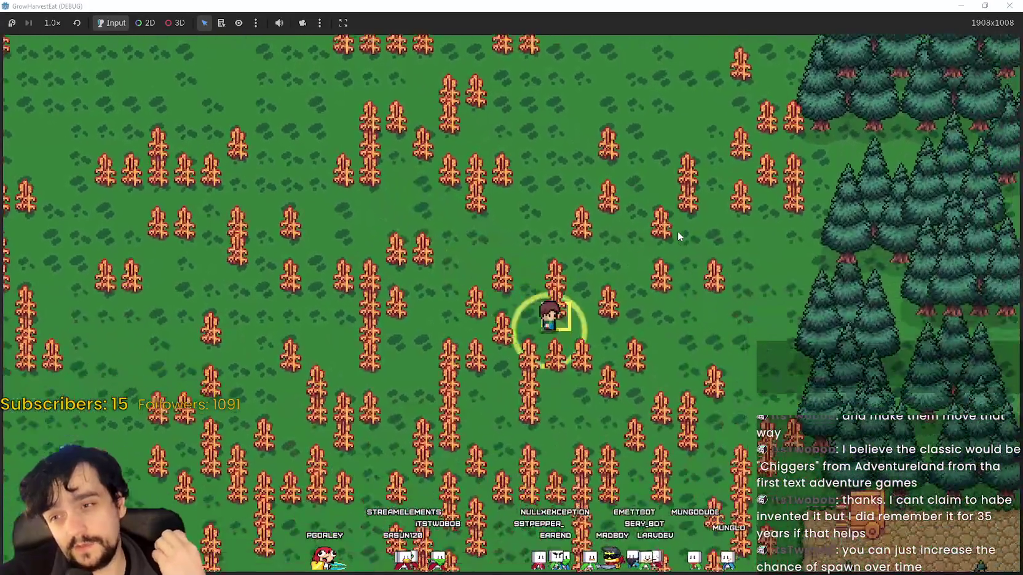
key("s")
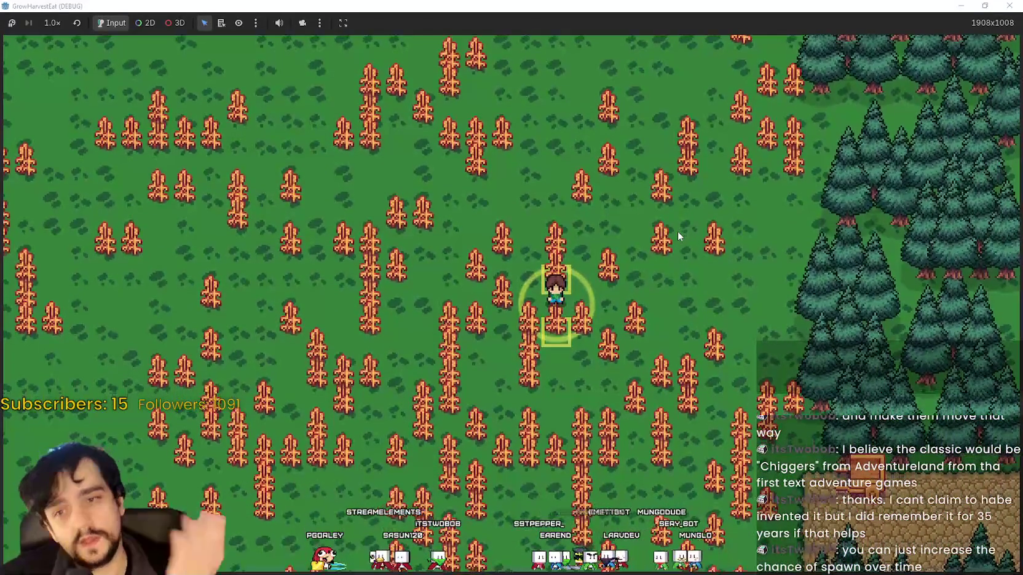
key("a")
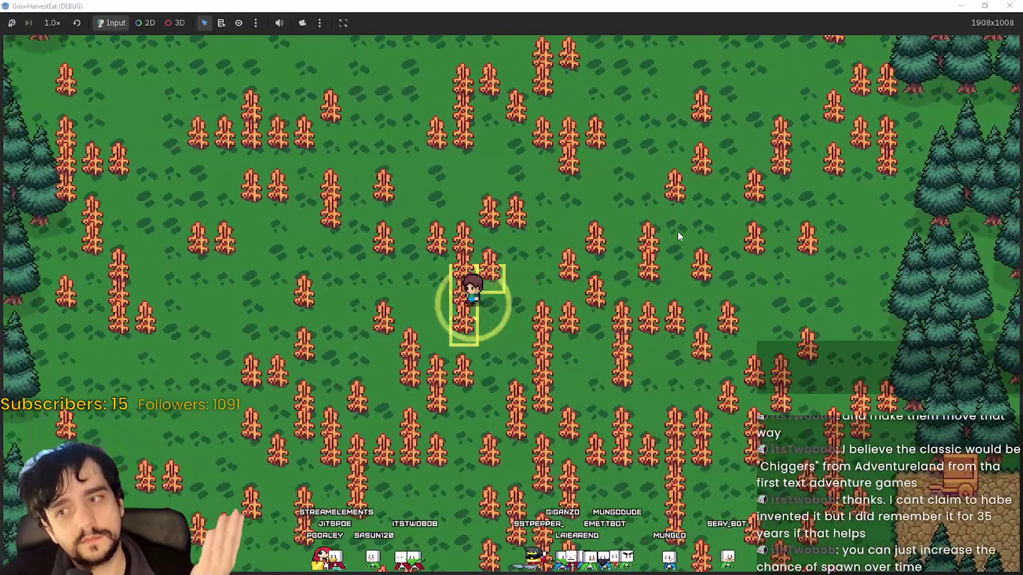
key("a")
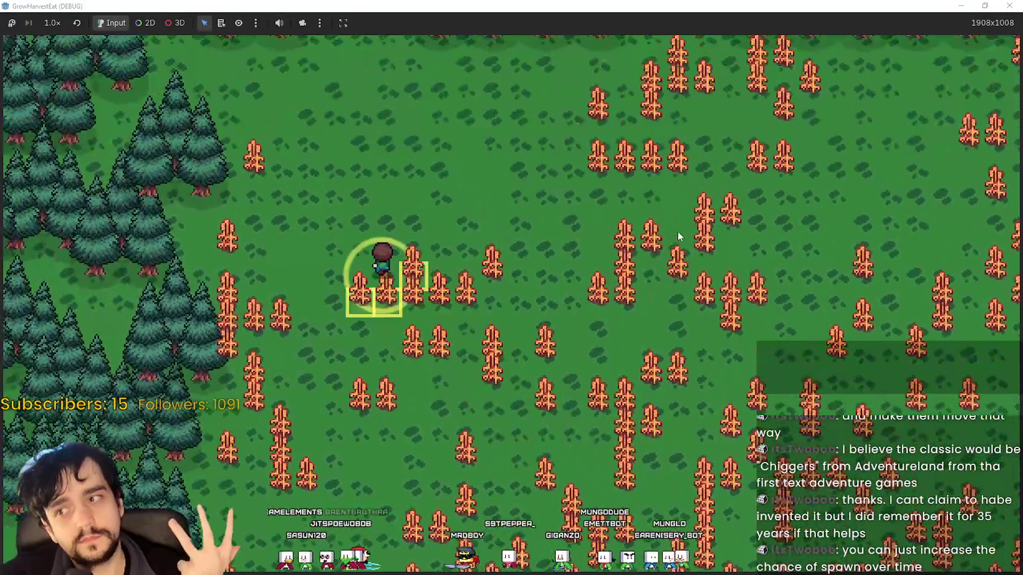
key("d")
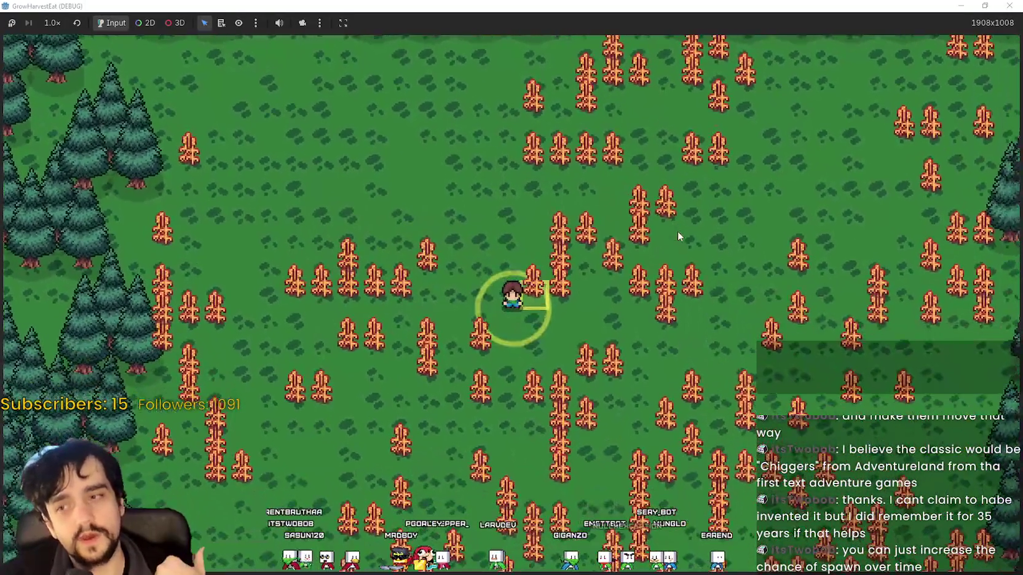
Keep walking up and down the field, watching the ring and tile markers follow.
key("w")
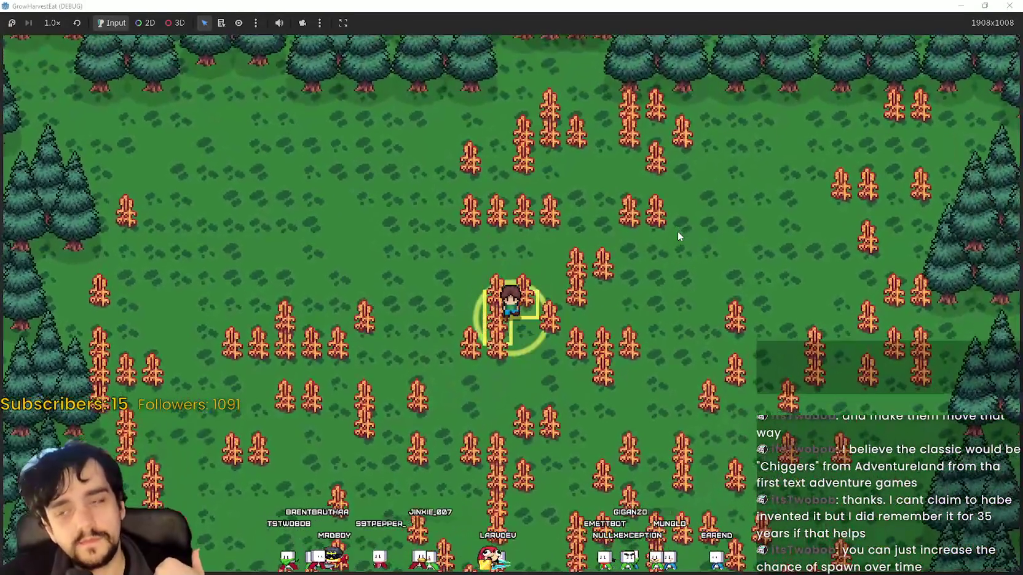
key("s")
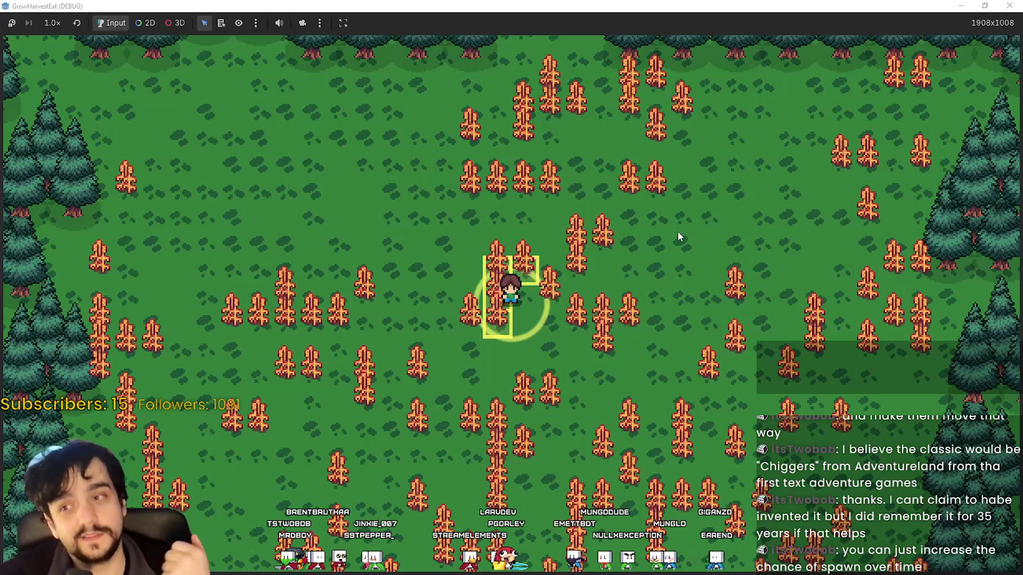
key("d")
key("s")
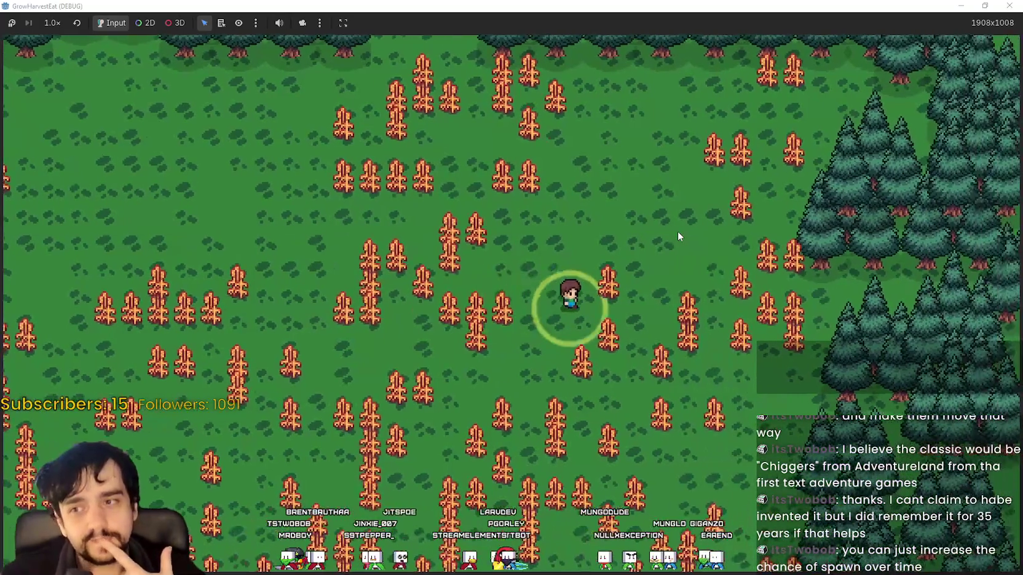
key("s")
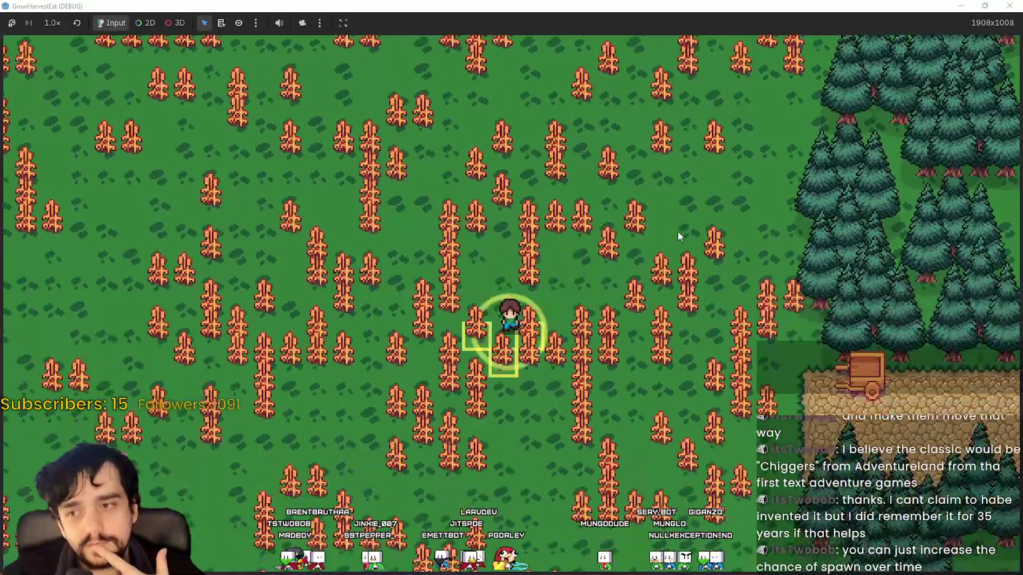
key("s")
key("a")
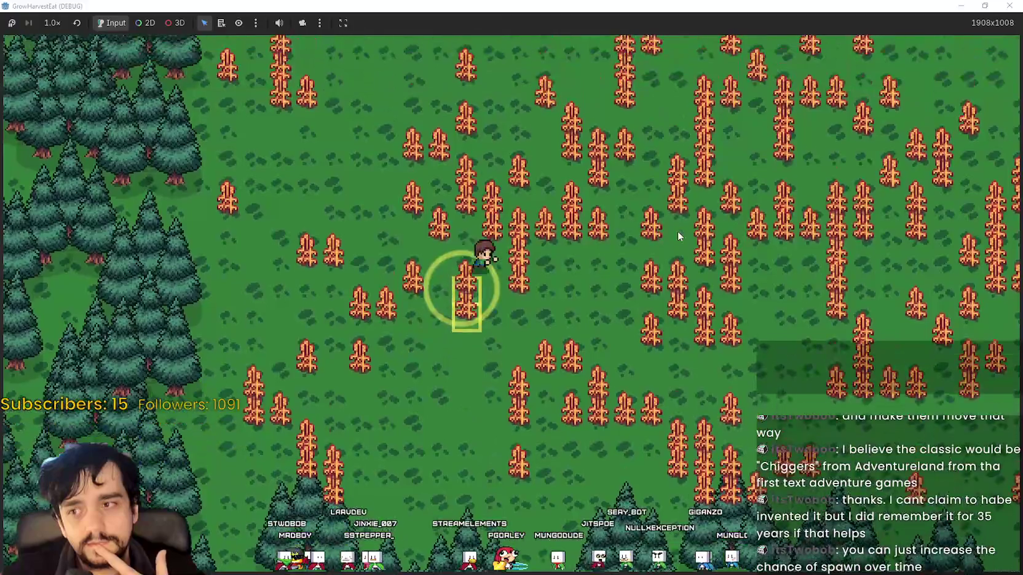
key("w")
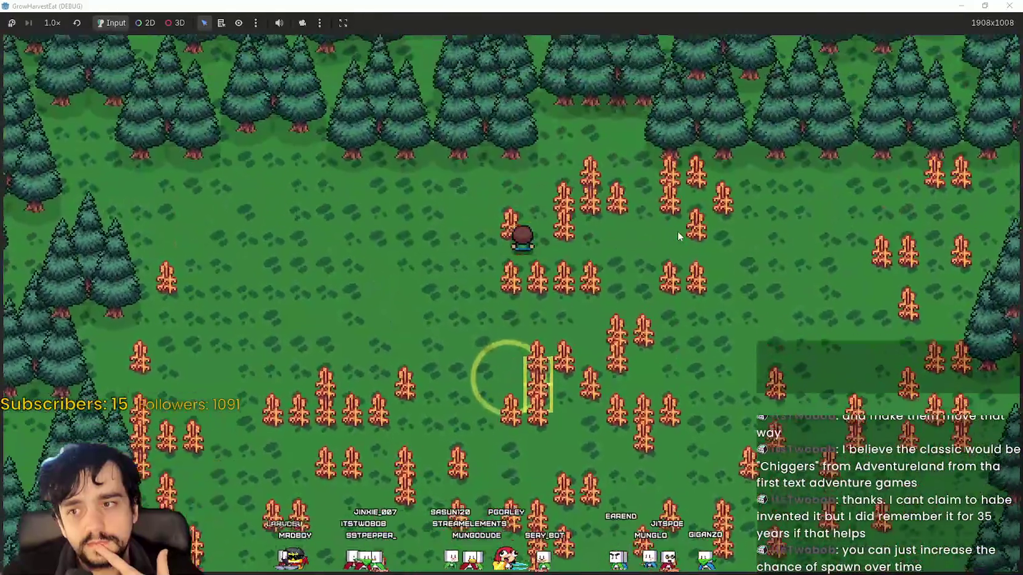
key("s")
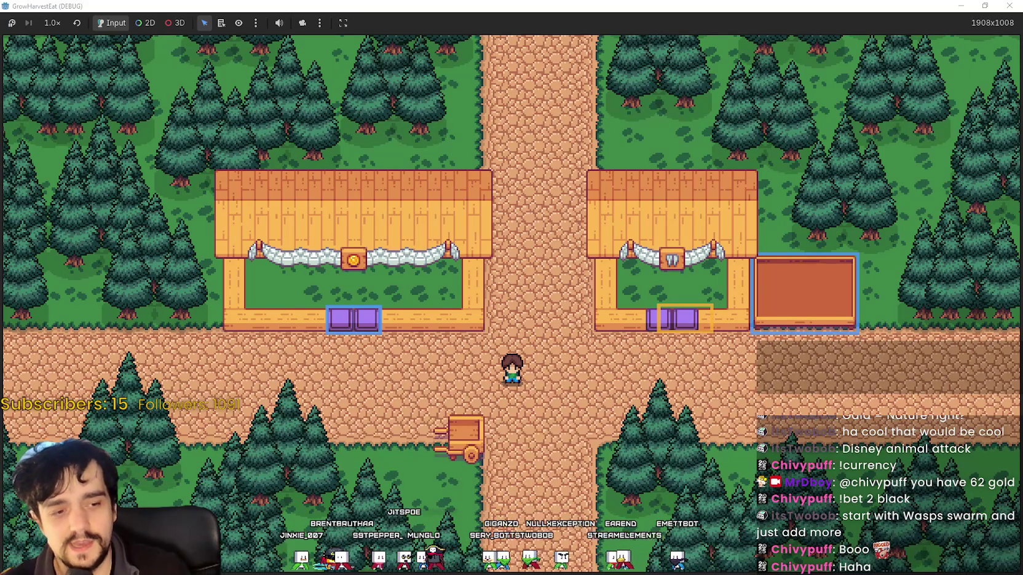
Alt+Tab to bring the Steam store front page up over the game.
key("alt+Tab")
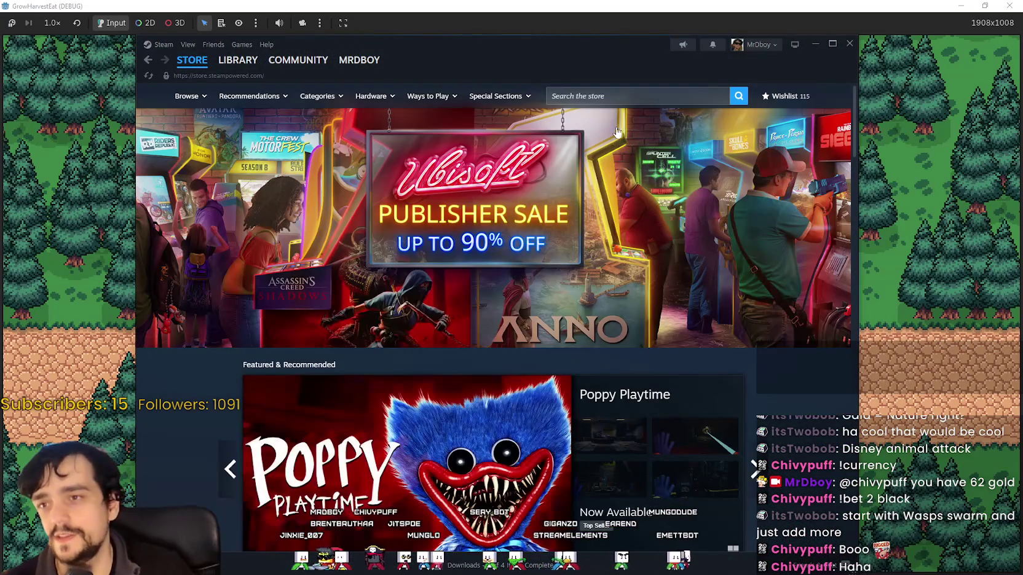
Search the Steam store for 'MR FARM' and open the MR FARMBOY - Supporter Pack page.
left_click(621, 95)
type("MR FARM")
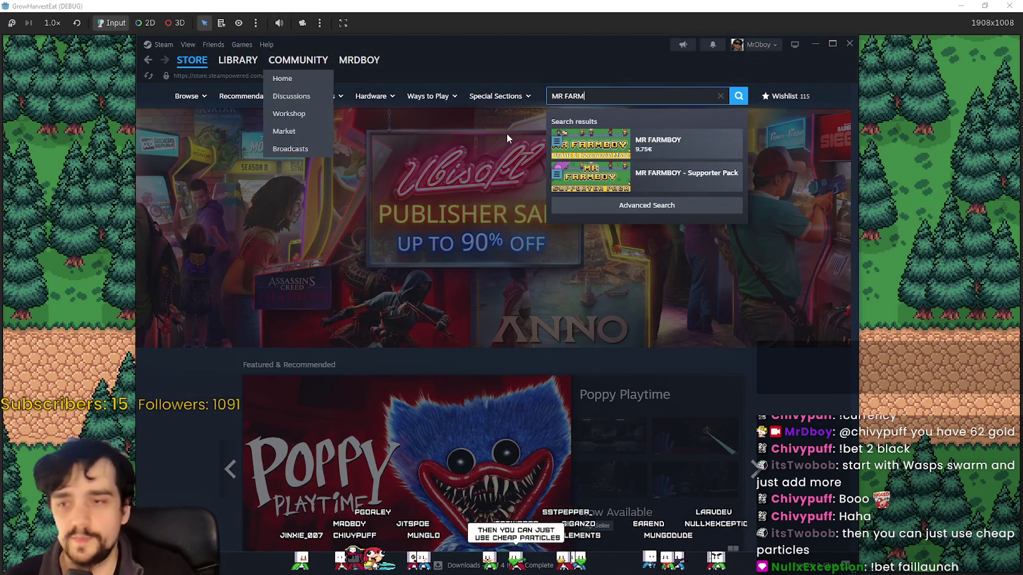
left_click(683, 174)
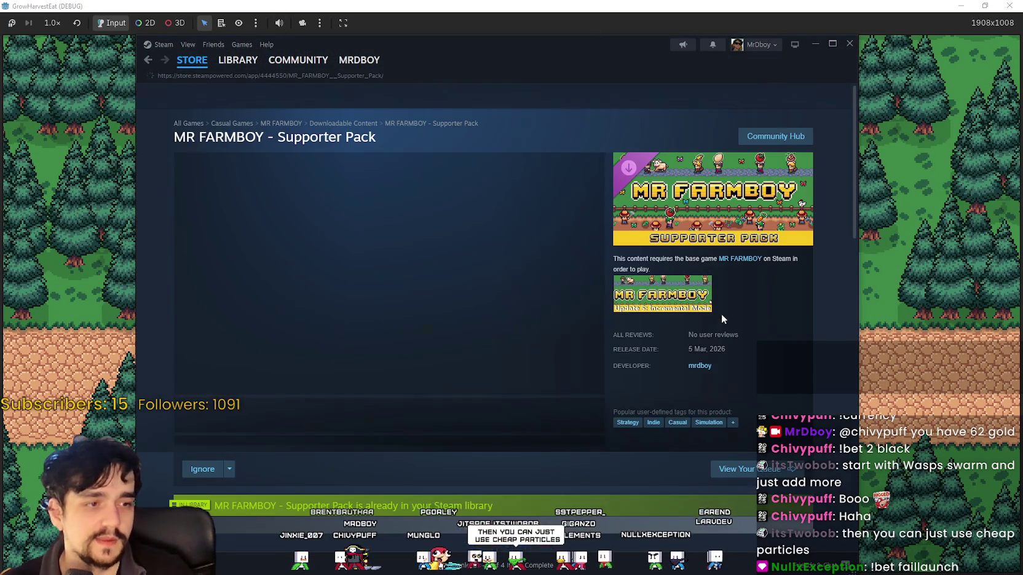
left_click_drag(606, 47, 658, 37)
Scroll down to About This Content and start marking the 'A Good Farmer' sentence.
scroll(590, 418, "down", 2)
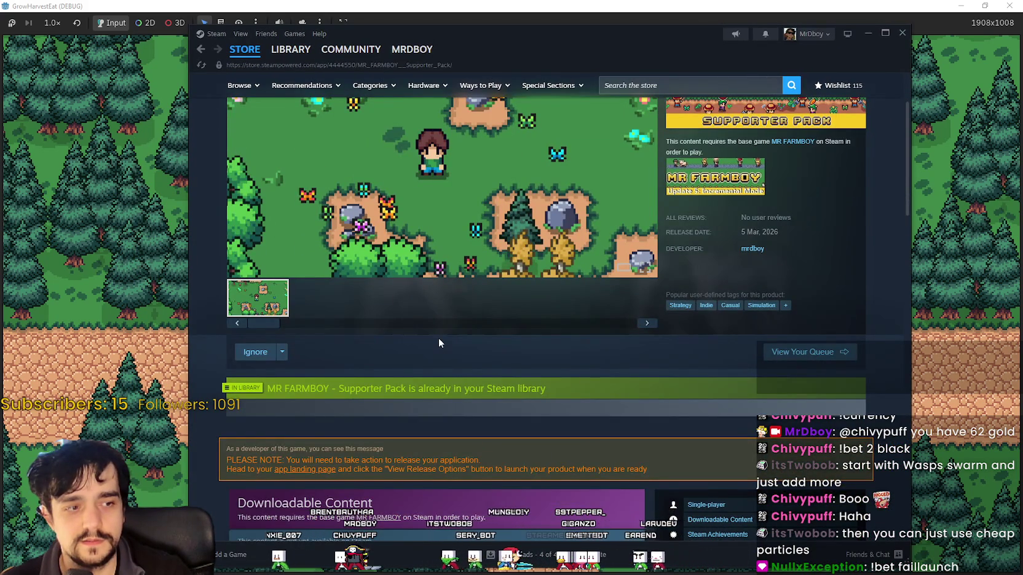
scroll(439, 342, "up", 2)
scroll(467, 326, "down", 2)
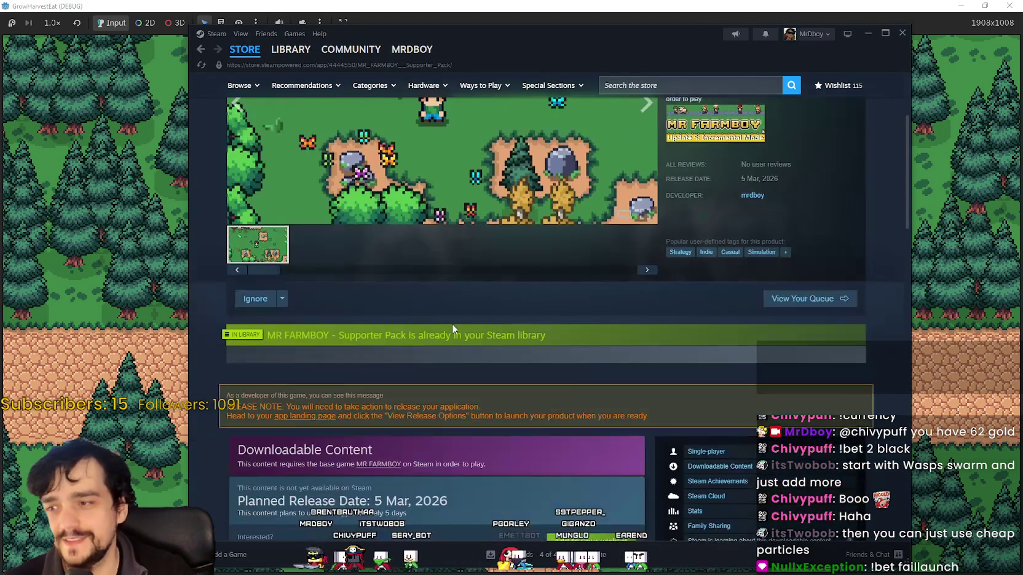
scroll(587, 406, "up", 2)
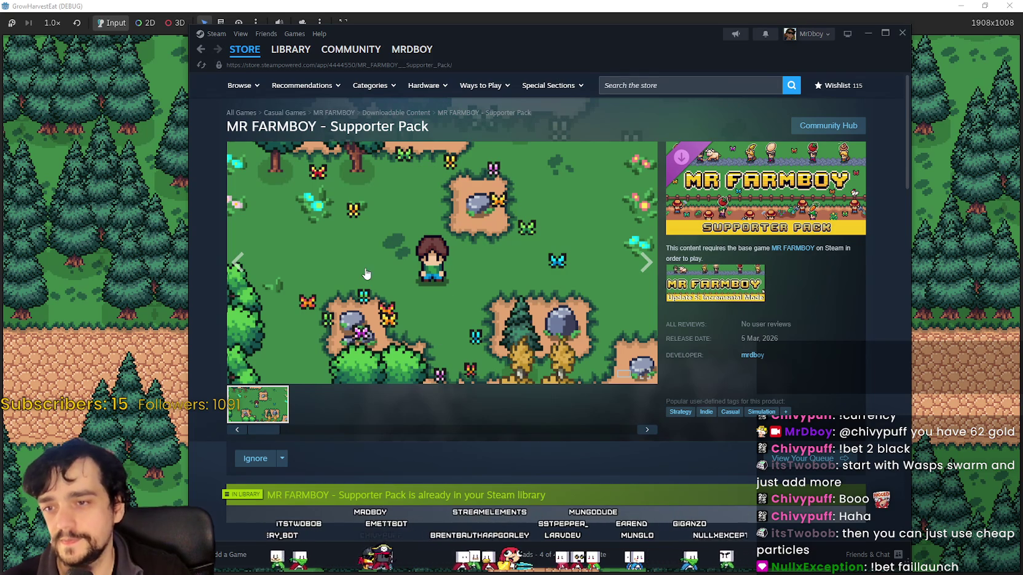
scroll(365, 296, "down", 2)
scroll(373, 349, "down", 4)
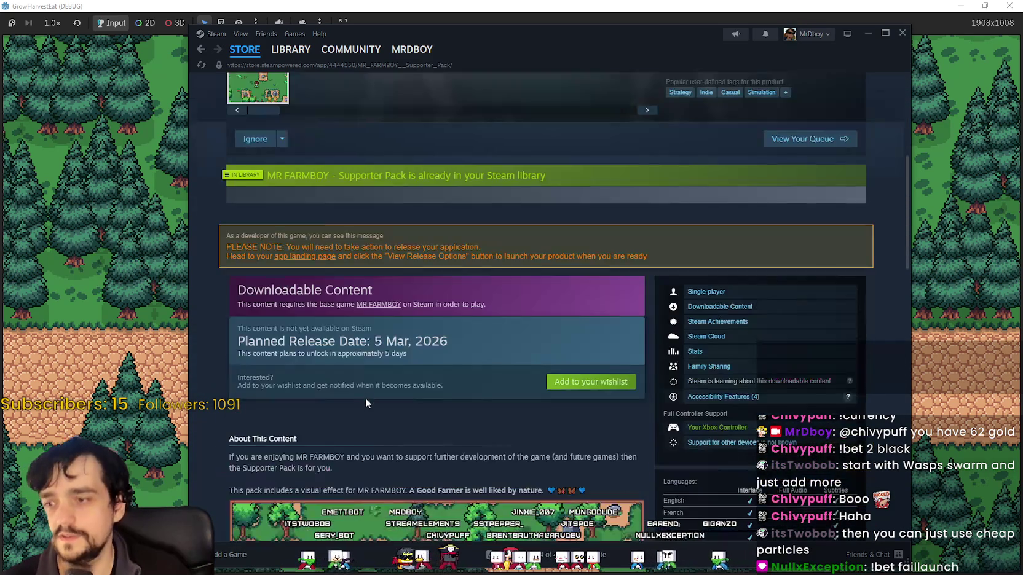
scroll(365, 394, "down", 3)
scroll(375, 406, "down", 3)
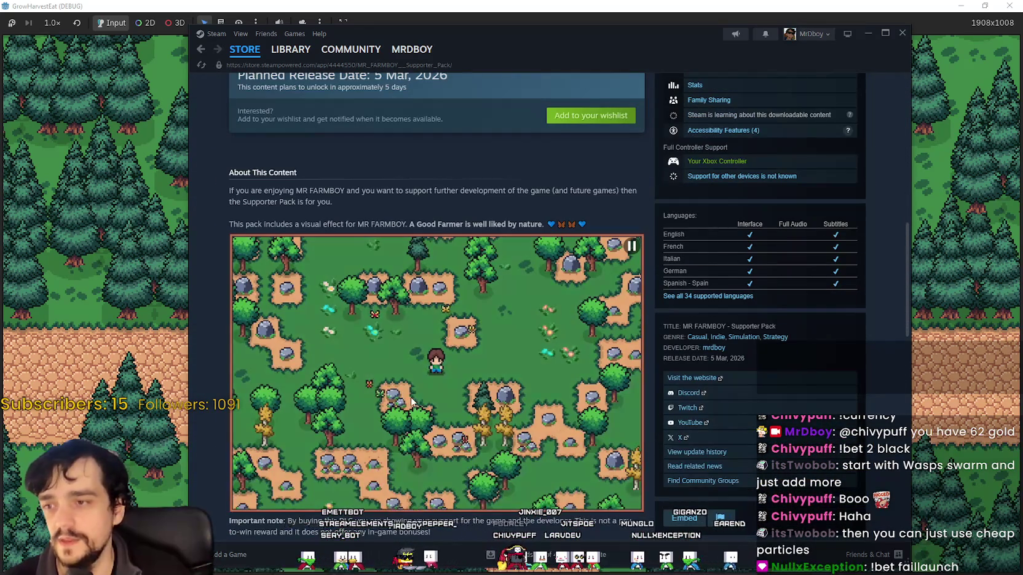
scroll(400, 427, "down", 1)
scroll(400, 427, "up", 1)
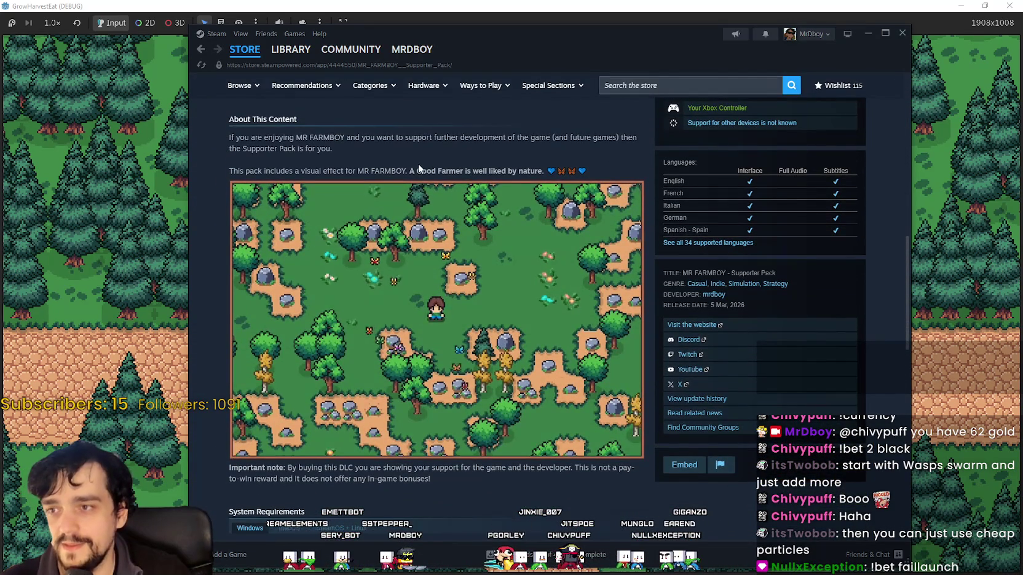
mouse_move(411, 169)
left_mouse_down()
mouse_move(549, 171)
mouse_move(629, 160)
mouse_move(604, 168)
left_mouse_up()
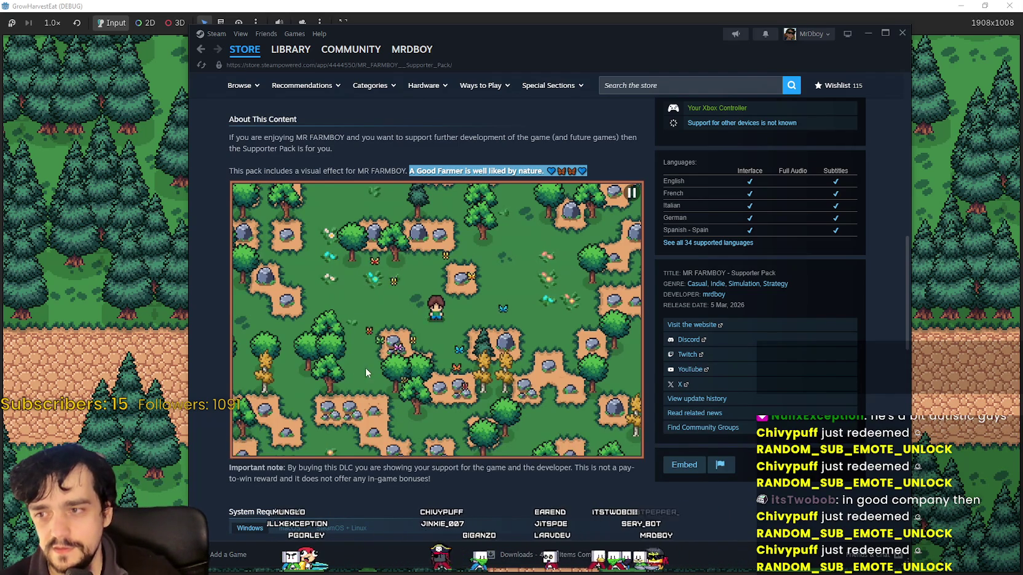
Dismiss the Steam store and return to the full-screen GrowHarvestEat game.
left_click(207, 360)
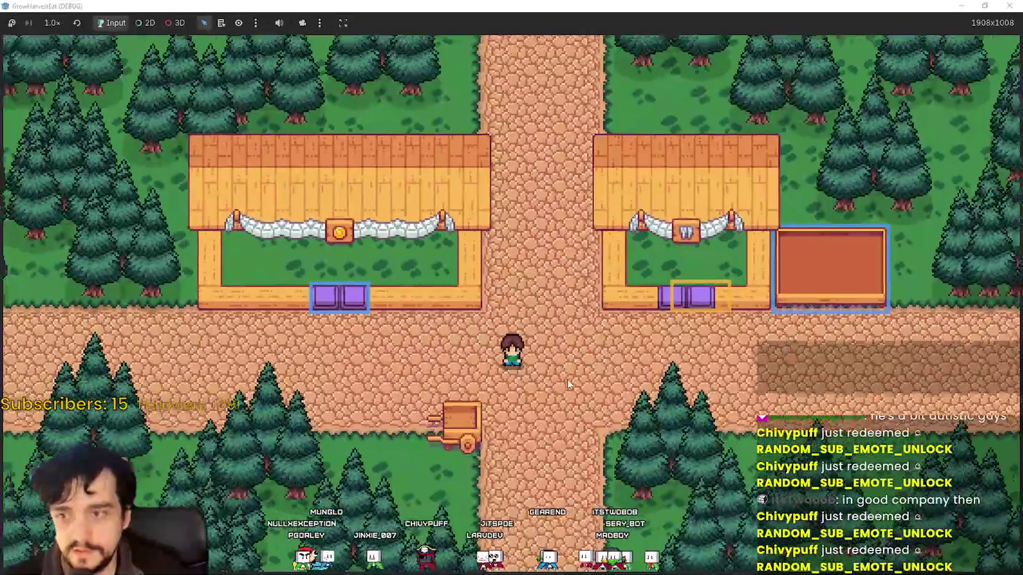
Walk the farmer right along the road, then down-left toward the cart.
key("d")
key("s")
key("a")
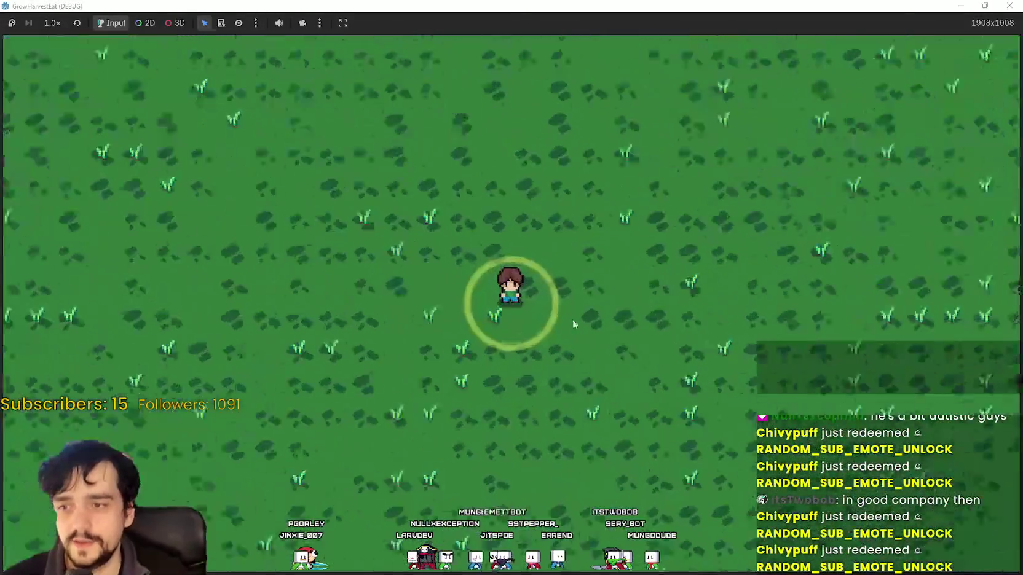
Shrink the game window, restore it to full screen, then switch back to Aseprite.
left_click_drag(725, 6, 614, 73)
left_click(752, 65)
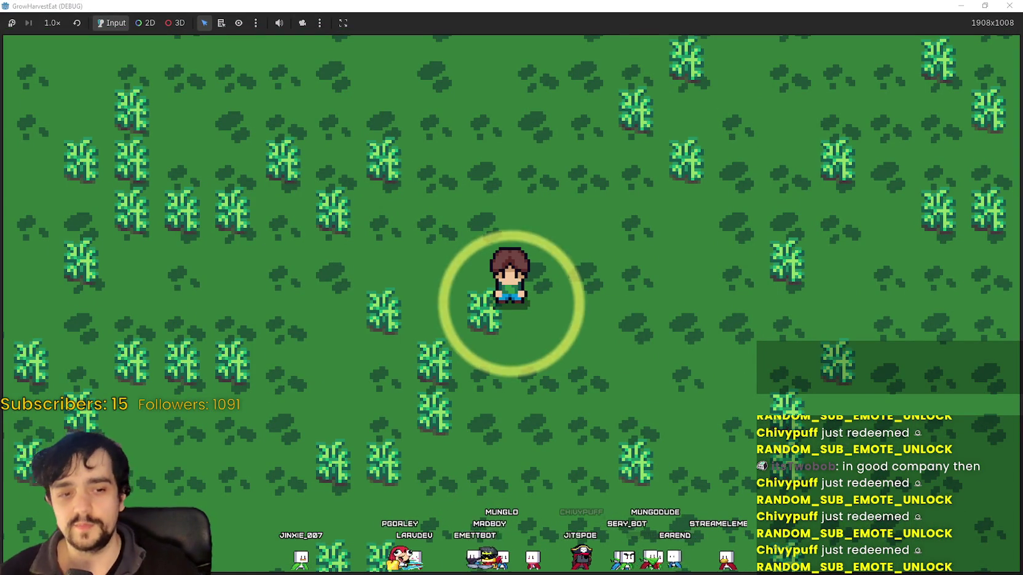
key("alt+Tab")
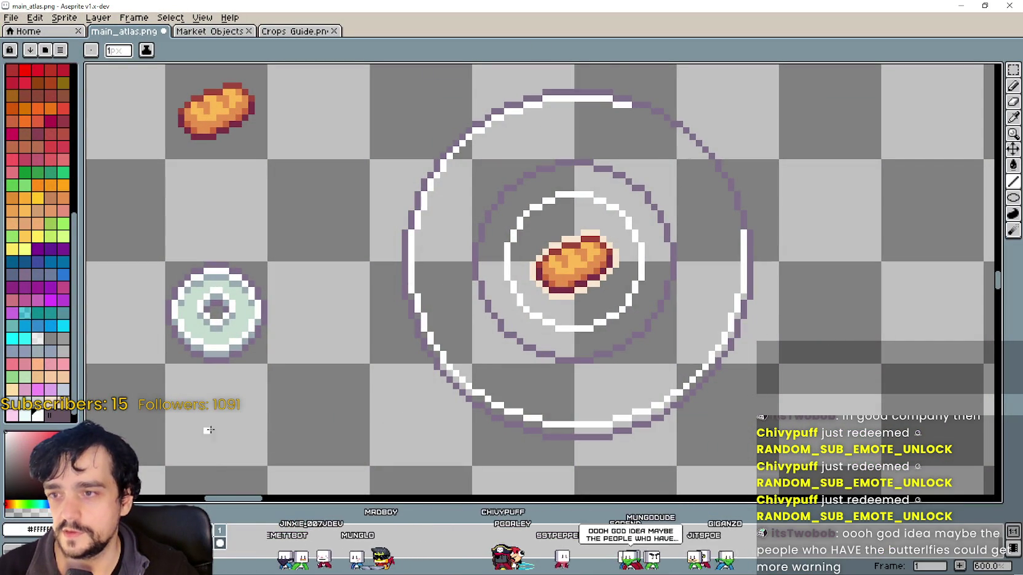
left_click(1012, 118)
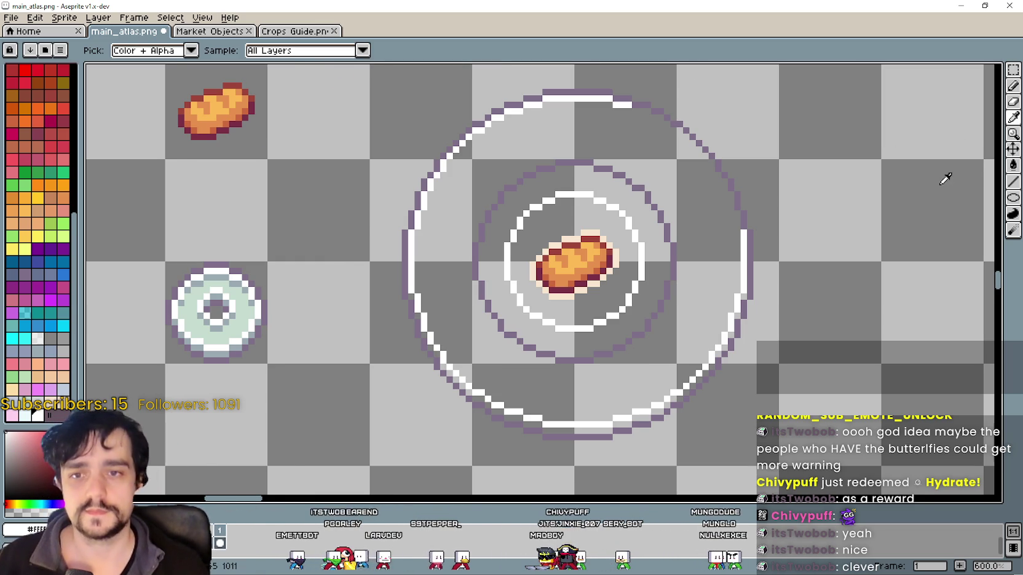
scroll(945, 178, "up", 1)
left_click(1013, 181)
scroll(615, 277, "up", 1)
scroll(651, 218, "down", 1)
scroll(652, 218, "down", 1)
scroll(601, 224, "up", 1)
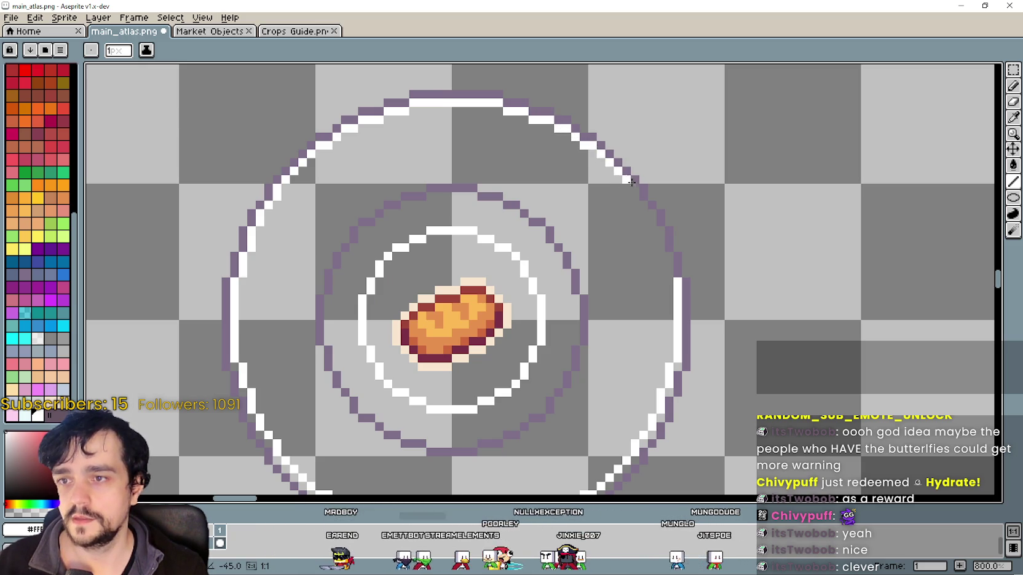
Draw white pixels along the outer ring's upper-right purple outline at 1600% zoom.
scroll(630, 188, "up", 1)
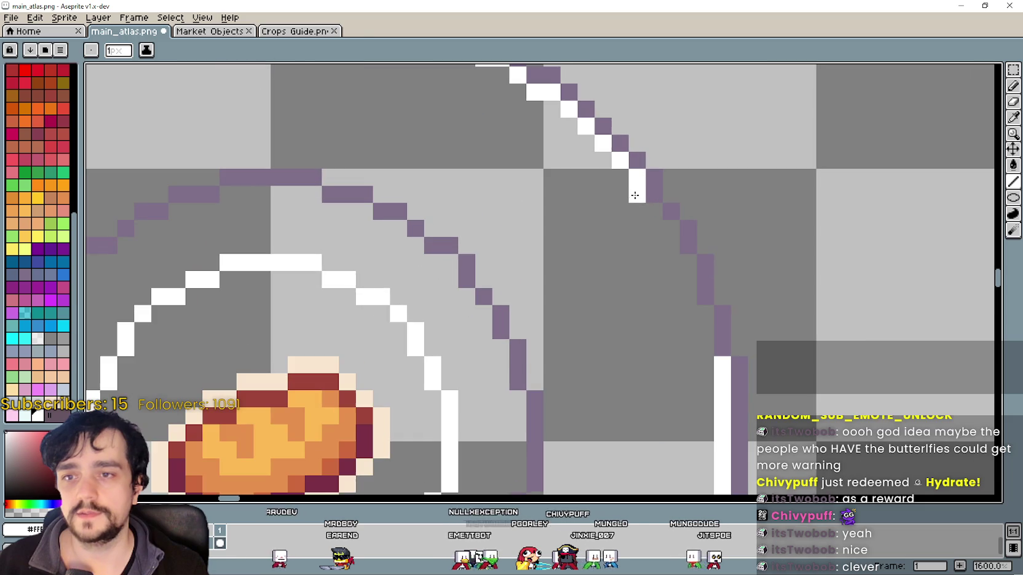
mouse_move(662, 216)
left_mouse_down()
mouse_move(703, 308)
mouse_move(703, 332)
left_mouse_up()
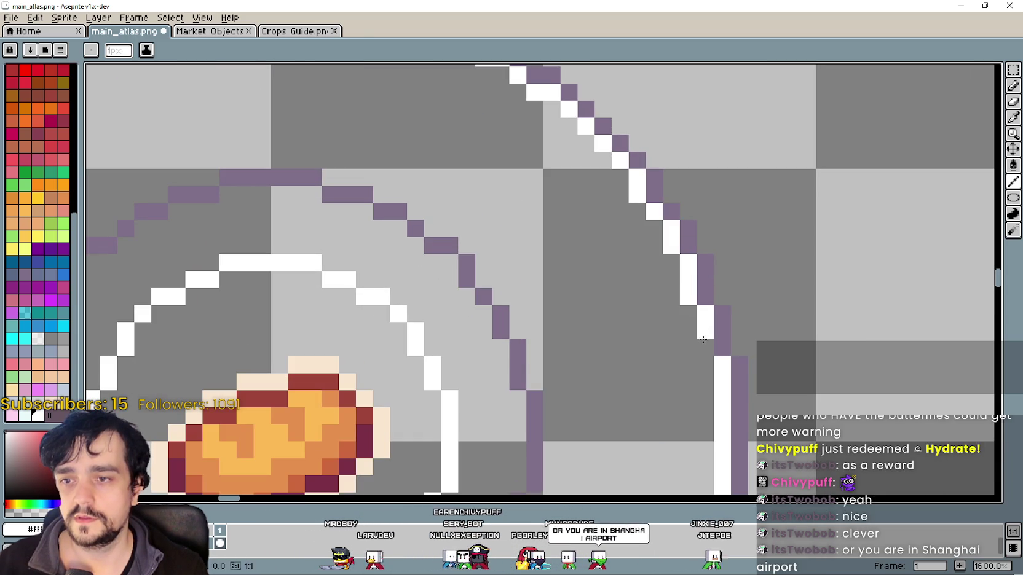
scroll(690, 348, "down", 5)
scroll(682, 332, "down", 1)
scroll(677, 319, "down", 1)
scroll(675, 317, "up", 1)
scroll(674, 317, "up", 1)
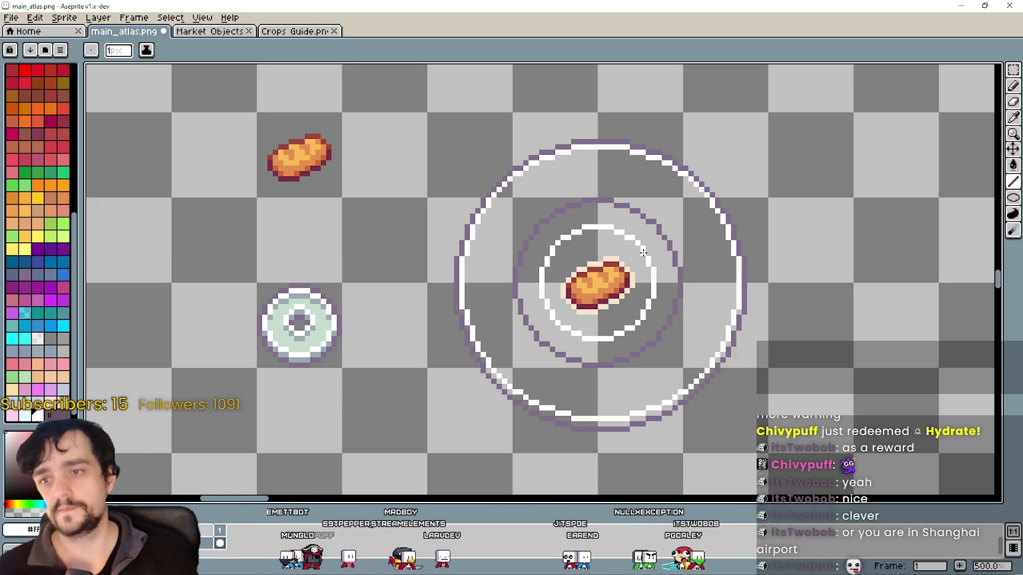
Save main_atlas.png, then bring Steam forward and go back to the store front page.
key("ctrl+s")
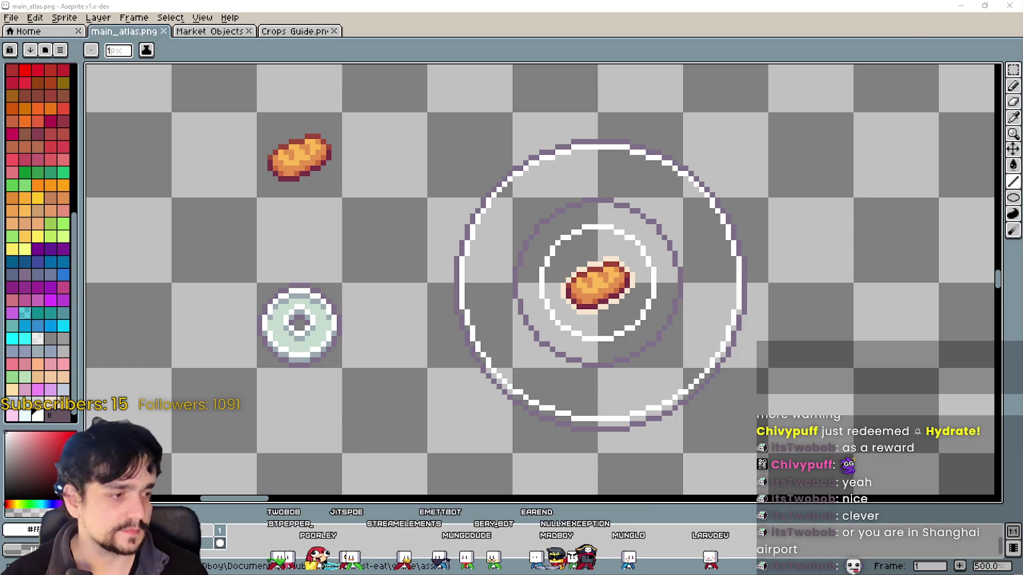
key("alt+Tab")
key("alt+Left")
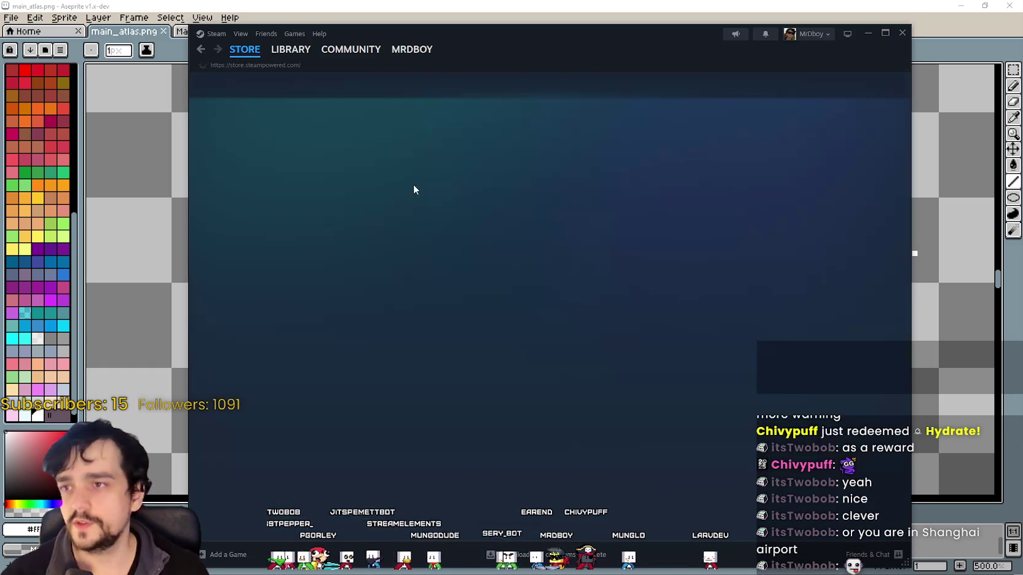
Search the store and open the MR FARMBOY game page, adjusting the Steam window.
left_click(709, 86)
type("MR FARM")
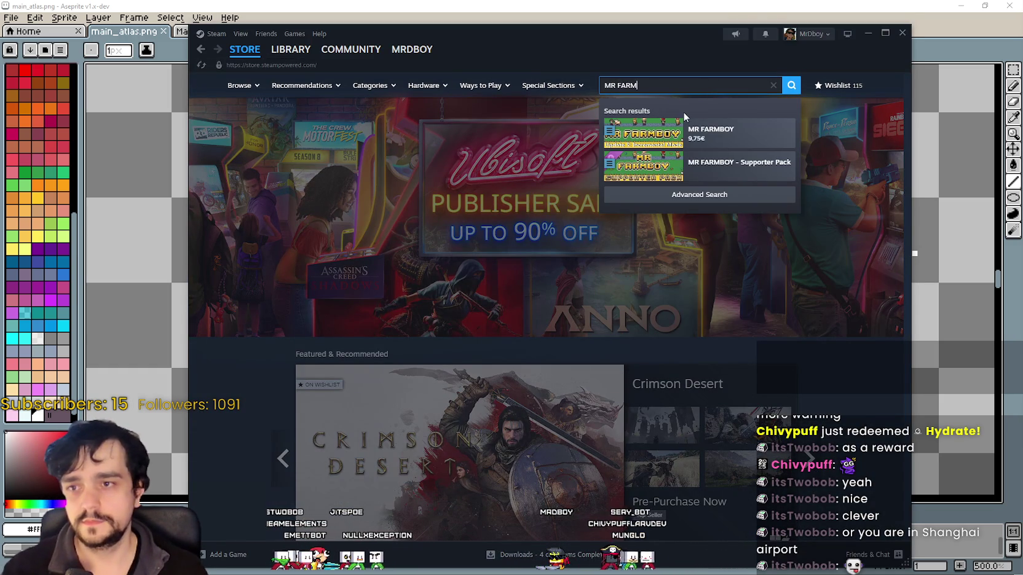
left_click(707, 132)
left_click_drag(601, 48, 602, 36)
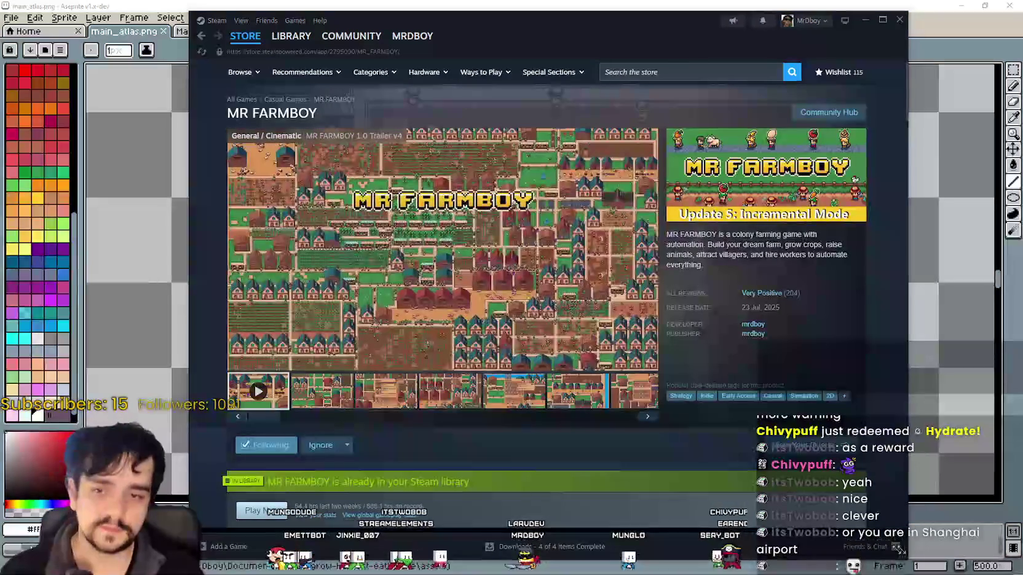
left_click_drag(903, 549, 889, 553)
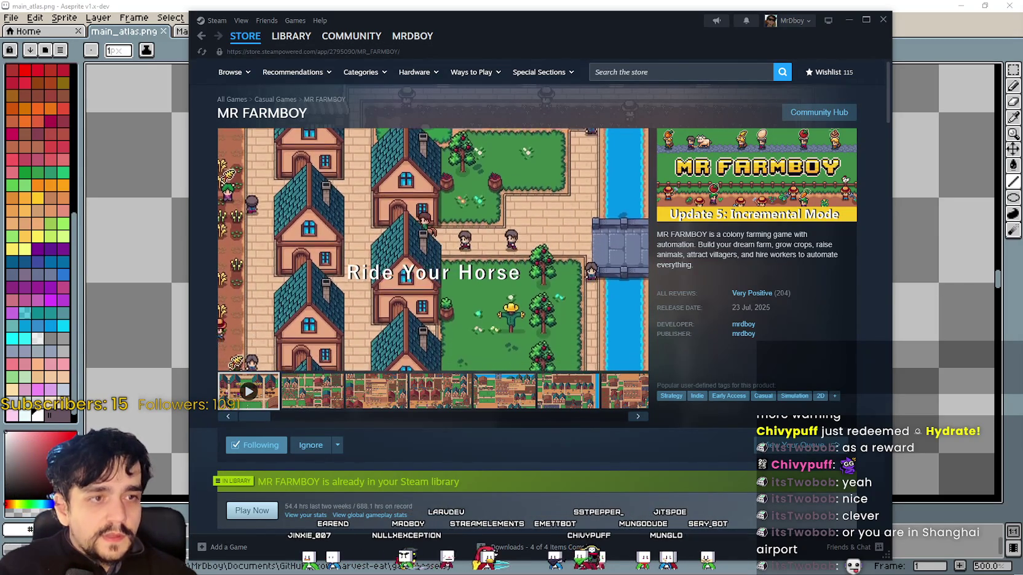
Enlarge a farm screenshot, close the viewer, then bring the Aseprite atlas forward.
left_click(653, 46)
scroll(460, 374, "up", 5)
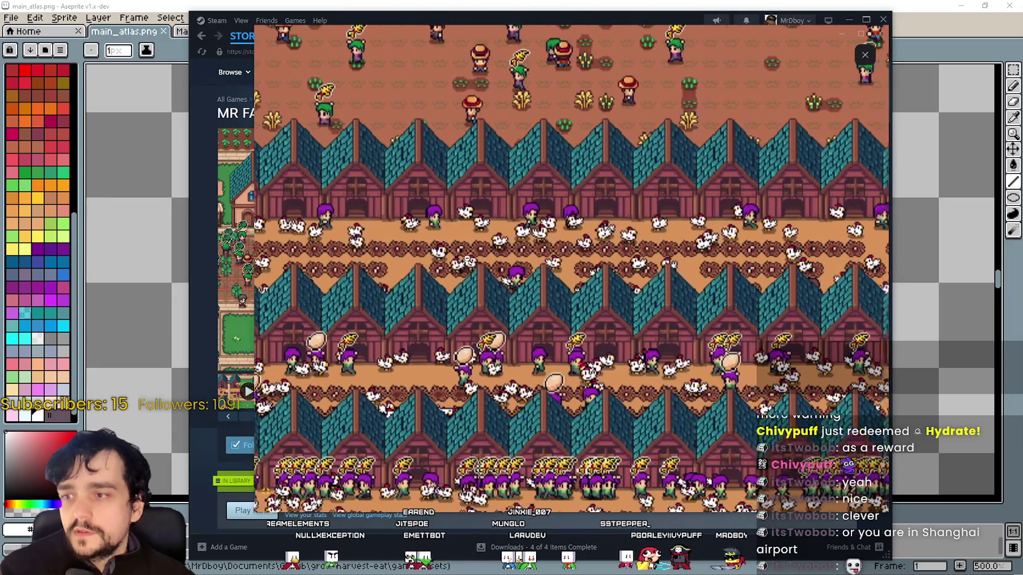
key("Escape")
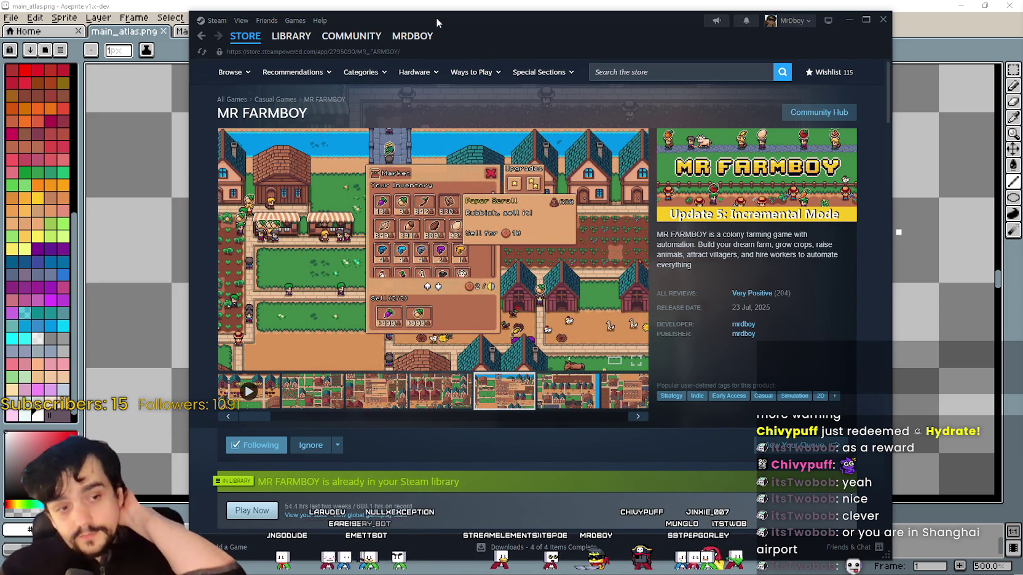
left_click_drag(482, 17, 589, 28)
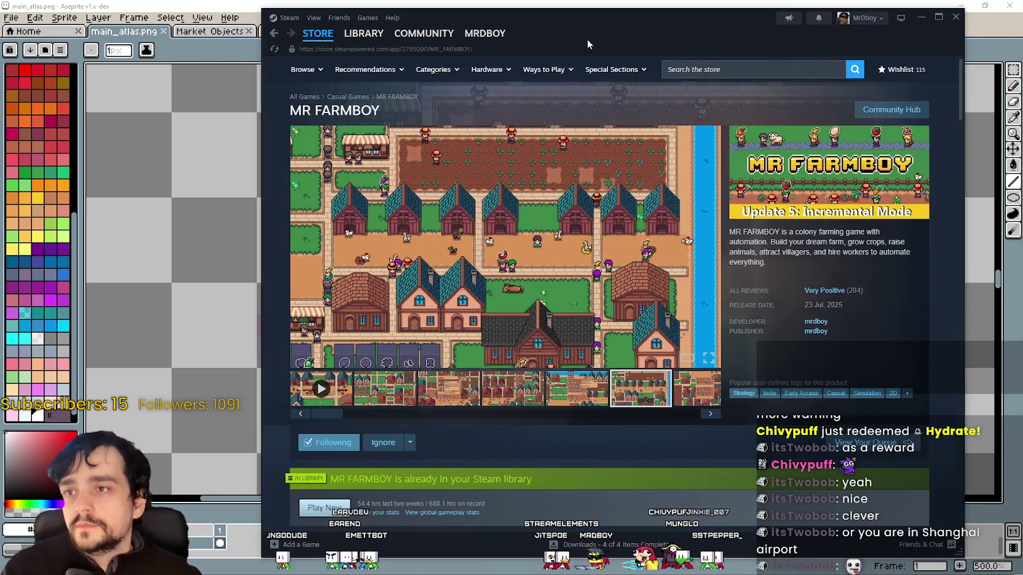
left_click(147, 31)
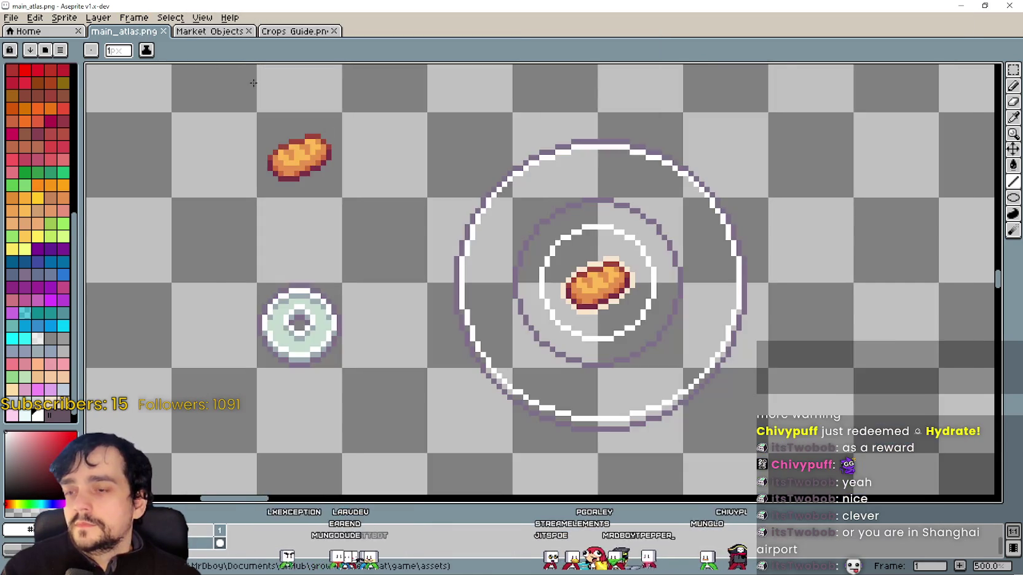
scroll(529, 322, "down", 1)
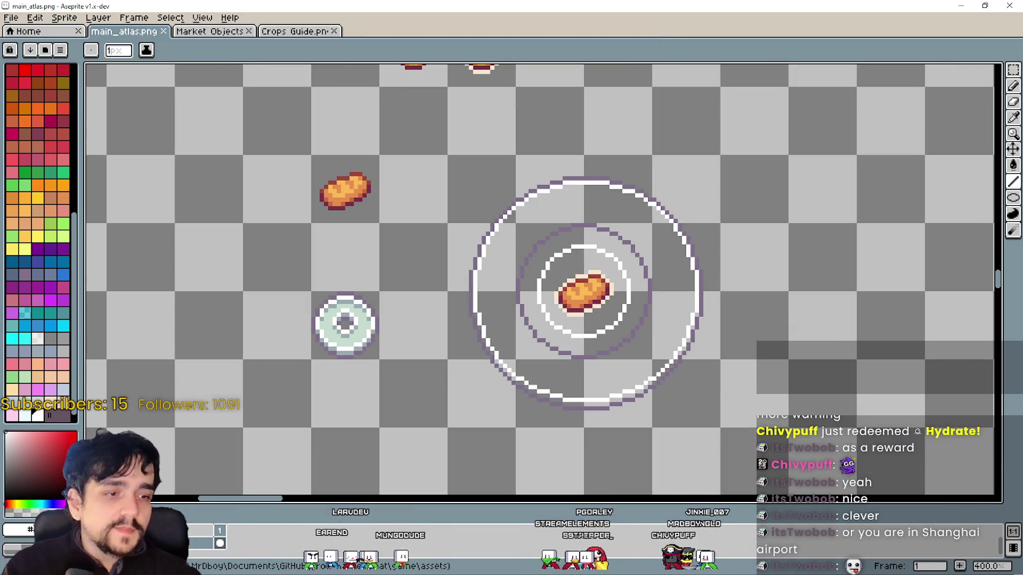
key("alt+Tab")
scroll(472, 358, "down", 5)
scroll(472, 358, "down", 2)
scroll(504, 381, "down", 2)
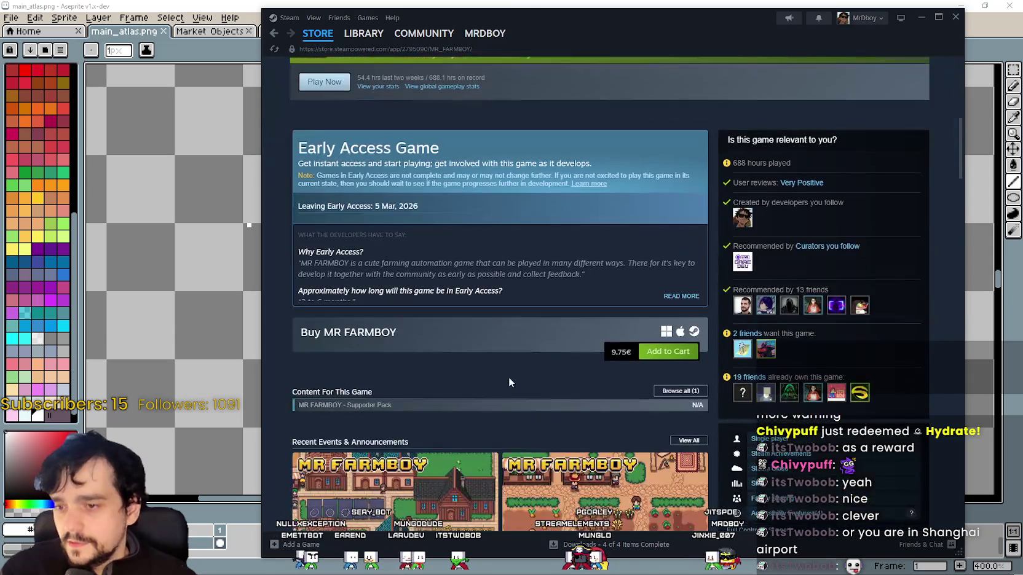
scroll(504, 386, "down", 3)
scroll(510, 375, "down", 3)
scroll(514, 373, "up", 5)
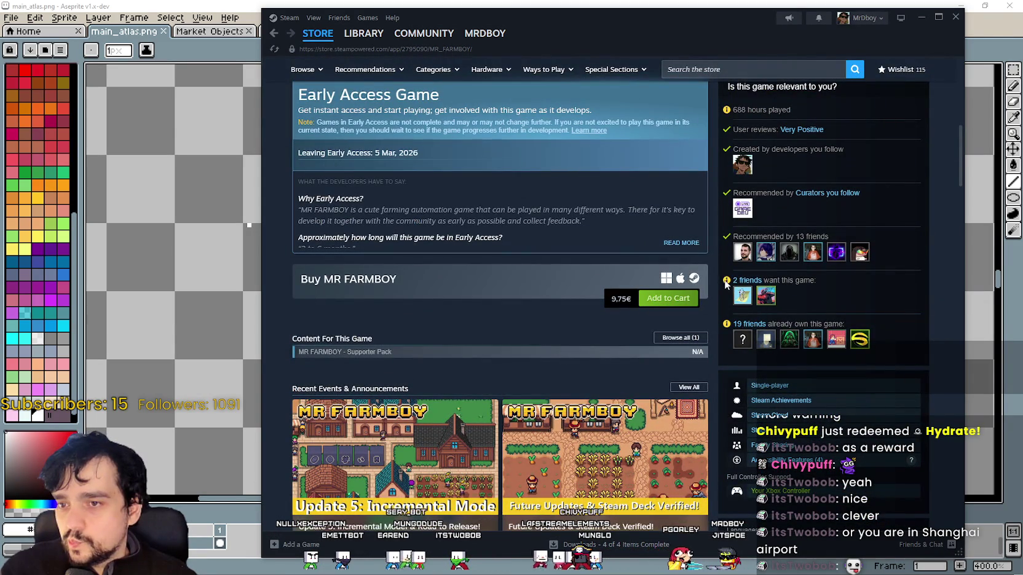
scroll(467, 284, "down", 2)
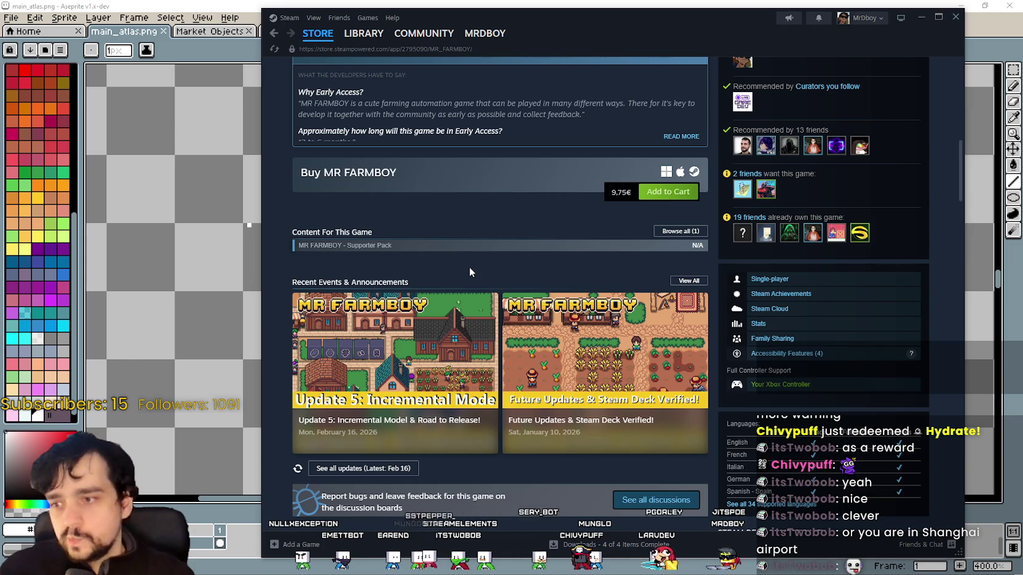
scroll(440, 416, "down", 3)
scroll(440, 416, "down", 3)
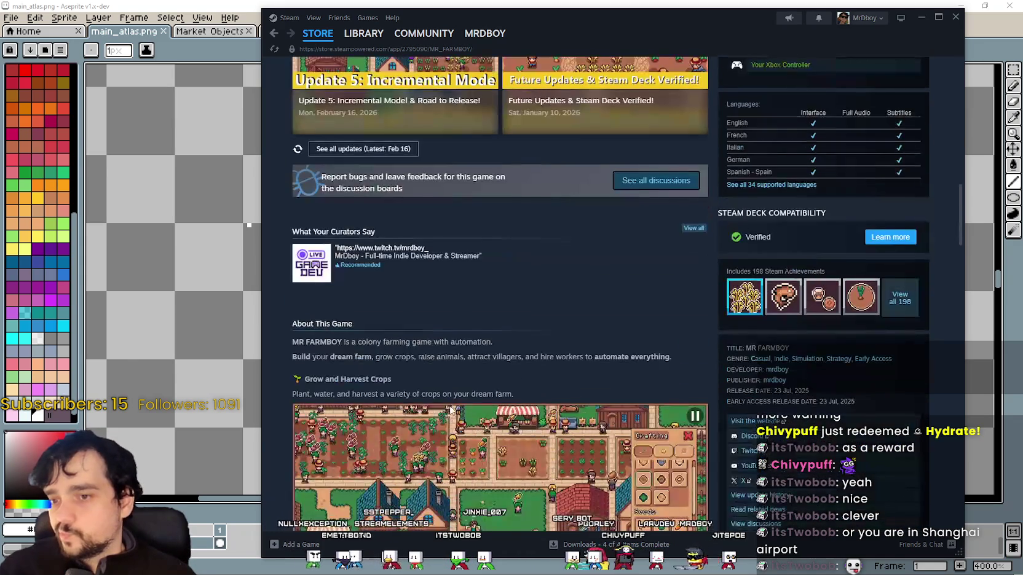
scroll(435, 380, "down", 4)
scroll(433, 375, "up", 6)
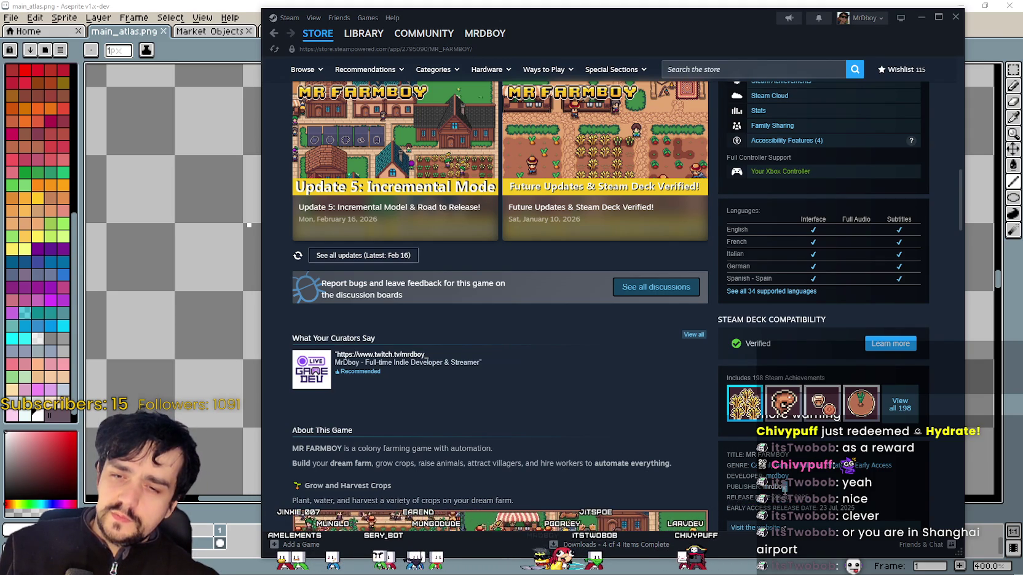
scroll(560, 423, "up", 2)
scroll(541, 413, "up", 4)
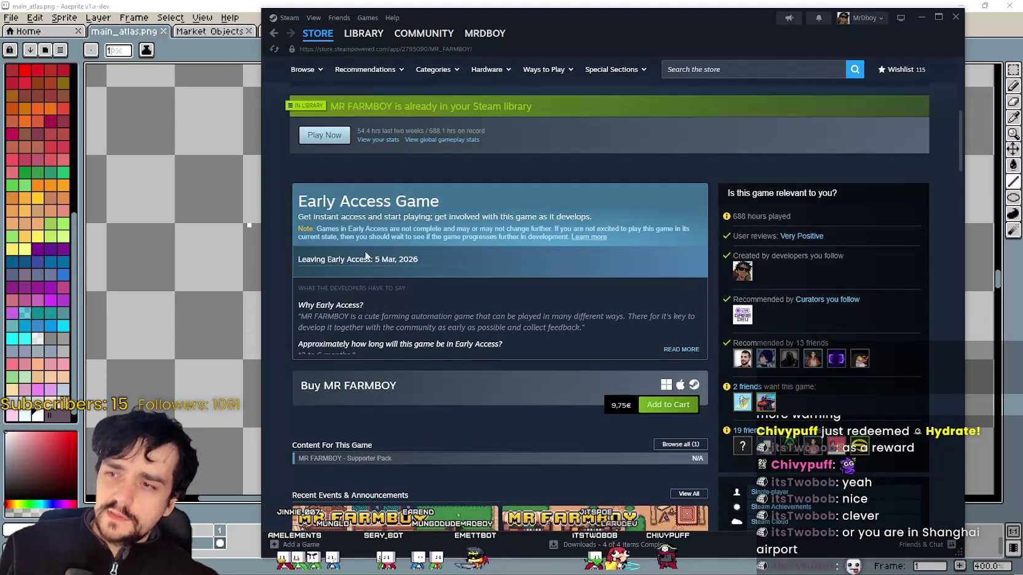
scroll(365, 256, "up", 1)
scroll(366, 255, "up", 2)
scroll(524, 367, "up", 3)
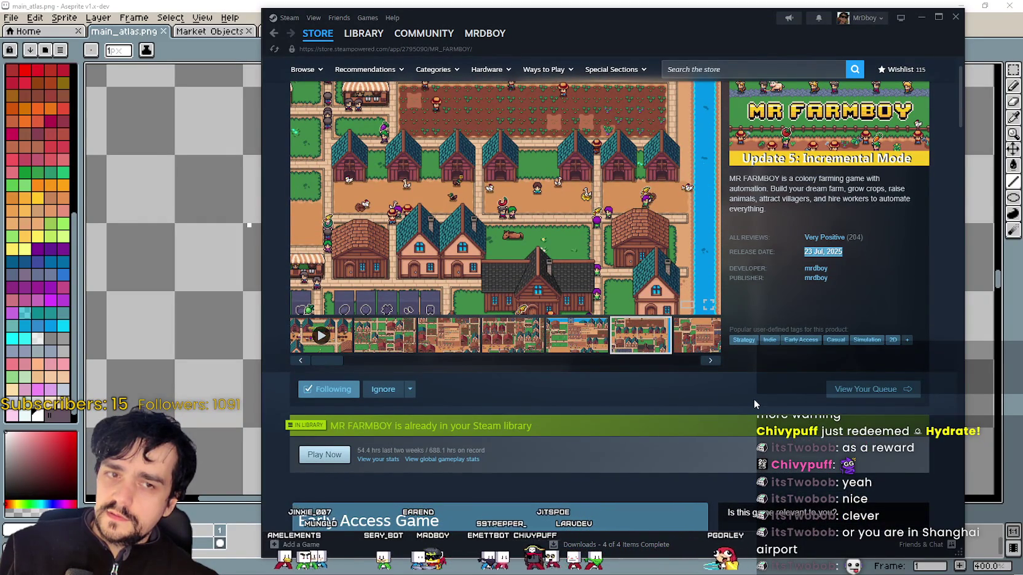
scroll(753, 399, "down", 7)
scroll(755, 398, "down", 3)
scroll(755, 399, "down", 4)
scroll(755, 399, "down", 1)
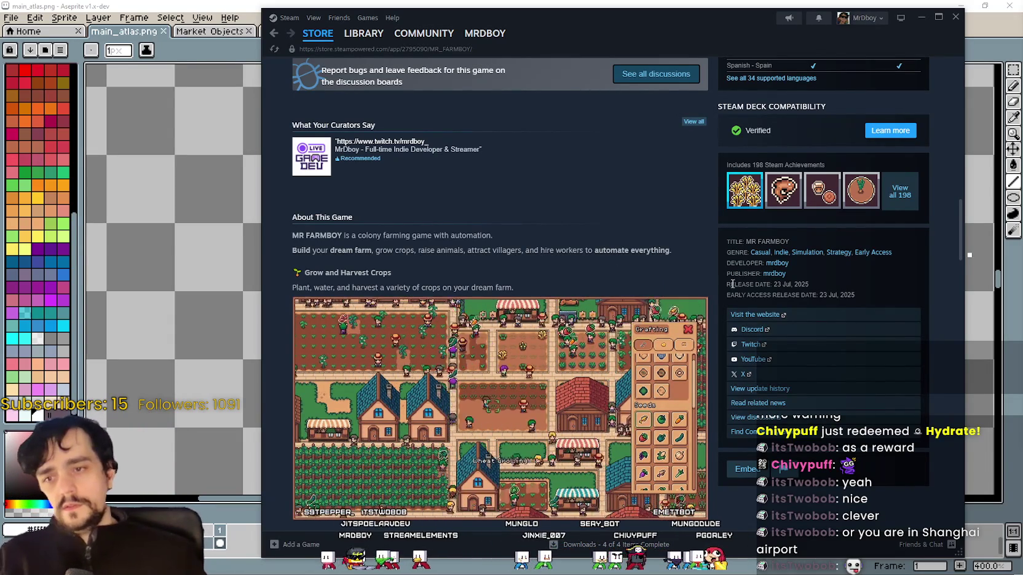
mouse_move(726, 280)
left_mouse_down()
mouse_move(844, 274)
mouse_move(870, 296)
left_mouse_up()
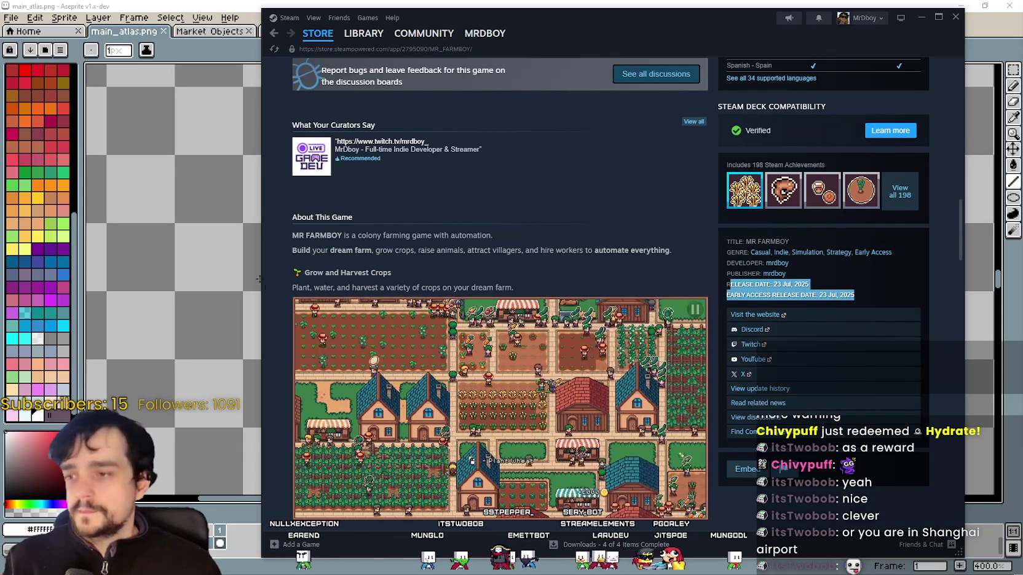
left_click(246, 282)
scroll(655, 343, "down", 2)
scroll(655, 343, "up", 2)
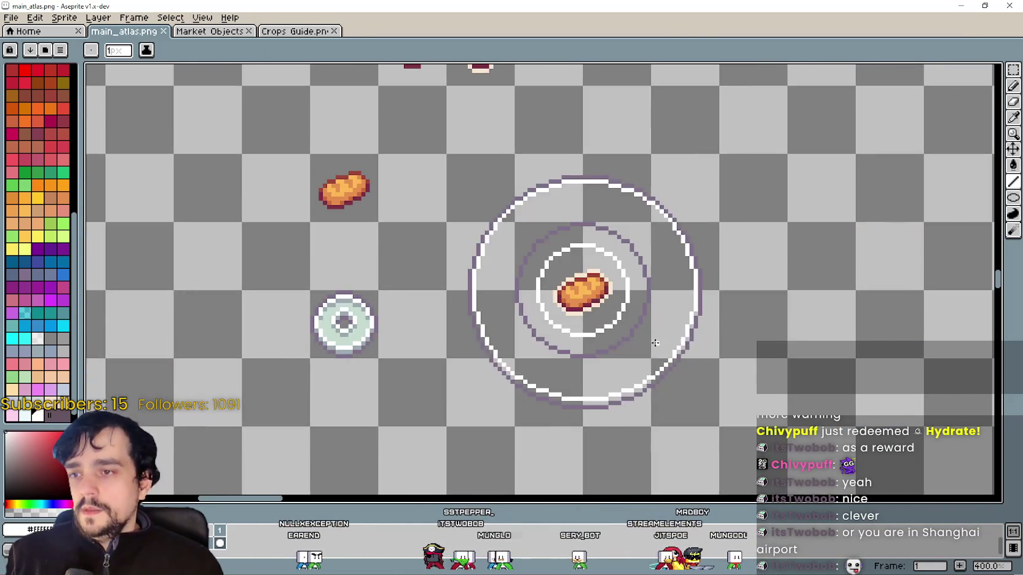
Marquee-select the loose bread and place a duplicate just right of it.
scroll(656, 343, "down", 2)
scroll(672, 275, "up", 2)
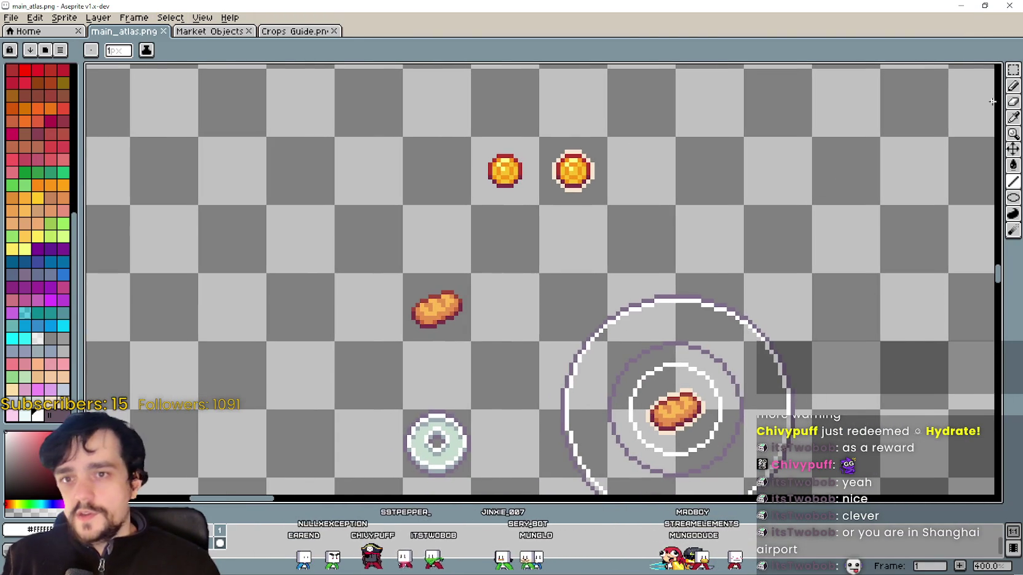
left_click(1013, 70)
scroll(594, 305, "up", 1)
scroll(581, 338, "up", 1)
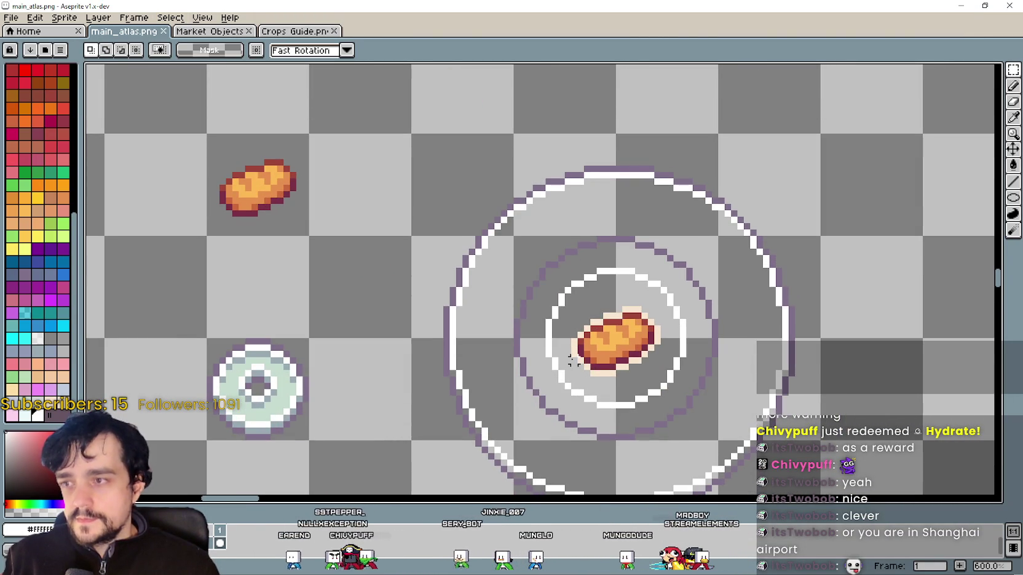
left_click_drag(593, 369, 613, 379)
left_click_drag(276, 215, 361, 155)
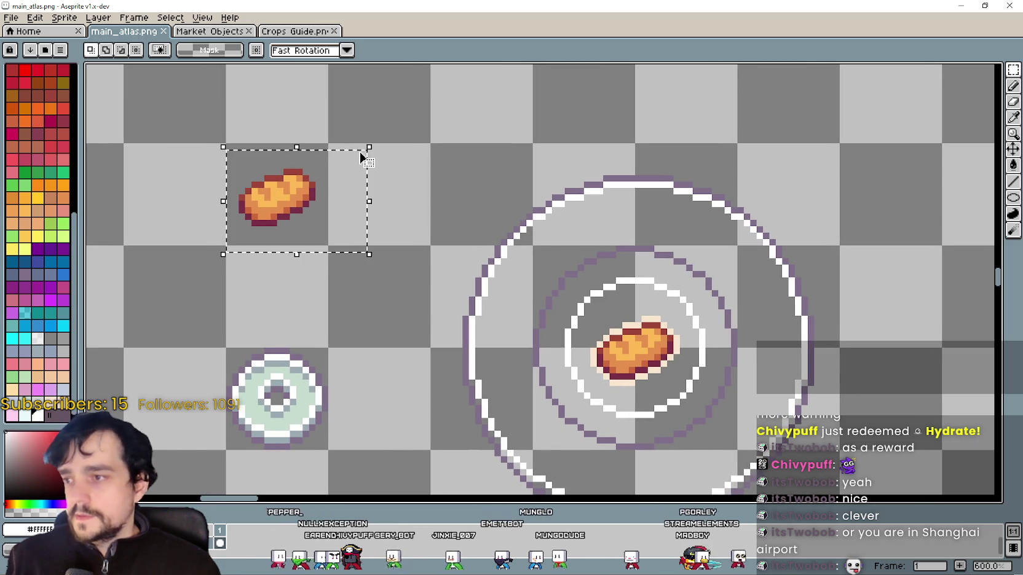
left_click(352, 195)
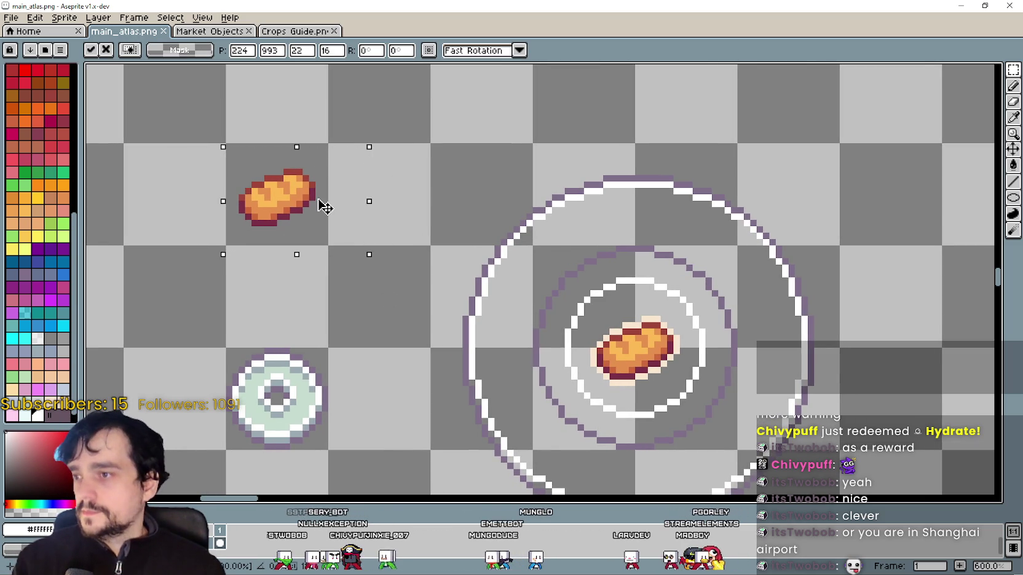
left_click(502, 254)
left_click_drag(297, 215, 399, 215)
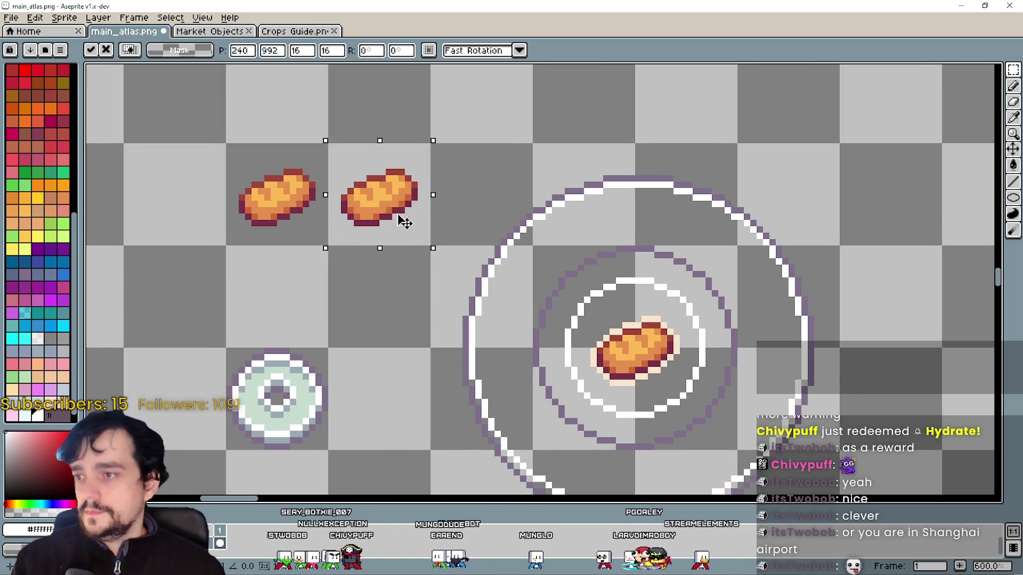
left_click(472, 259)
Copy the plate's outlined bread and paste it over the duplicated bread.
scroll(602, 350, "up", 3)
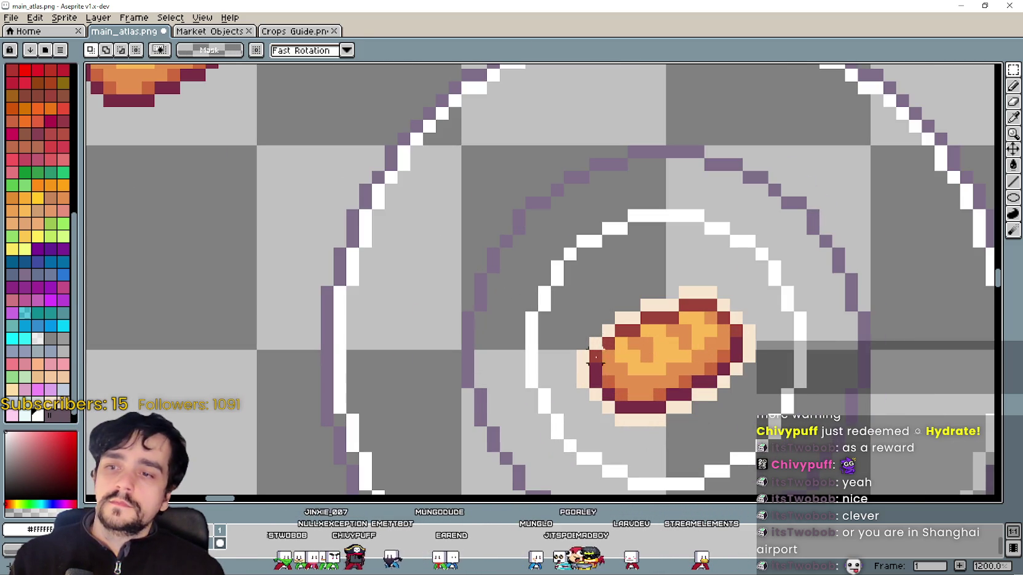
left_click_drag(583, 420, 754, 290)
scroll(715, 338, "down", 2)
scroll(483, 308, "down", 2)
scroll(549, 287, "up", 3)
key("ctrl+v")
mouse_move(934, 470)
left_mouse_down()
mouse_move(605, 297)
mouse_move(583, 274)
mouse_move(585, 297)
mouse_move(586, 276)
left_mouse_up()
key("Return")
Save the atlas, then switch to Steam's MR FARMBOY page and play the trailer.
scroll(744, 277, "down", 2)
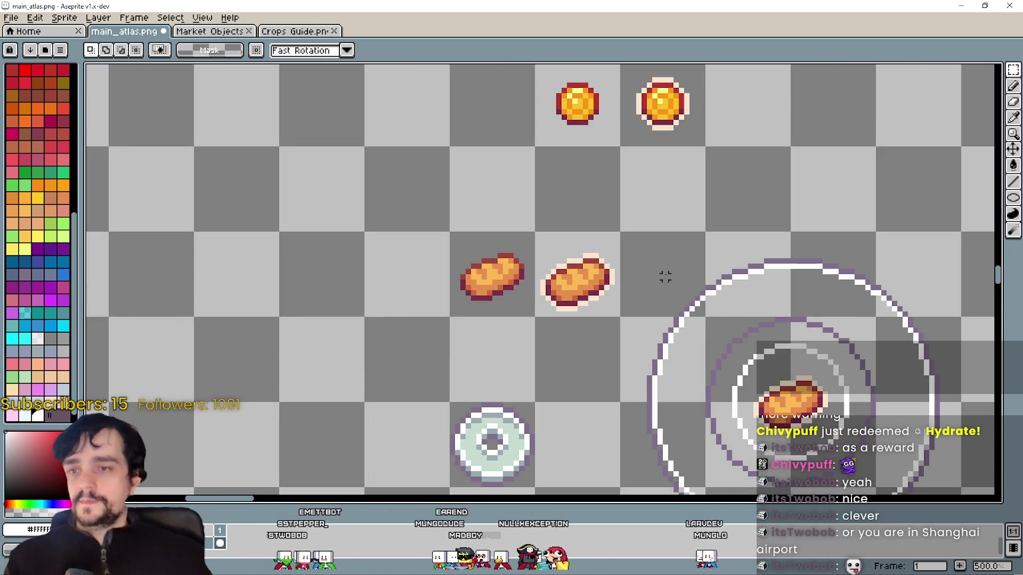
key("ctrl+s")
left_click_drag(610, 265, 595, 271)
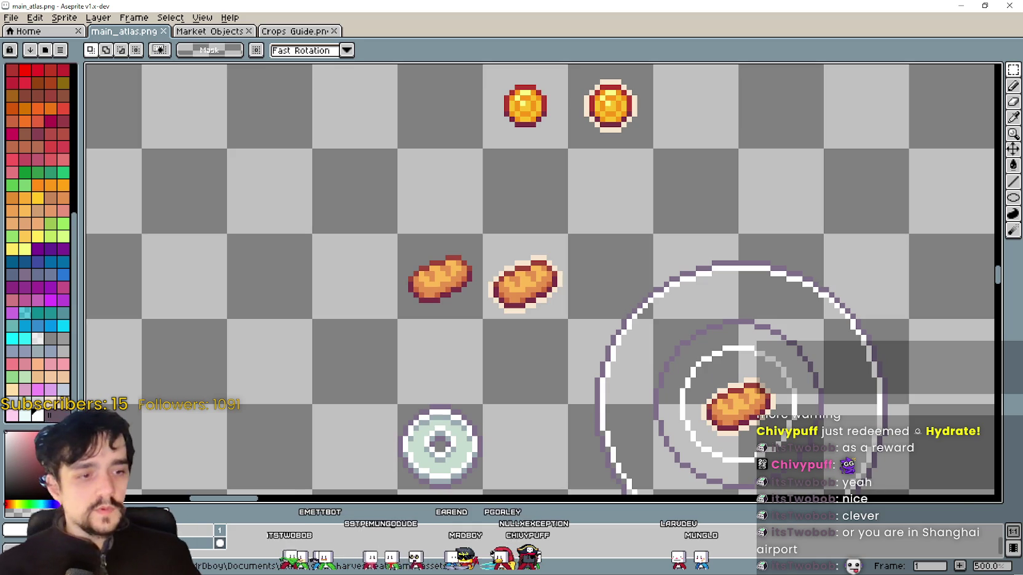
key("alt+Tab")
scroll(590, 295, "up", 10)
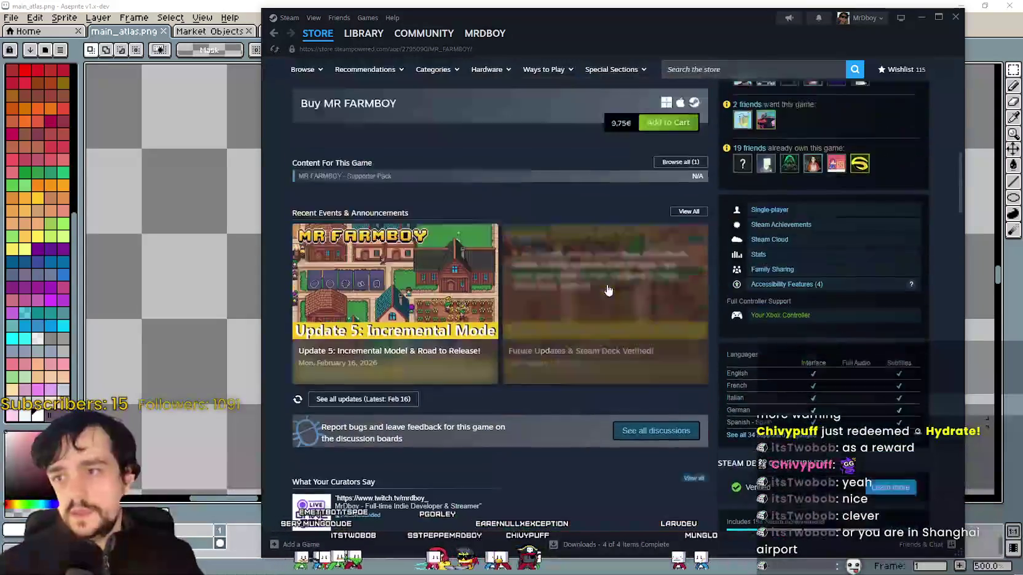
scroll(583, 282, "up", 5)
left_click(325, 399)
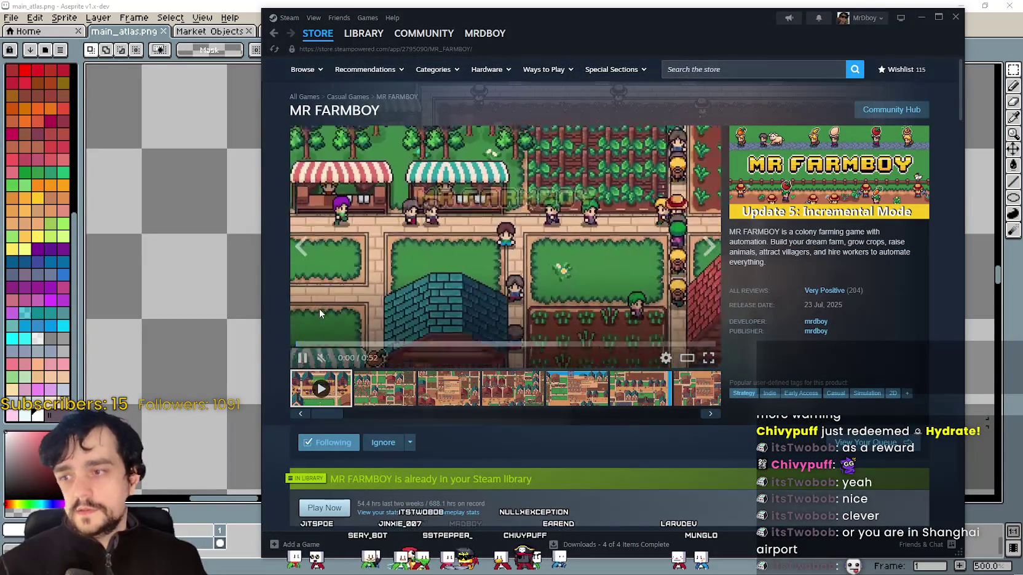
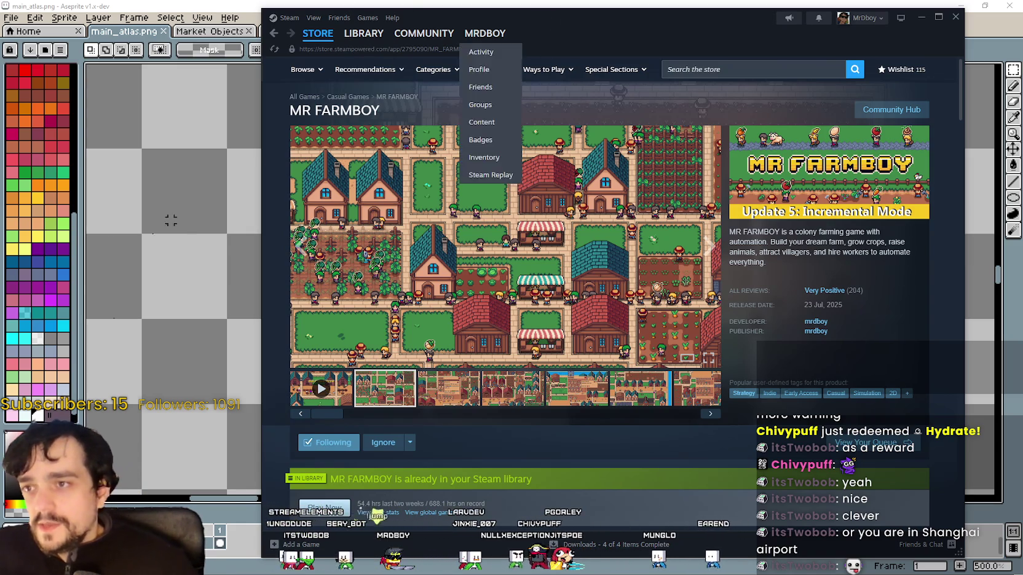
Dismiss the Steam store page, zoom the atlas out and return to the GrowHarvestEat game.
left_click(255, 161)
scroll(442, 163, "down", 1)
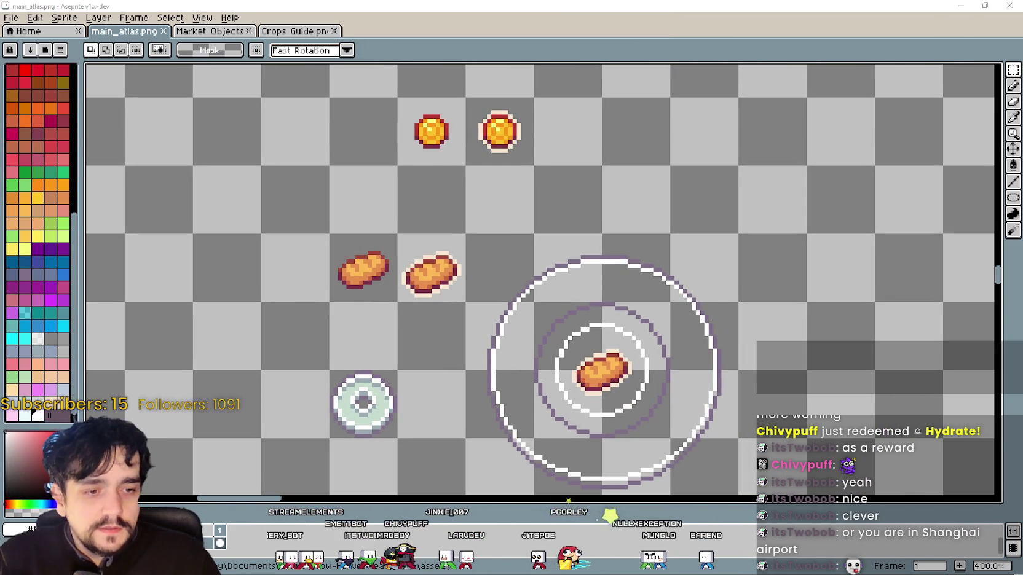
key("alt+Tab")
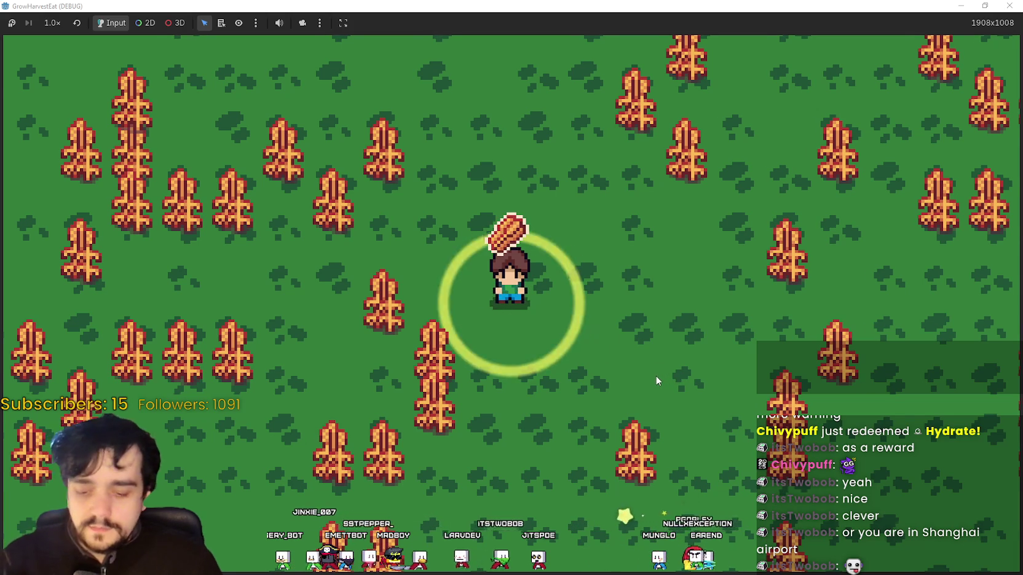
Walk the farmer across the field harvesting until x5 crops are held, then bring up the notes.
key("d")
scroll(655, 348, "down", 3)
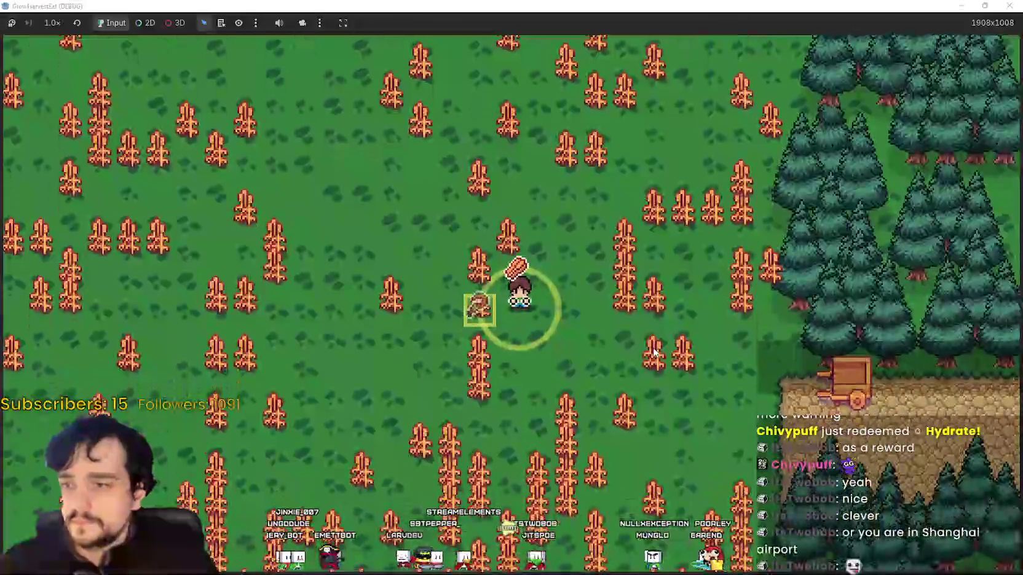
key("d")
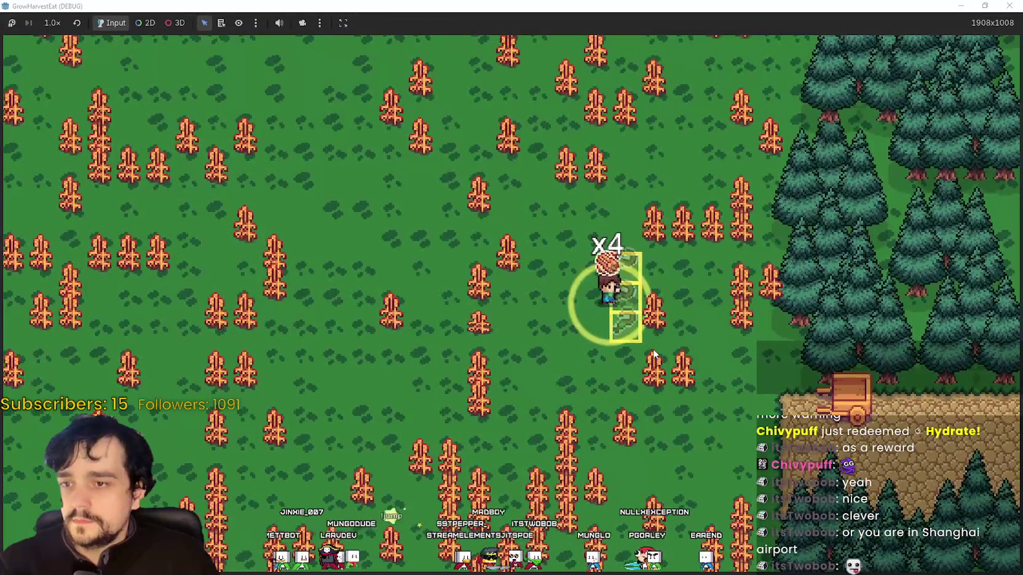
key("s")
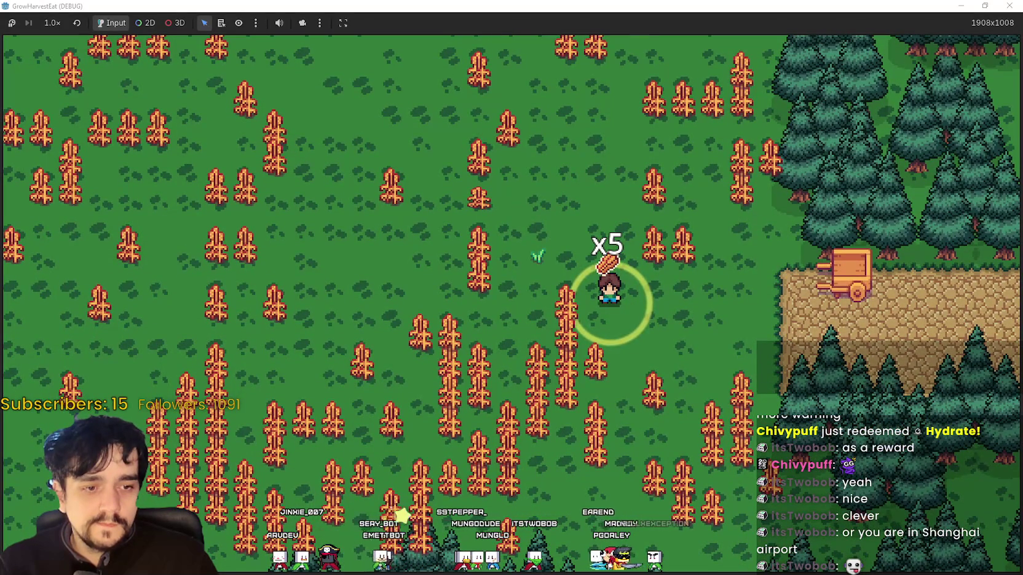
key("alt+Tab")
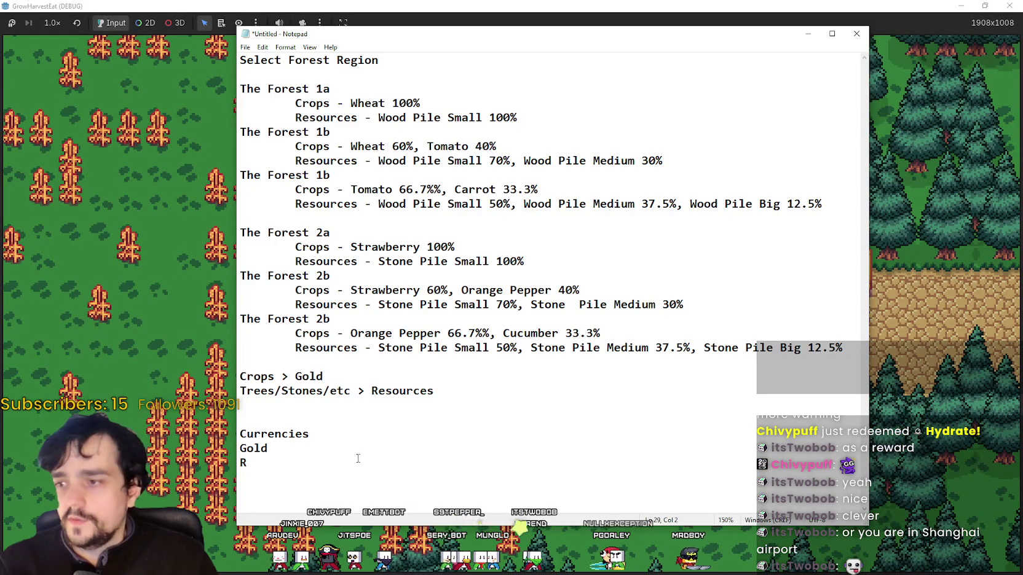
Highlight the notes from above the Currencies section down to R, then return to the game.
left_click_drag(362, 456, 296, 418)
key("alt+Tab")
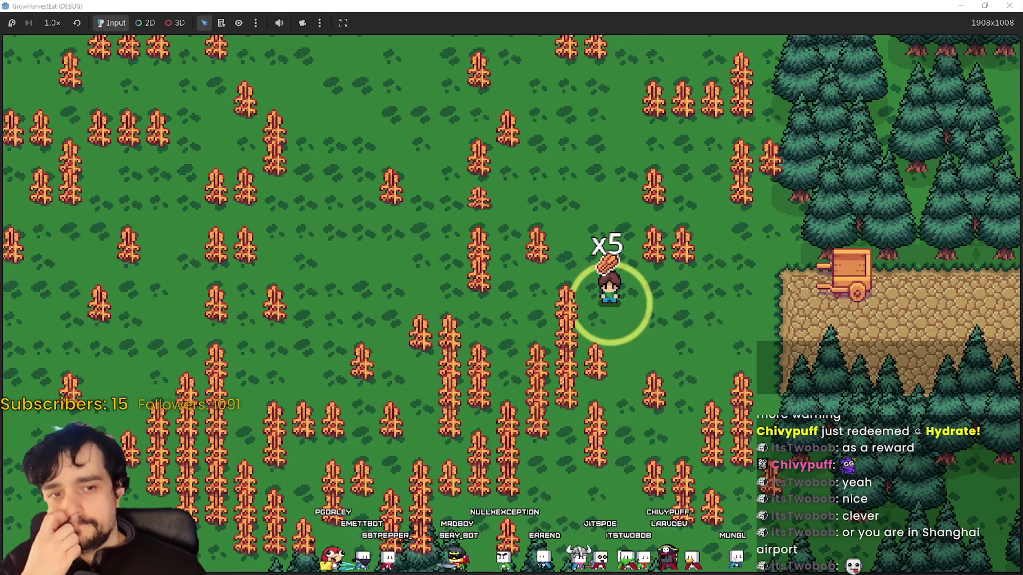
Walk to the cart and stand on the delivery box to hand in the crops.
key("a")
key("s")
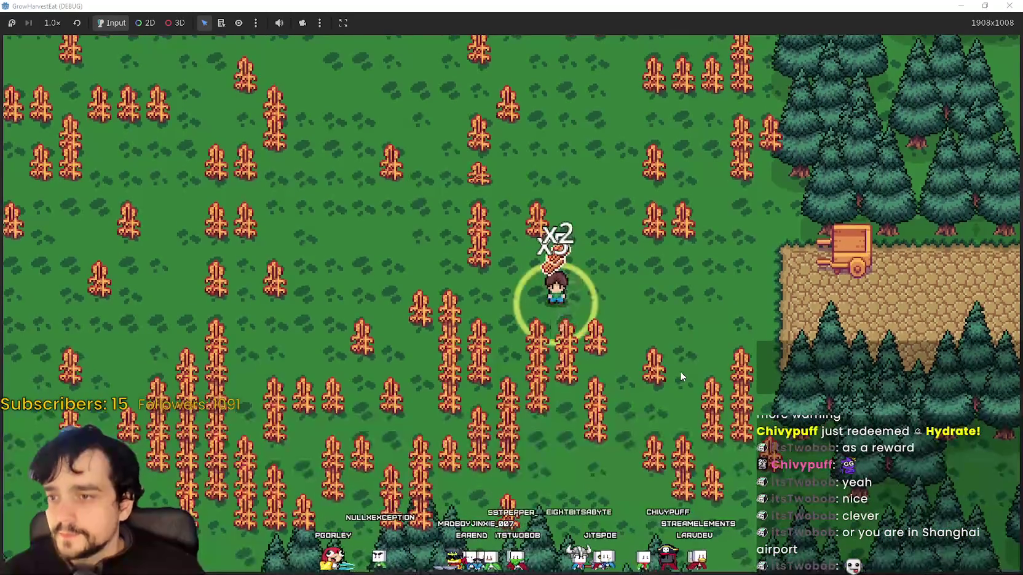
scroll(680, 371, "up", 2)
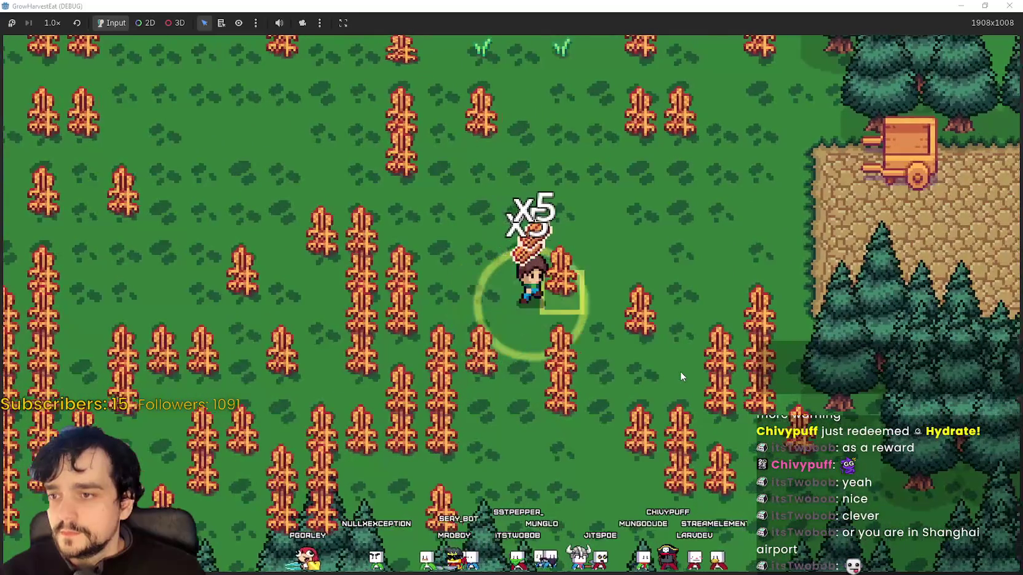
key("d")
key("w")
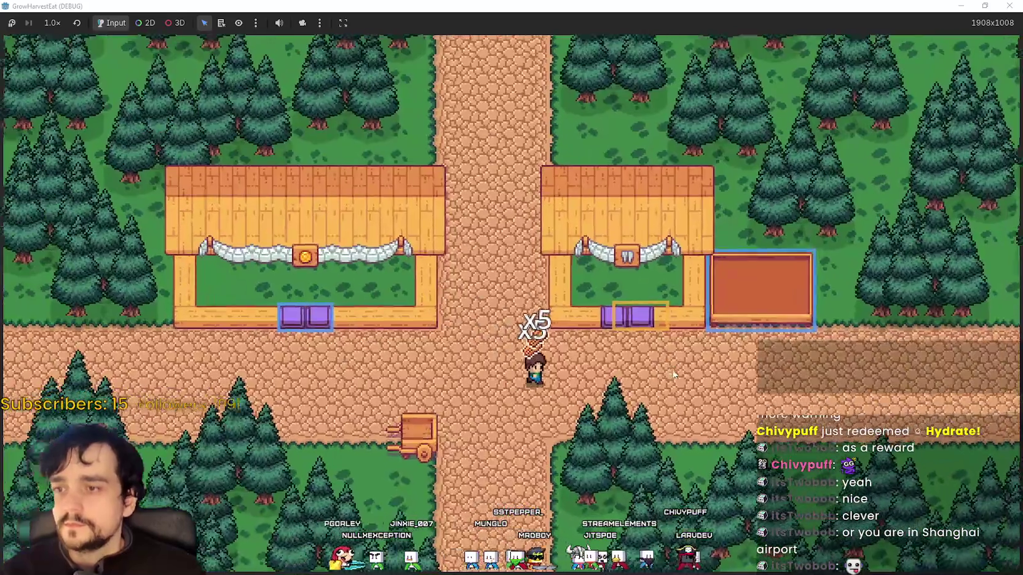
scroll(768, 402, "up", 2)
key("w")
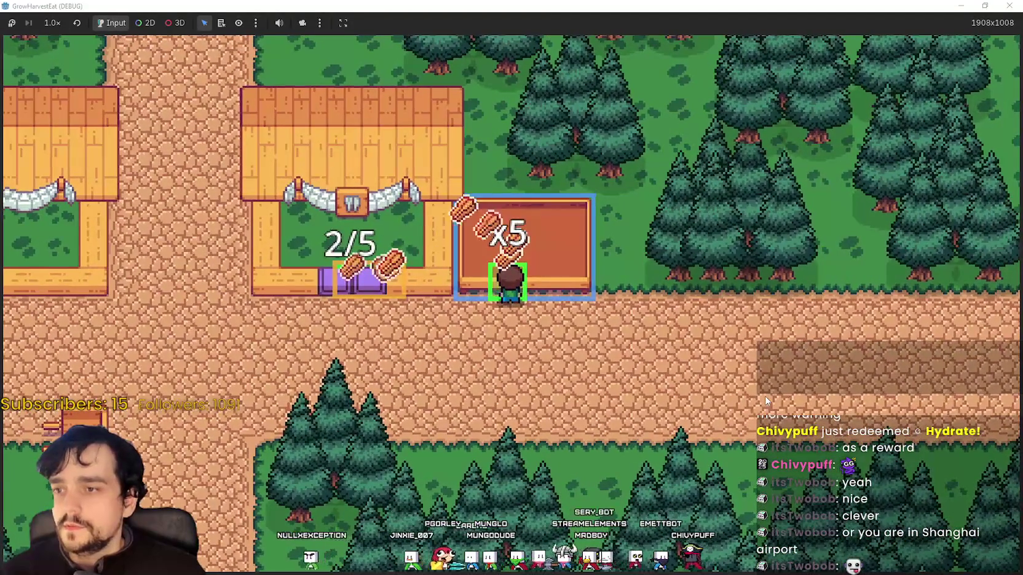
key("d")
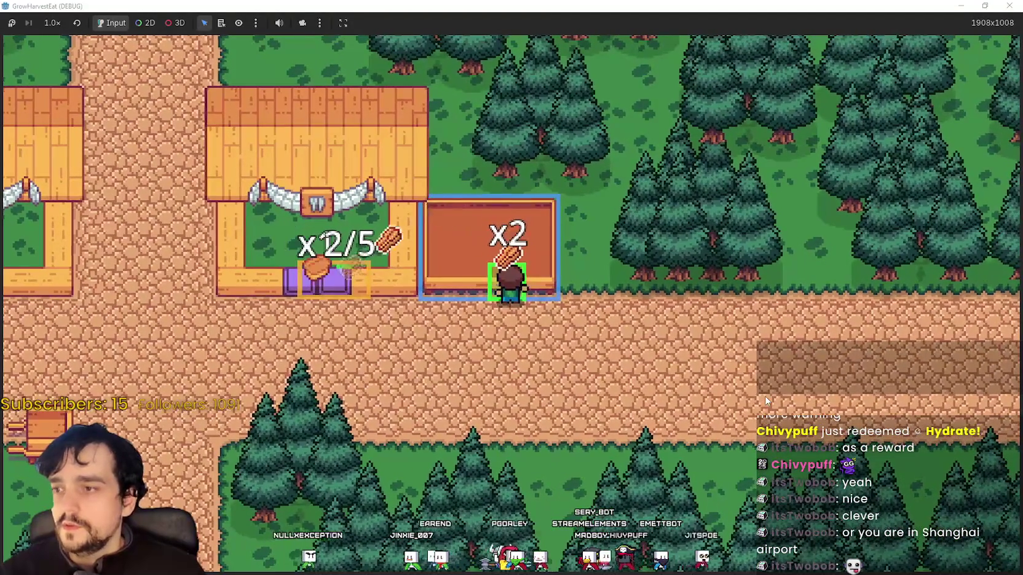
Walk back along the village path to the cart and ride it out to the forest.
key("s")
key("a")
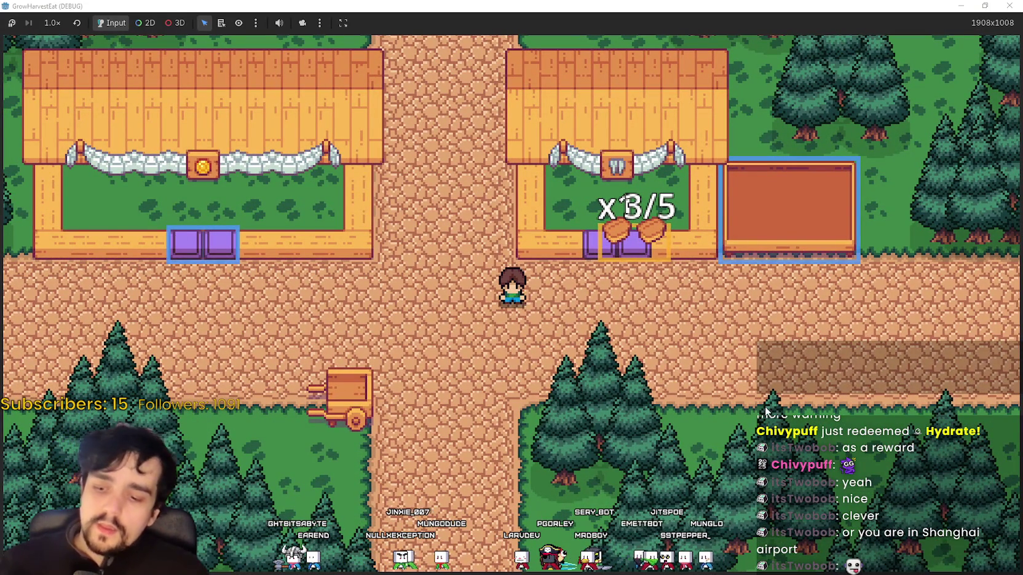
key("a")
key("s")
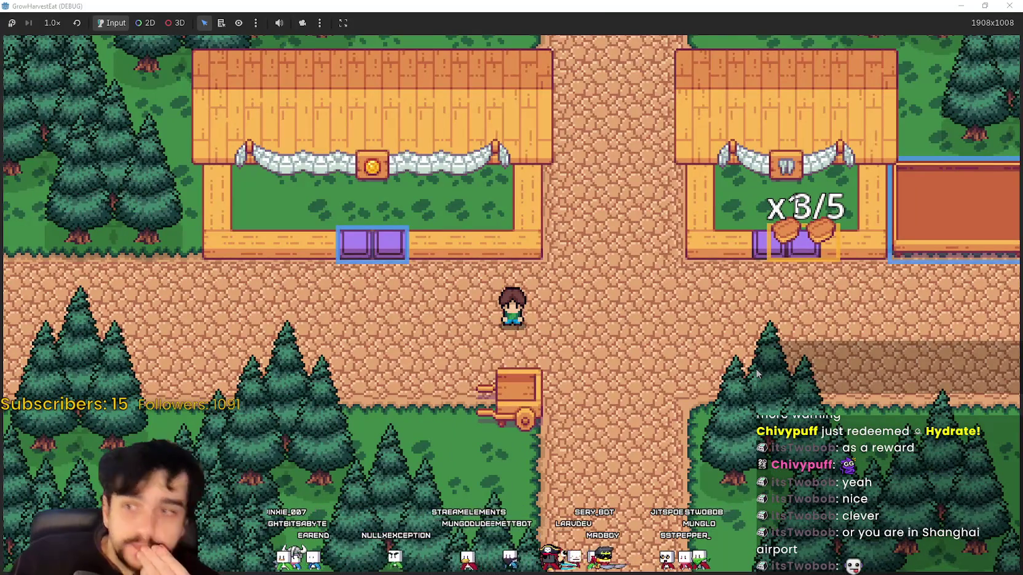
key("s")
key("e")
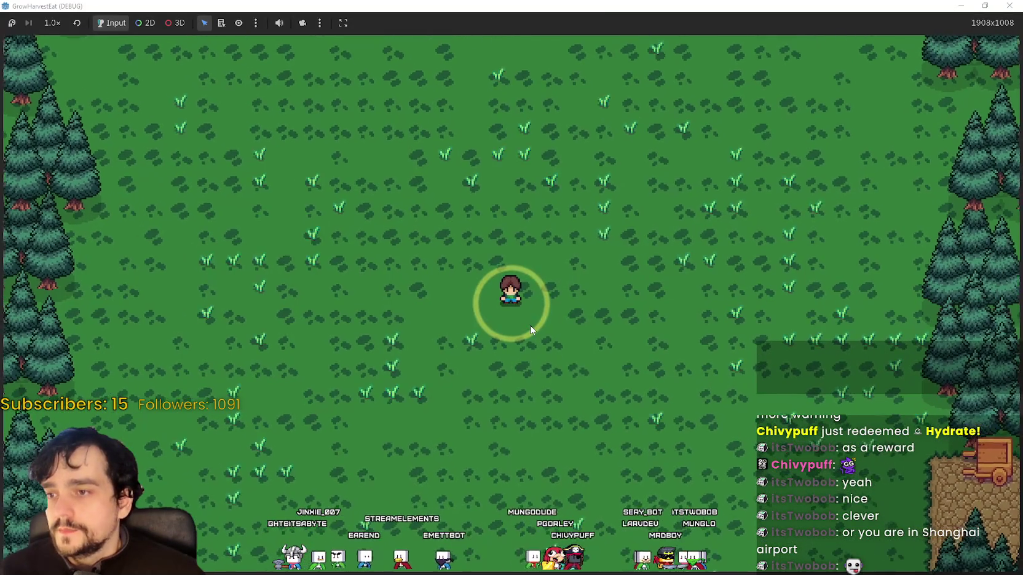
Cross the forest to the cart and ride it back into town.
key("d")
key("w")
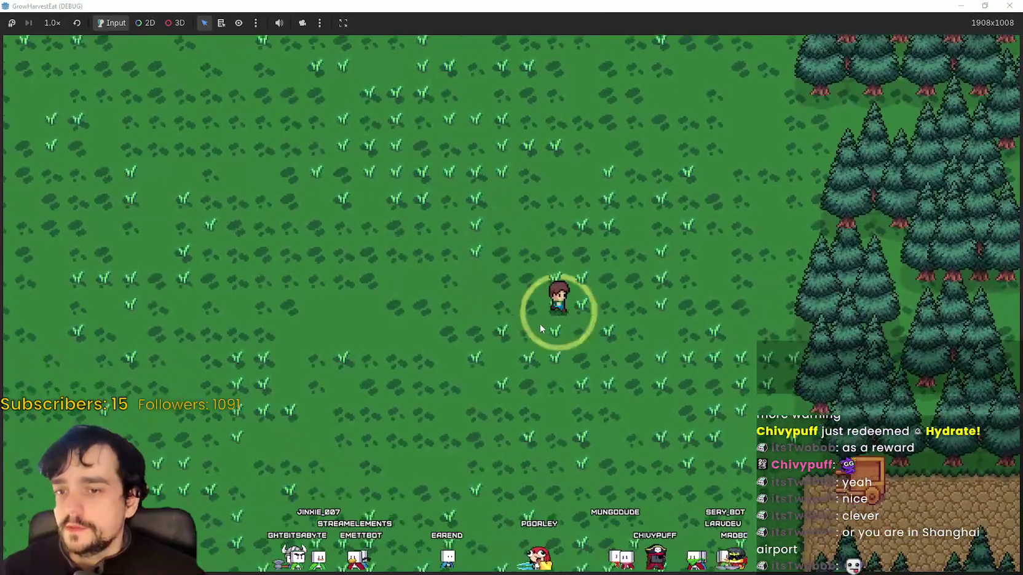
key("d")
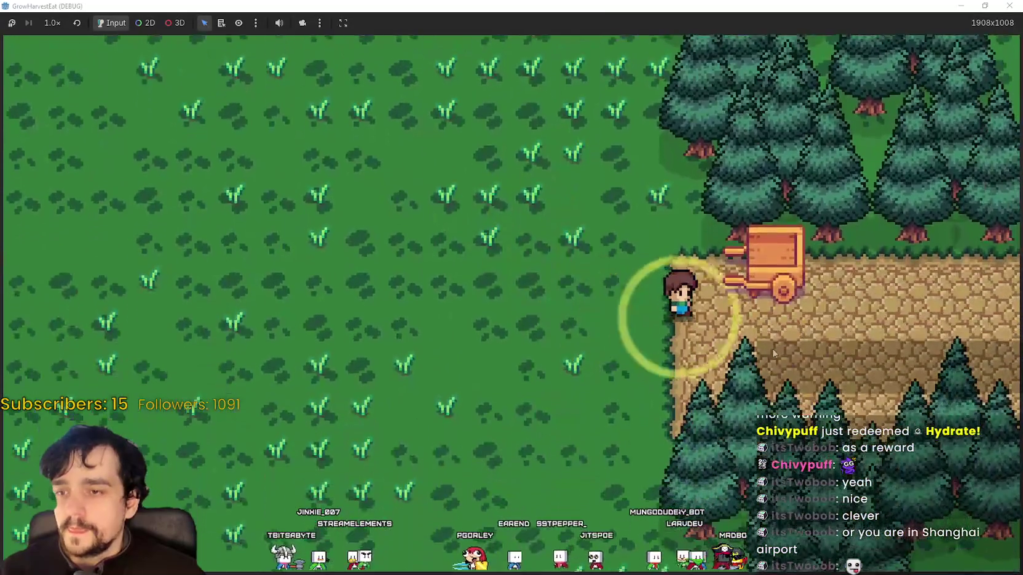
key("d")
key("e")
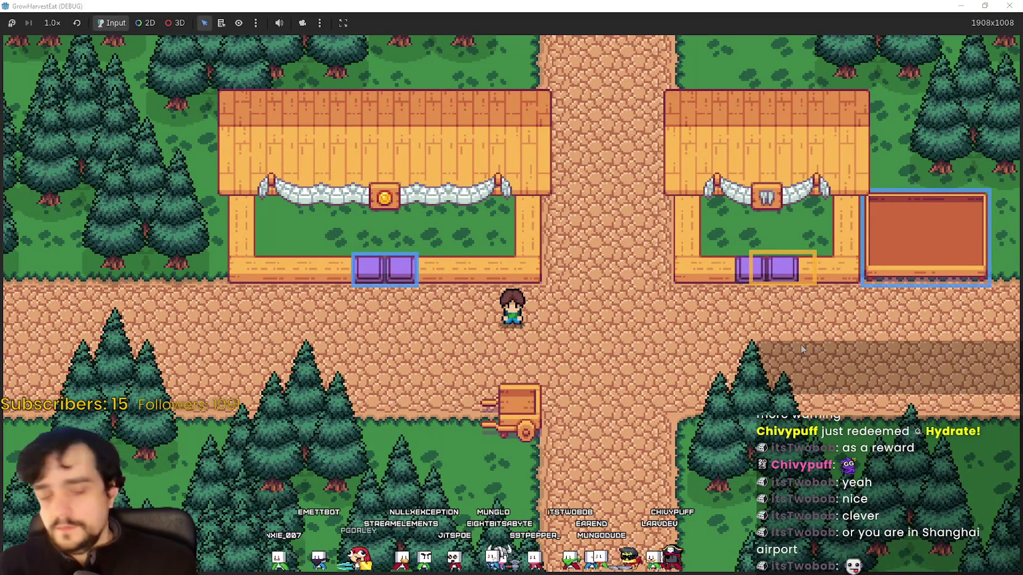
In Explorer, go up to the Solaria folder and into Solaria Exteriors Update 09d.
key("alt+Tab")
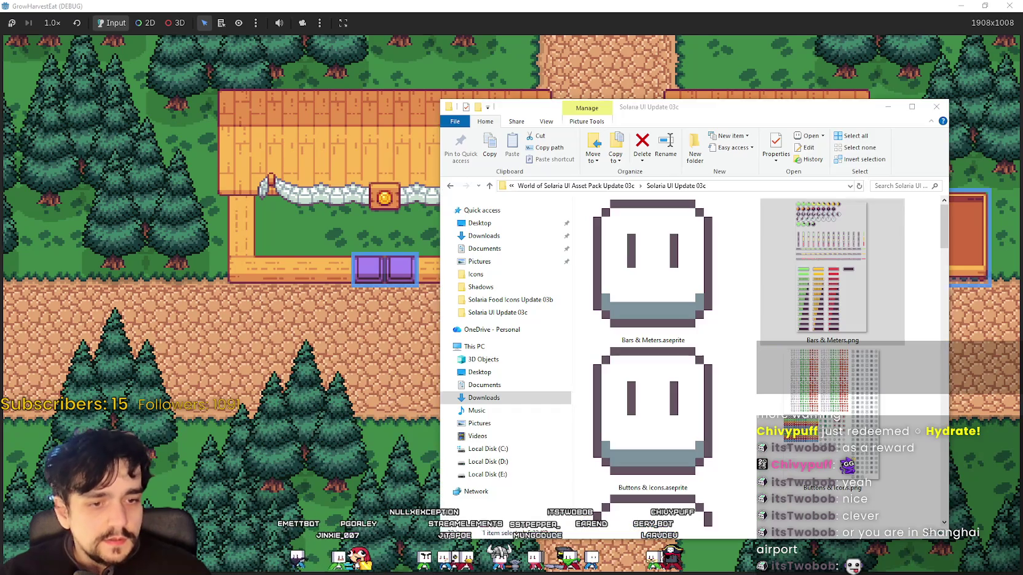
scroll(610, 192, "down", 3)
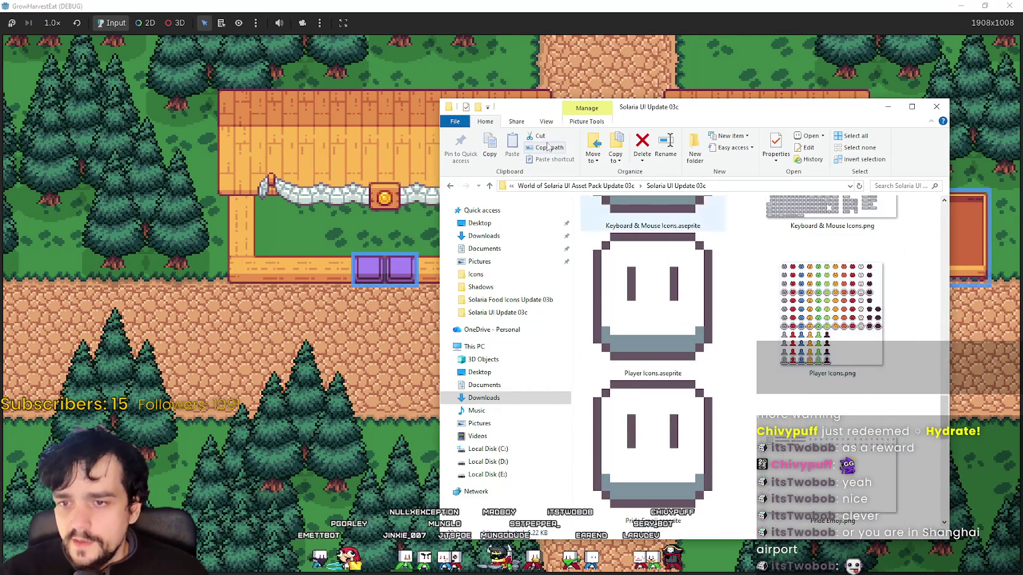
left_click(592, 186)
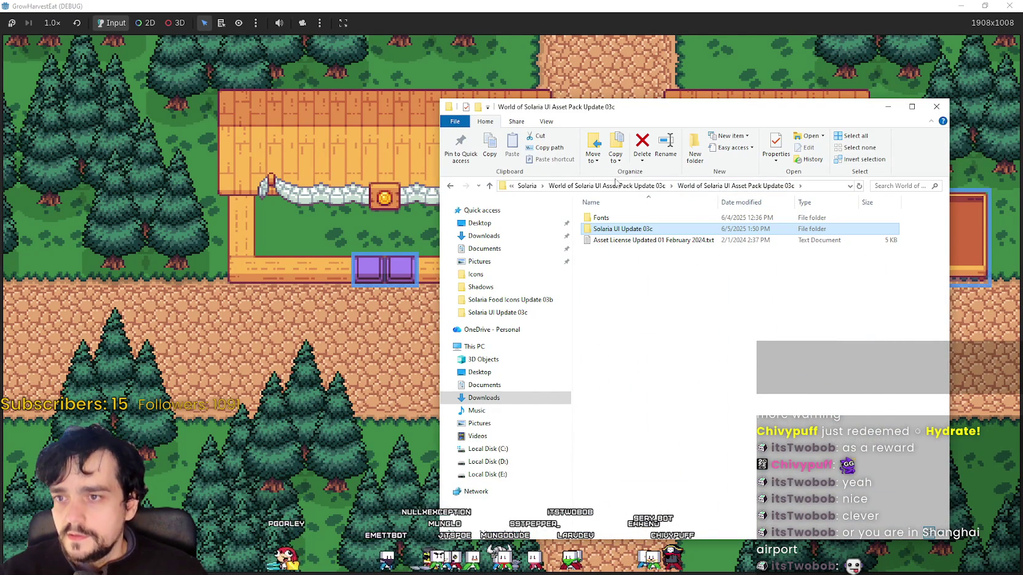
left_click(617, 185)
left_click(602, 186)
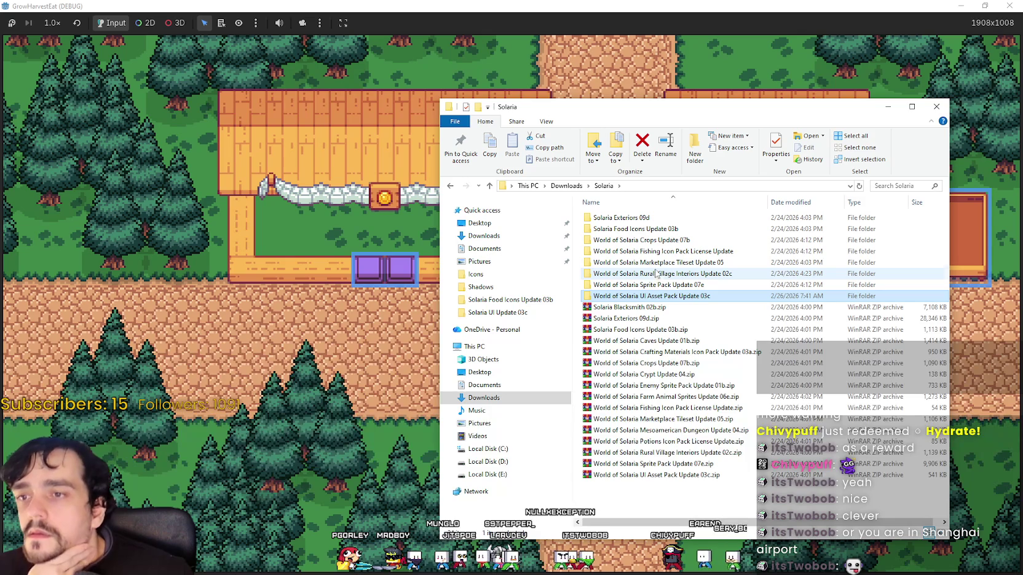
double_click(620, 218)
double_click(618, 218)
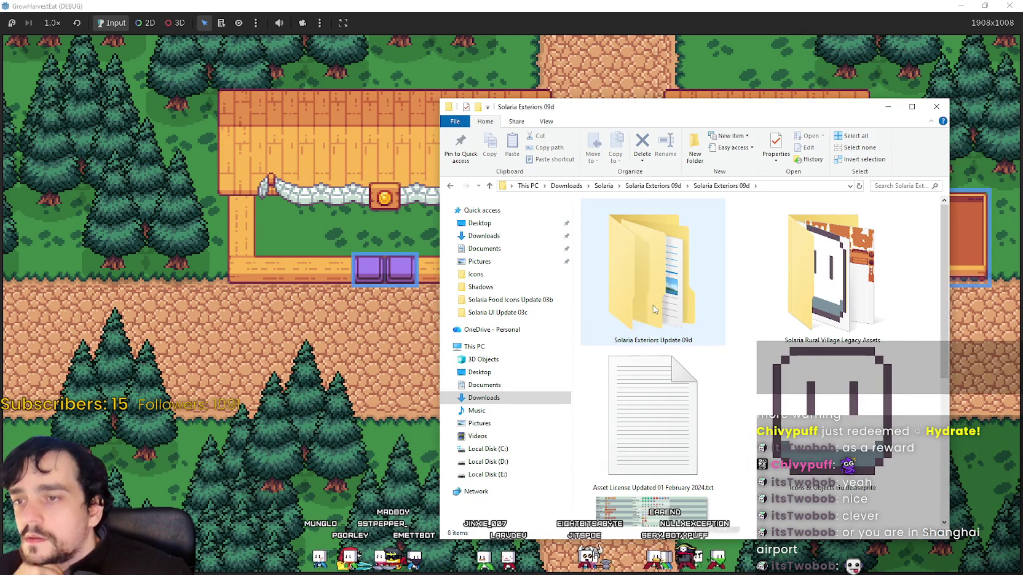
double_click(652, 265)
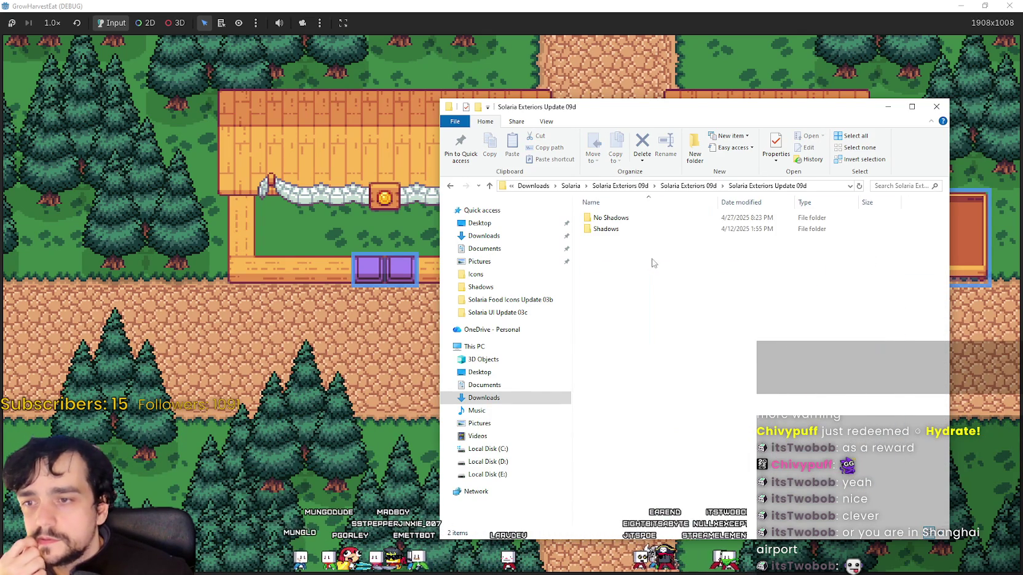
Look through the Shadows folder's Icons and Animated subfolders, then enter Tiles.
double_click(643, 229)
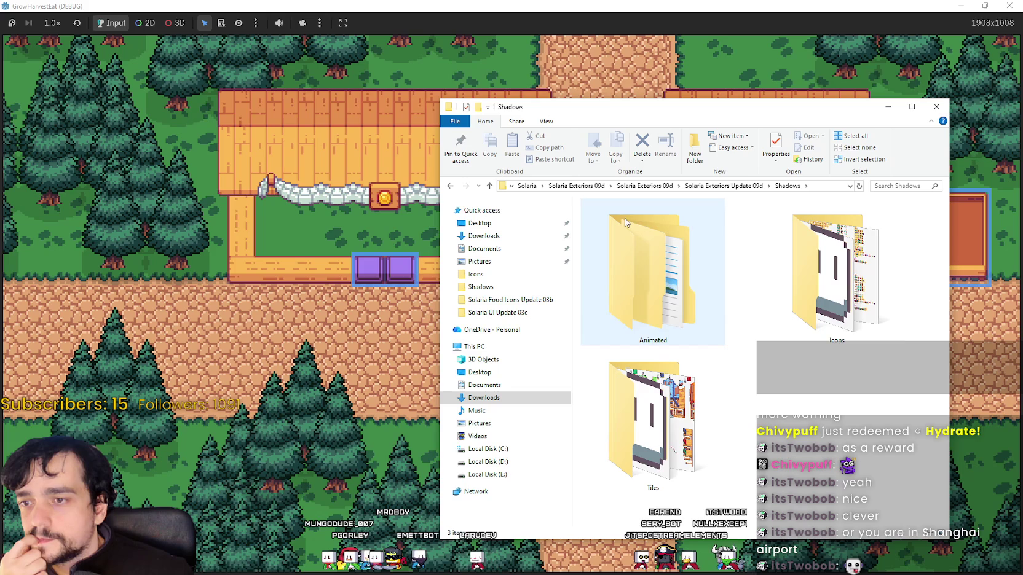
double_click(830, 271)
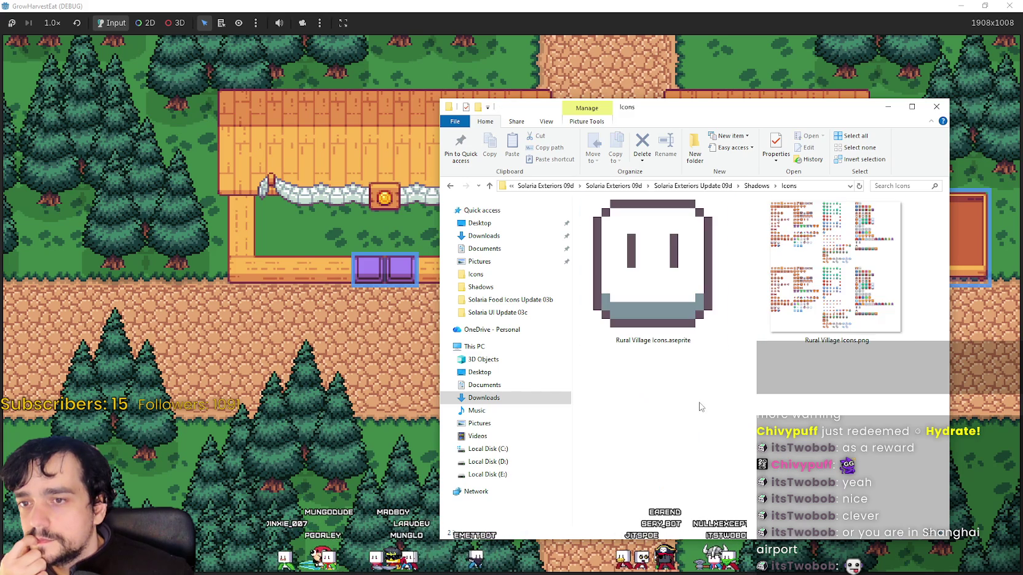
key("BackSpace")
left_click(637, 349)
double_click(636, 348)
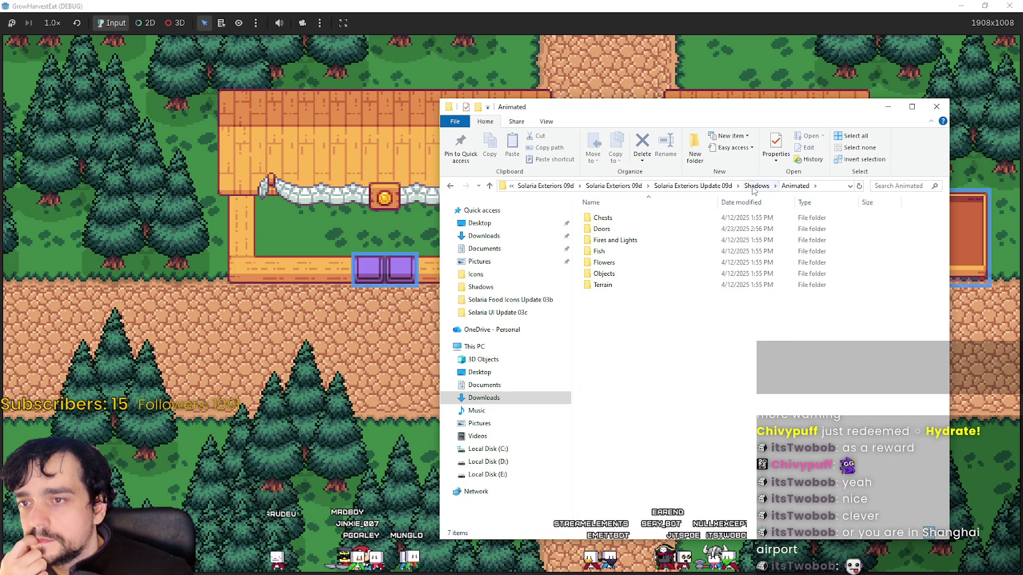
key("BackSpace")
double_click(645, 412)
Scroll the Tiles folder and open House 04.png in Aseprite.
scroll(727, 384, "down", 2)
scroll(727, 384, "down", 1)
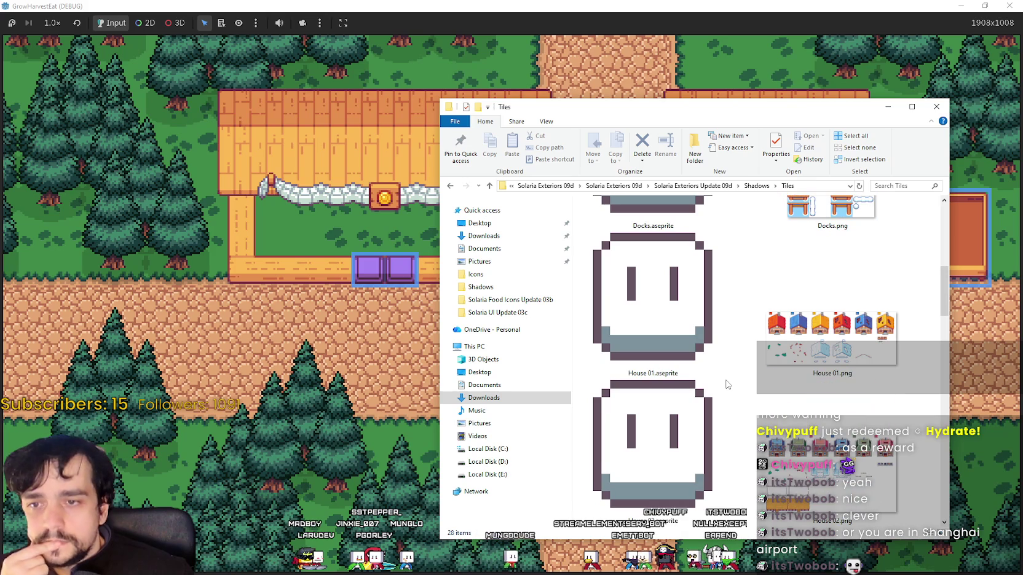
left_click(821, 350)
scroll(824, 399, "down", 3)
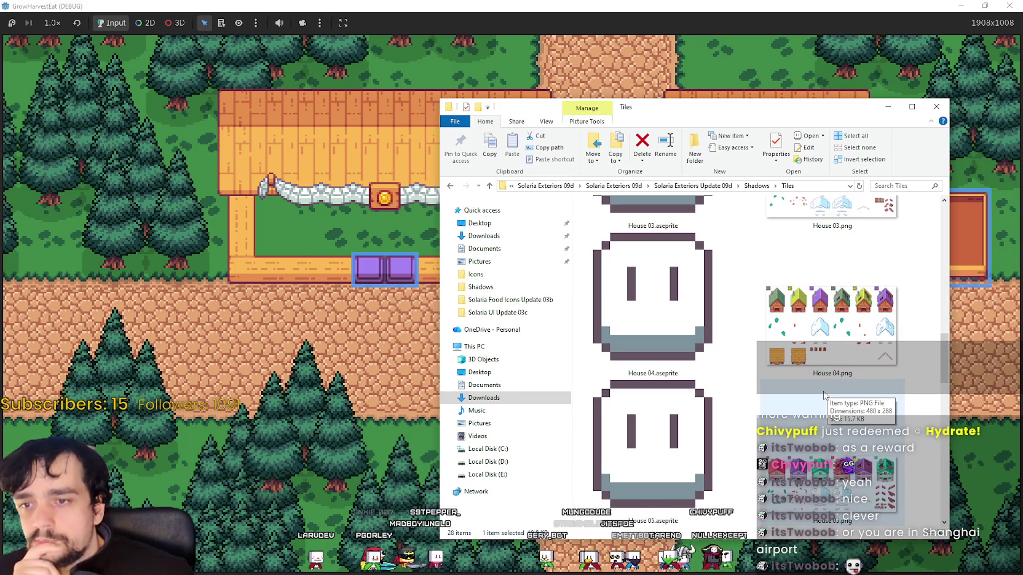
double_click(848, 332)
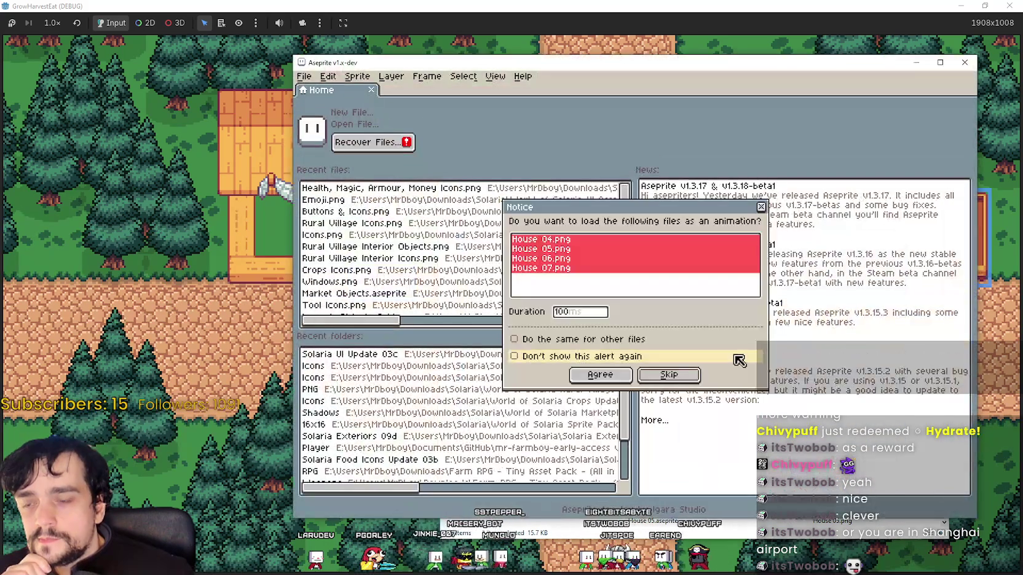
Load House 04.png as a single image, check it and close it.
left_click(763, 208)
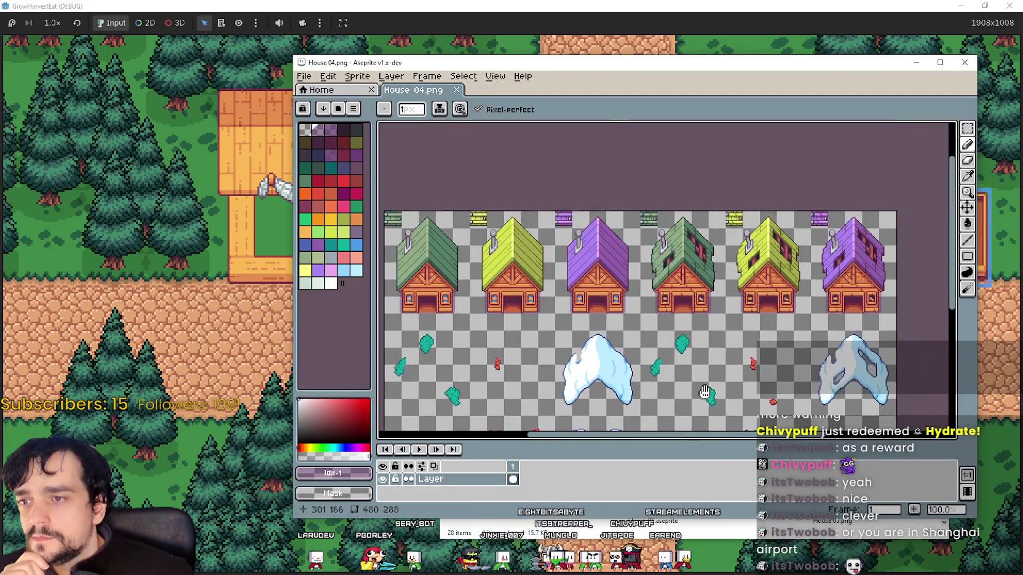
left_click(965, 62)
scroll(774, 335, "down", 2)
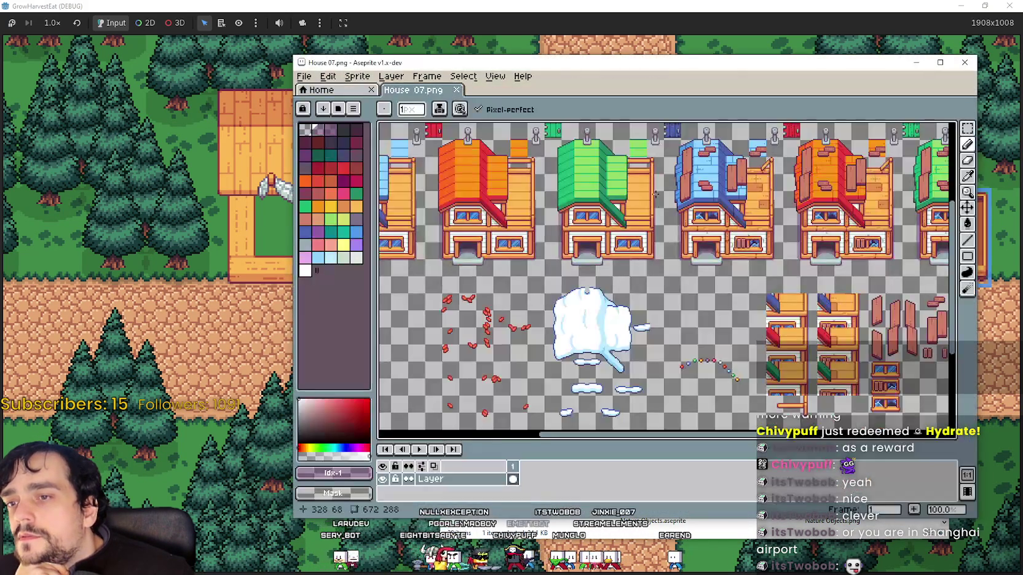
scroll(655, 194, "down", 2)
scroll(553, 215, "up", 3)
Pan around the House 07.png house tiles, then close that sheet.
scroll(546, 221, "down", 2)
mouse_move(634, 306)
left_mouse_down()
mouse_move(626, 335)
mouse_move(466, 149)
left_mouse_up()
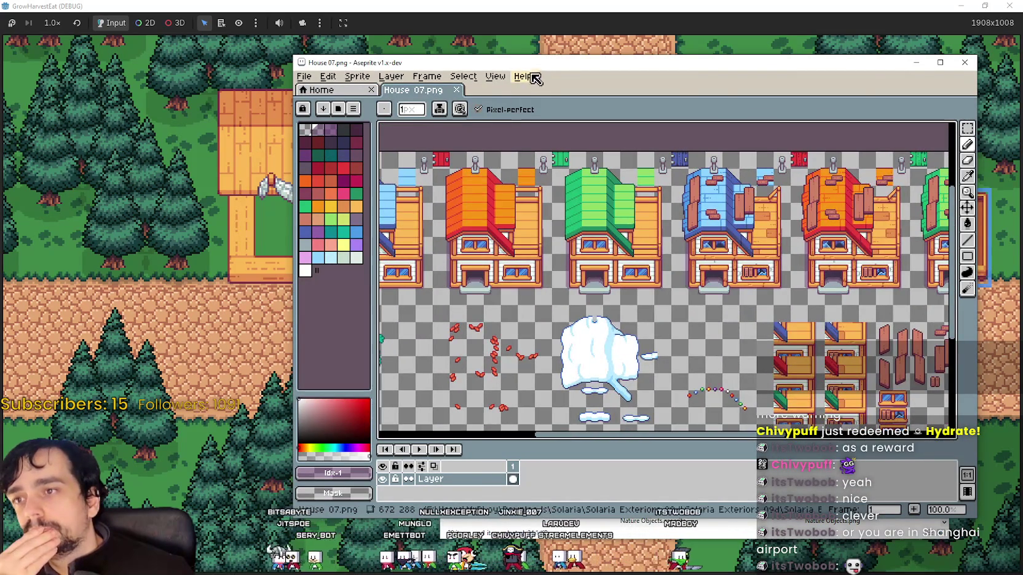
left_click_drag(542, 70, 466, 111)
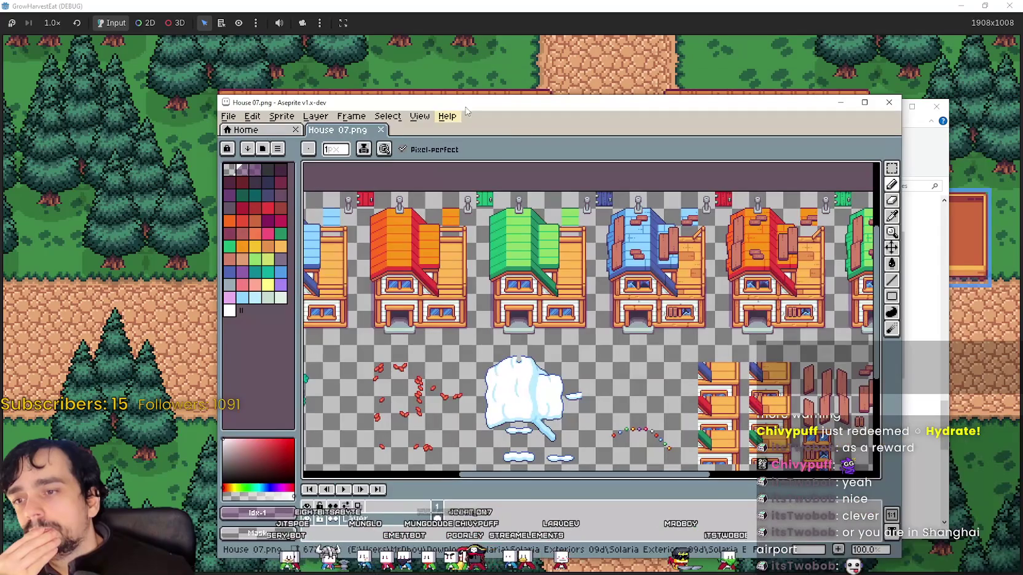
scroll(615, 276, "down", 3)
scroll(718, 207, "down", 2)
left_click(890, 102)
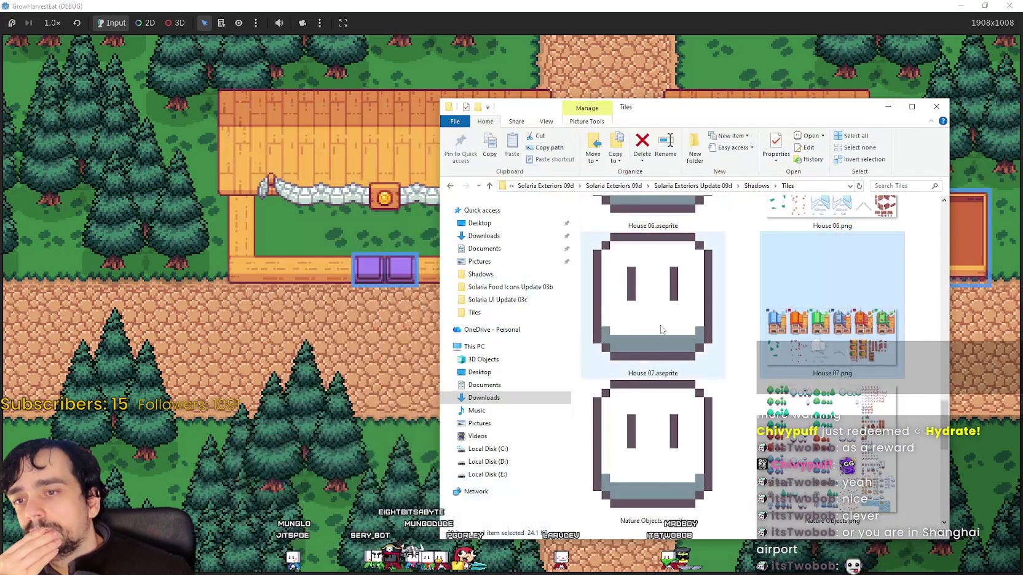
Open Objects.png from the Tiles folder in Aseprite.
left_click_drag(726, 111, 692, 108)
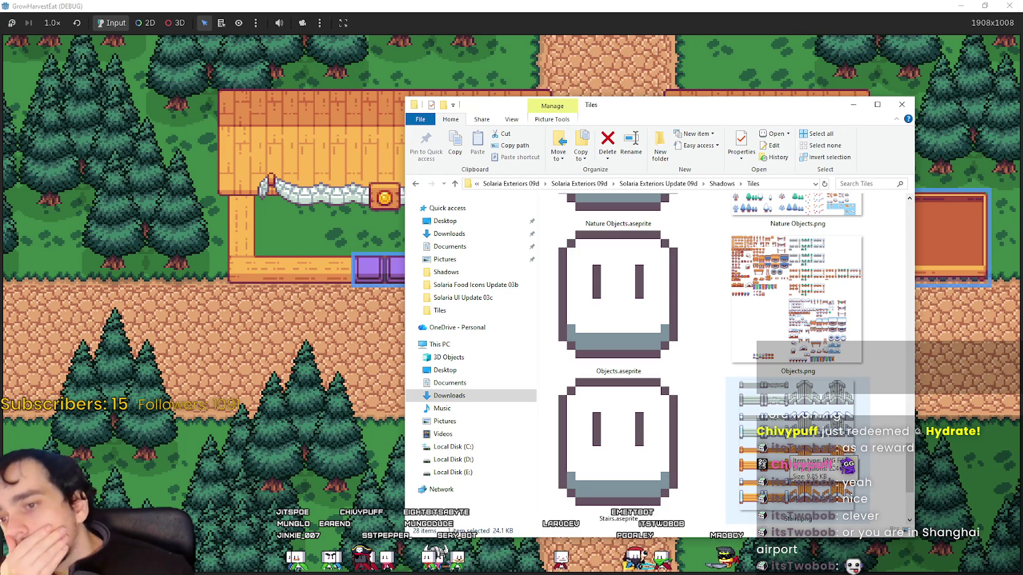
scroll(863, 504, "up", 3)
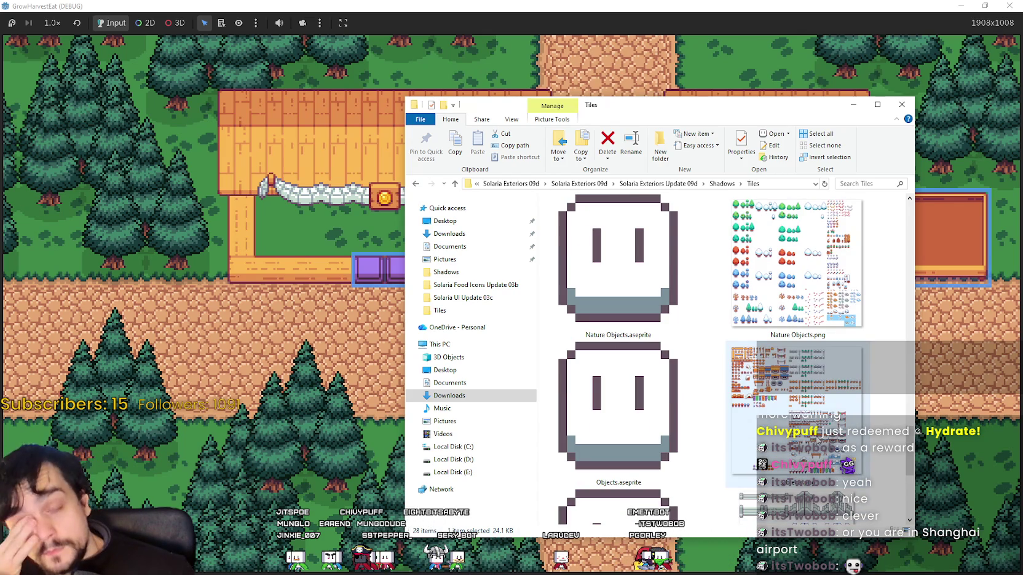
left_click(806, 402)
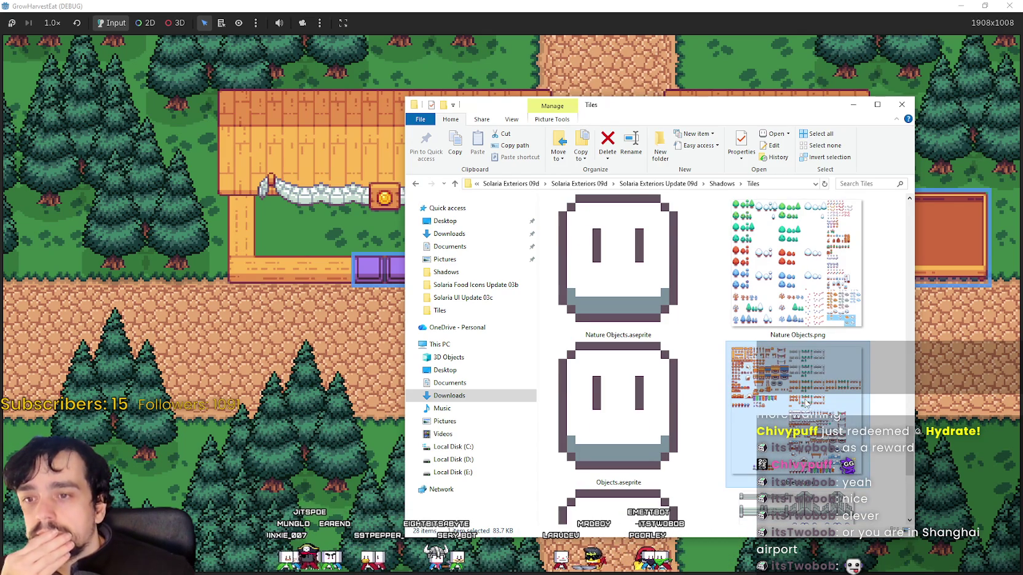
double_click(806, 402)
Zoom and pan over Objects.png's wells, stalls and fences from the top edge.
scroll(702, 374, "up", 1)
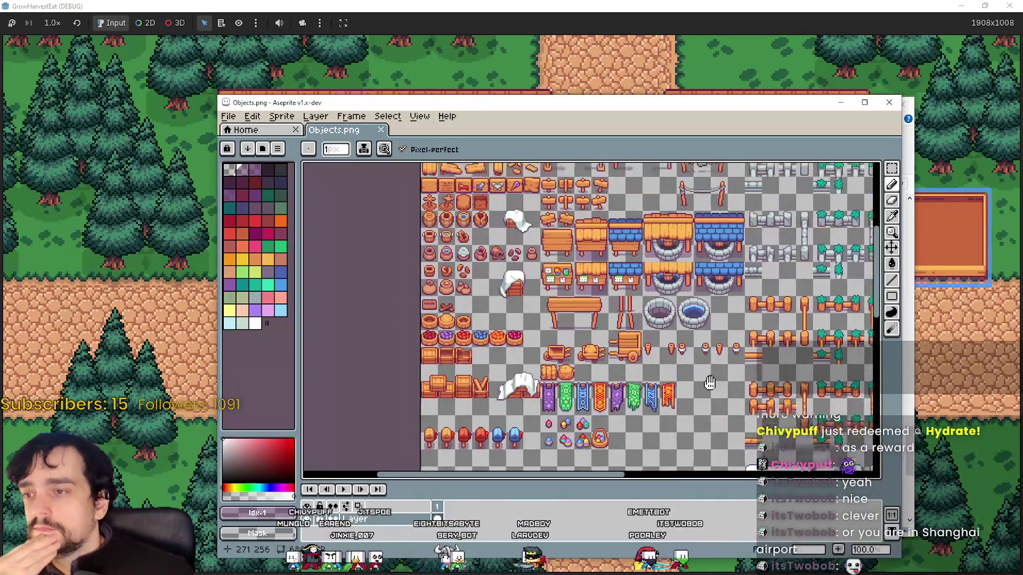
mouse_move(702, 374)
left_mouse_down()
mouse_move(675, 373)
mouse_move(676, 281)
left_mouse_up()
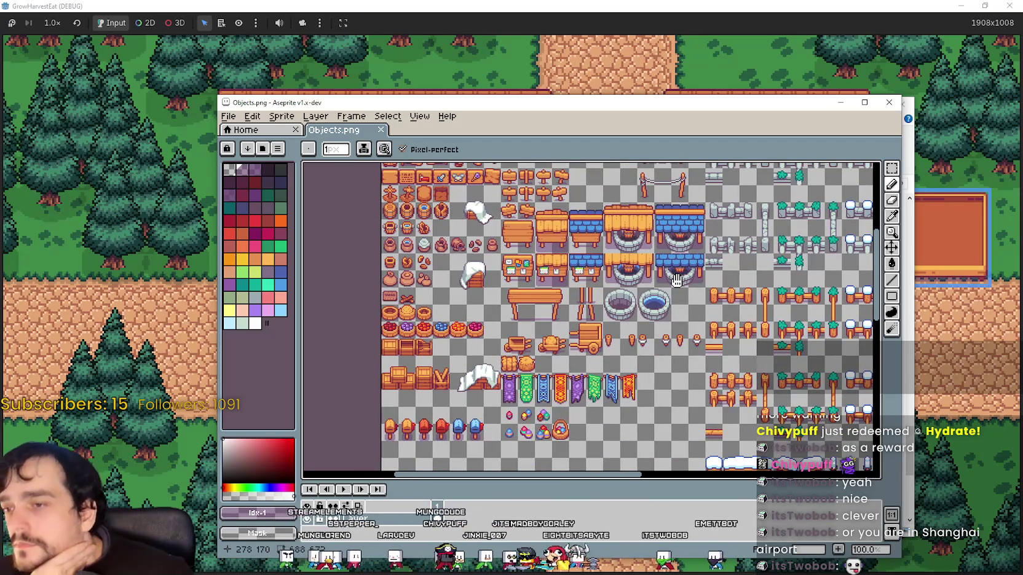
left_click_drag(677, 280, 665, 285)
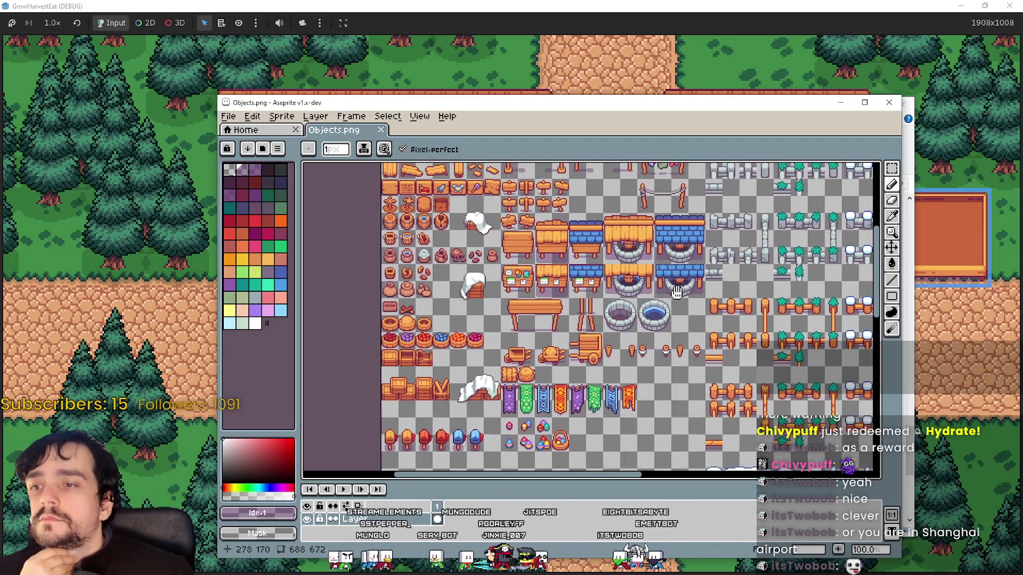
scroll(664, 284, "down", 1)
scroll(665, 284, "down", 1)
scroll(665, 285, "down", 1)
scroll(664, 284, "up", 1)
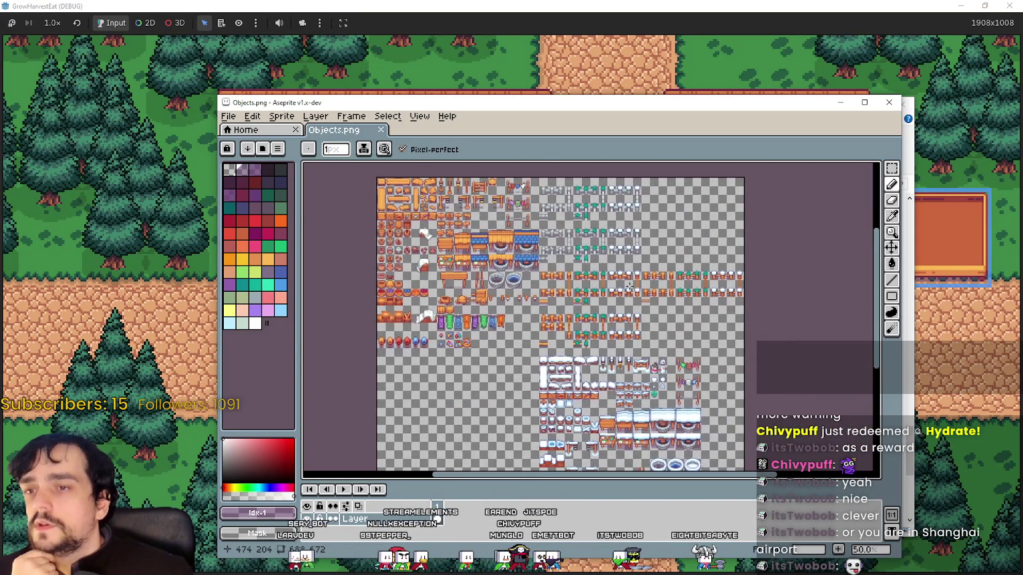
scroll(665, 284, "up", 1)
scroll(707, 215, "down", 1)
scroll(726, 164, "down", 1)
Pan to the snow-covered object variants, then minimize the Objects.png editor.
left_click_drag(726, 164, 707, 114)
scroll(702, 242, "up", 2)
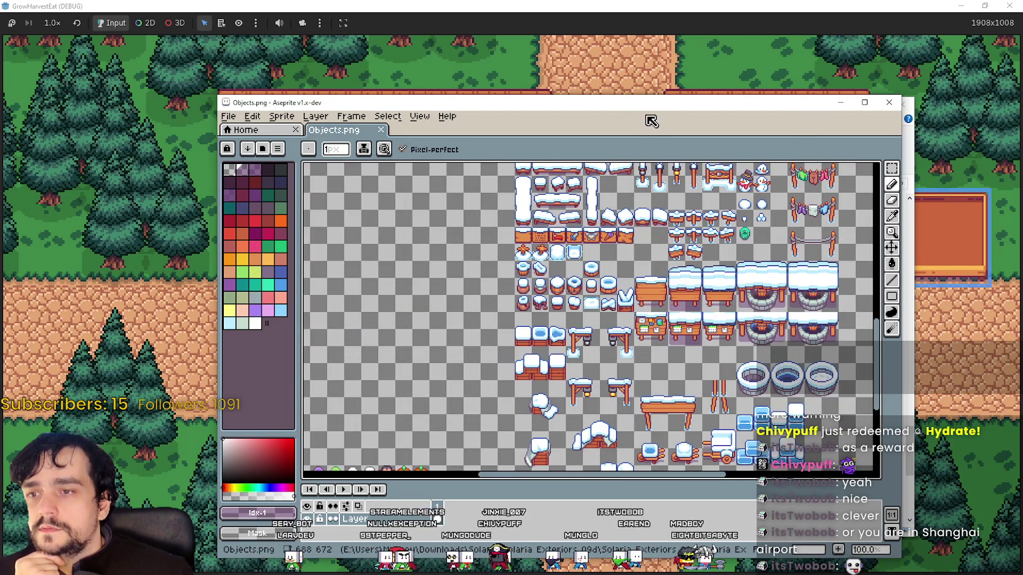
left_click(840, 103)
left_click_drag(798, 206, 798, 458)
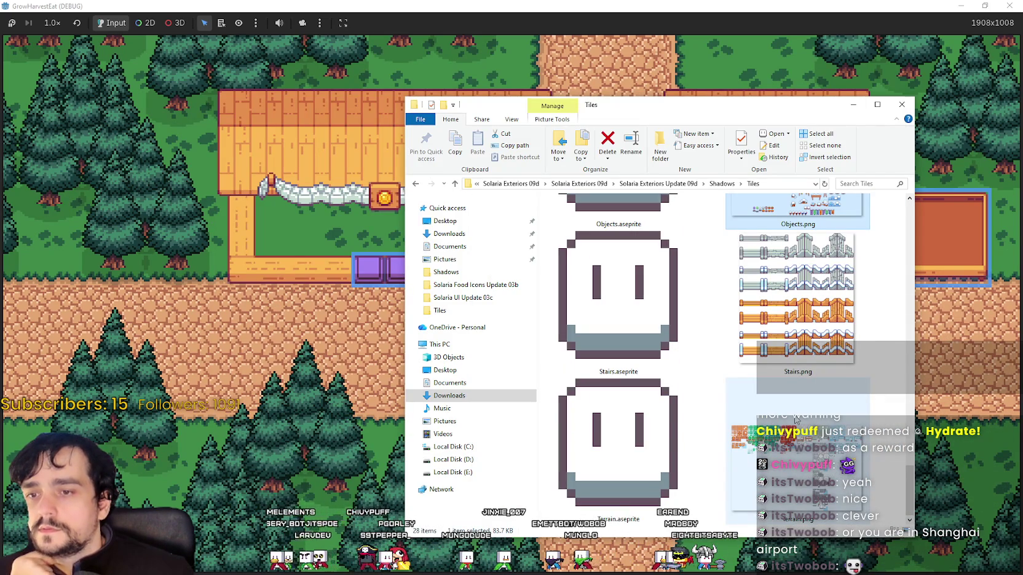
Go back up through the breadcrumbs to the Solaria folder.
scroll(793, 418, "up", 2)
scroll(791, 414, "up", 3)
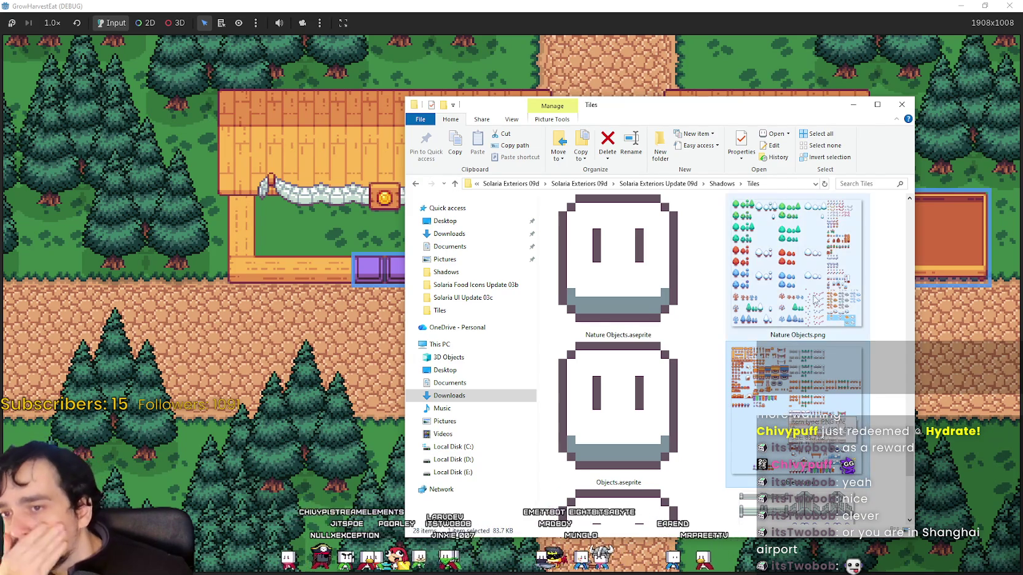
left_click(659, 183)
left_click(639, 186)
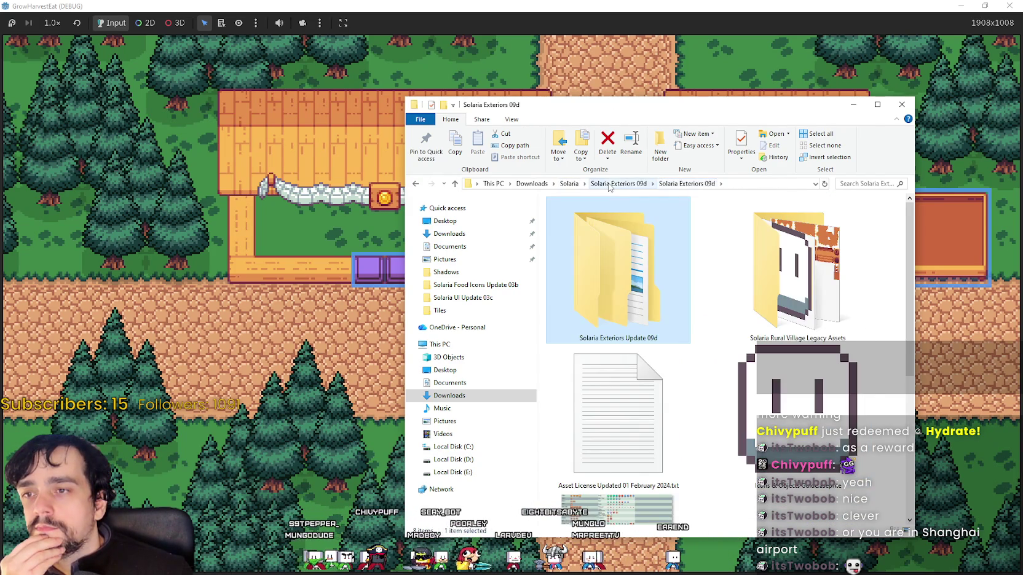
left_click(633, 183)
left_click(570, 184)
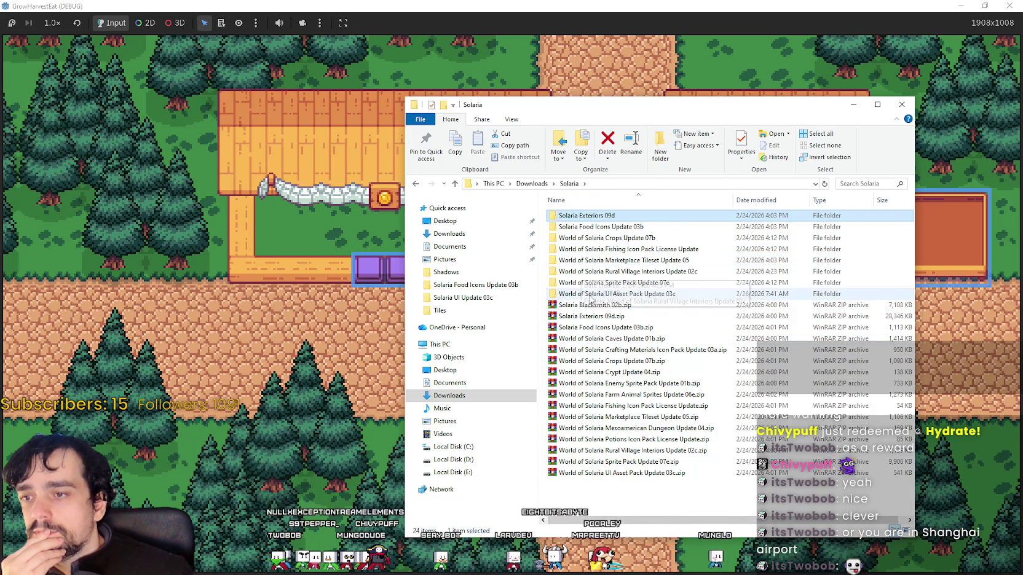
Enter Marketplace Tileset Update 05 > Aseprite > Shadows and open Market Objects.aseprite.
double_click(609, 260)
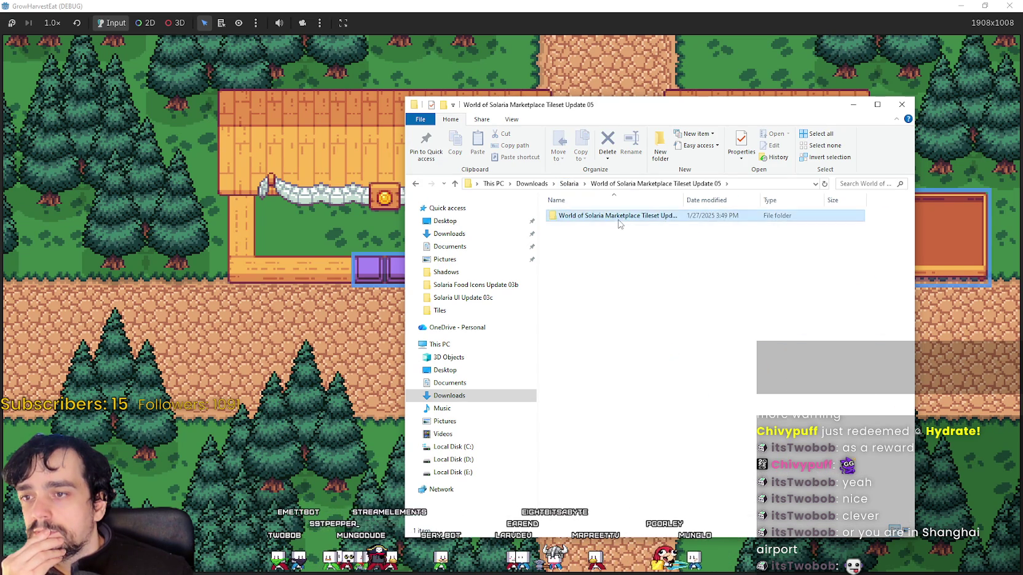
double_click(614, 216)
double_click(617, 276)
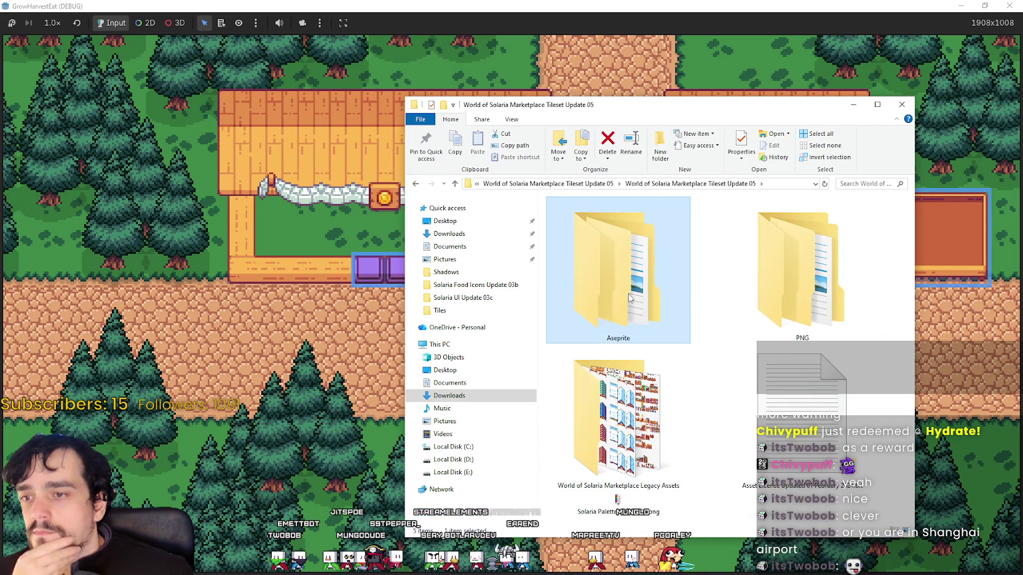
double_click(612, 226)
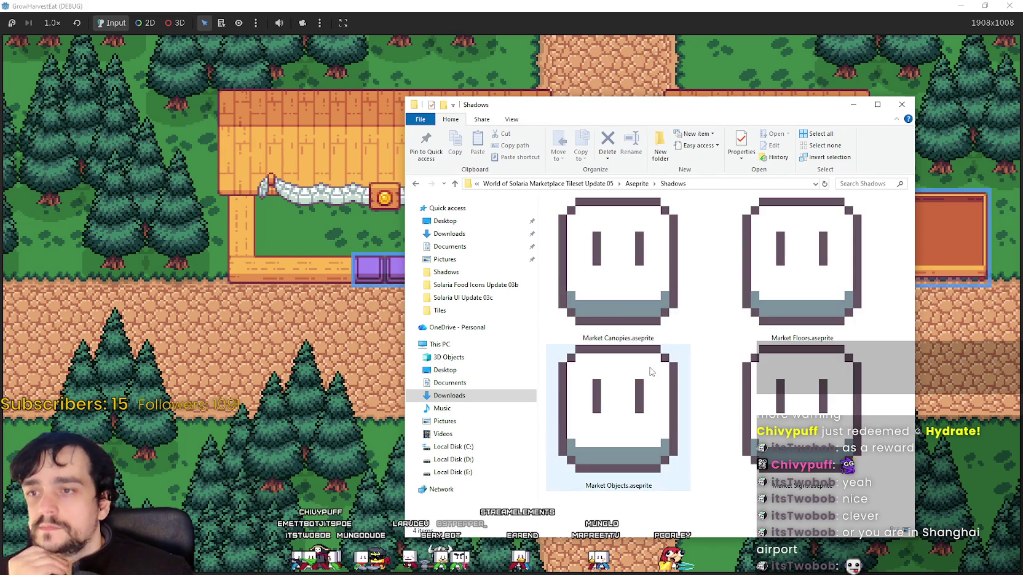
left_click(643, 400)
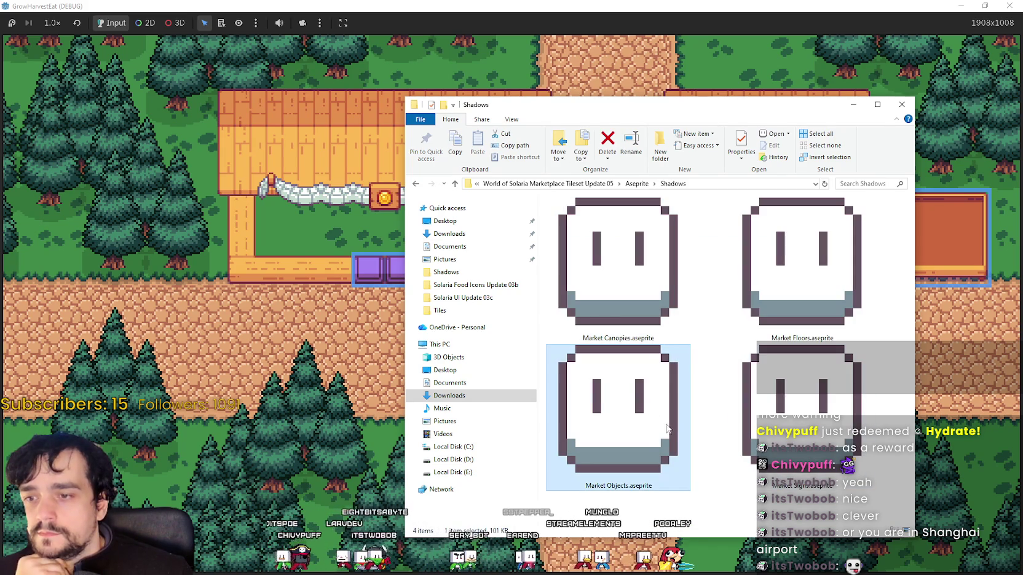
double_click(643, 412)
Zoom and pan the Market Objects sheet to show more of its market sprites.
scroll(657, 295, "down", 2)
scroll(656, 296, "down", 1)
scroll(657, 295, "up", 1)
scroll(656, 296, "up", 1)
scroll(554, 320, "up", 1)
scroll(500, 344, "up", 1)
scroll(500, 344, "up", 1)
scroll(473, 326, "up", 1)
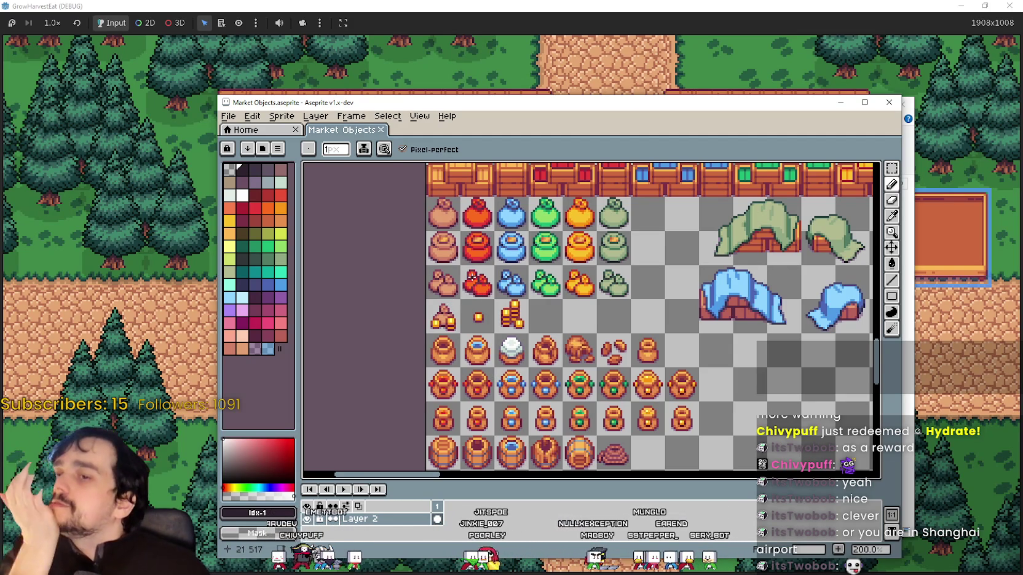
scroll(474, 257, "down", 1)
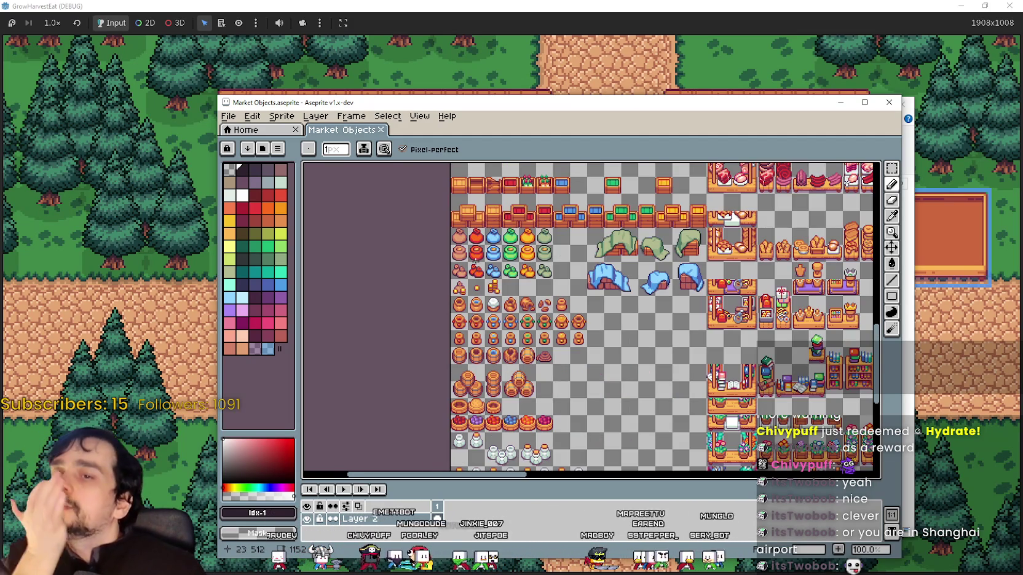
mouse_move(629, 273)
left_mouse_down()
mouse_move(589, 229)
mouse_move(633, 302)
left_mouse_up()
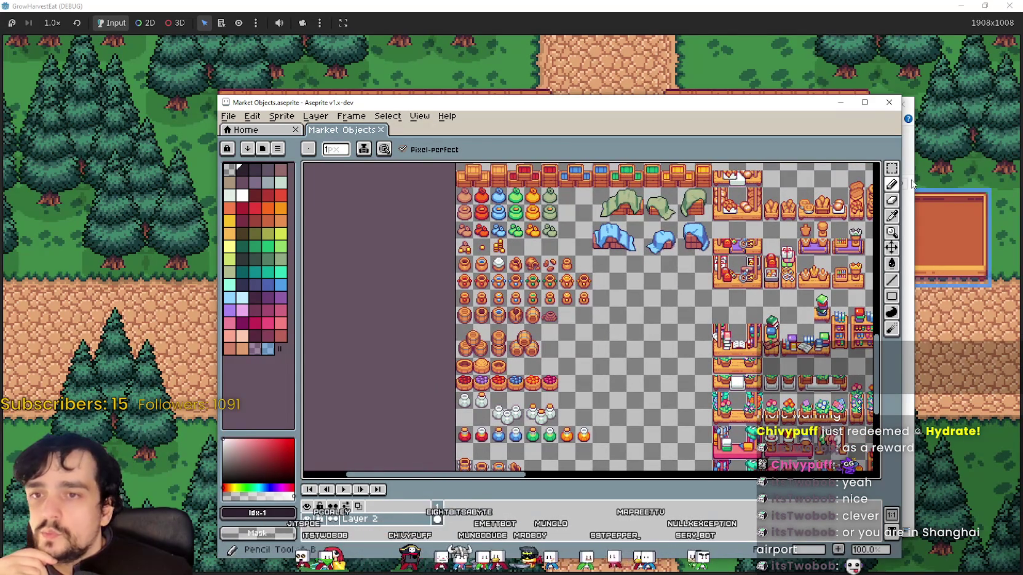
With the selection tool active, pan over the cloth-covered crates, pots and coin piles, then return to Explorer.
left_click(891, 168)
scroll(458, 262, "up", 2)
left_click_drag(805, 260, 689, 395)
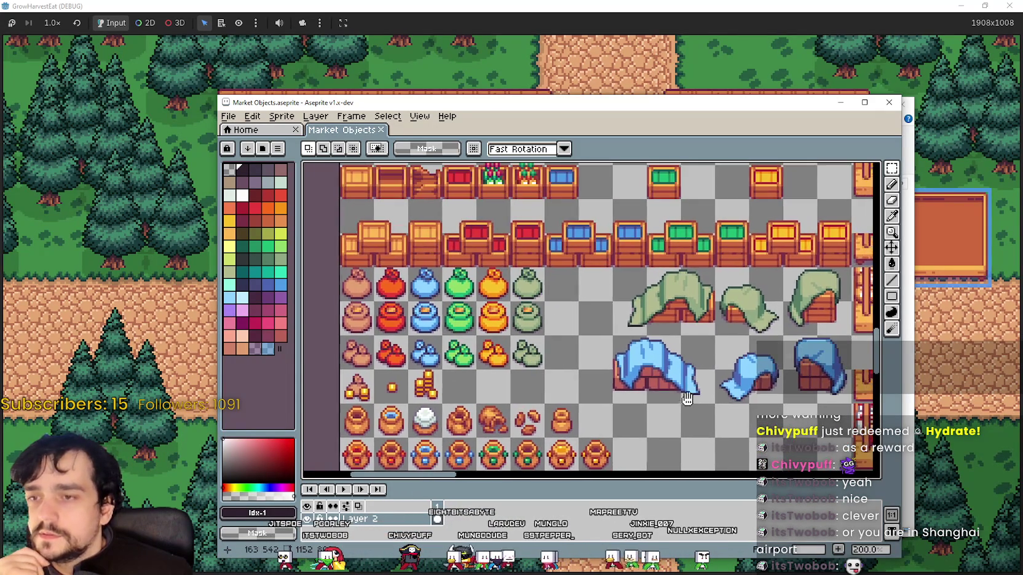
left_click_drag(358, 399, 408, 358)
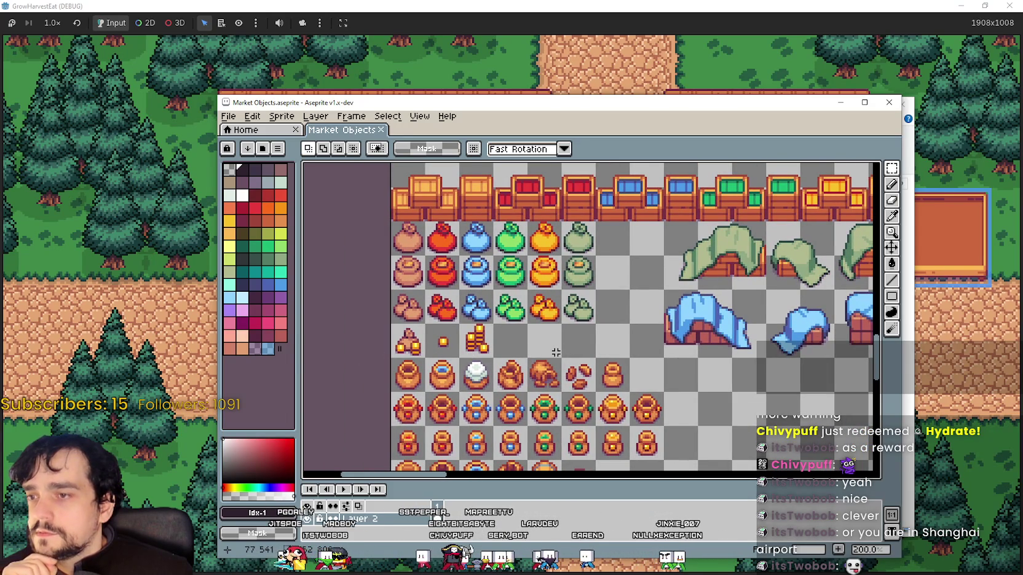
scroll(628, 346, "down", 1)
scroll(628, 346, "down", 1)
mouse_move(648, 363)
left_mouse_down()
mouse_move(507, 363)
mouse_move(637, 364)
left_mouse_up()
scroll(637, 363, "up", 1)
left_click_drag(762, 363, 665, 320)
left_click_drag(623, 109, 510, 61)
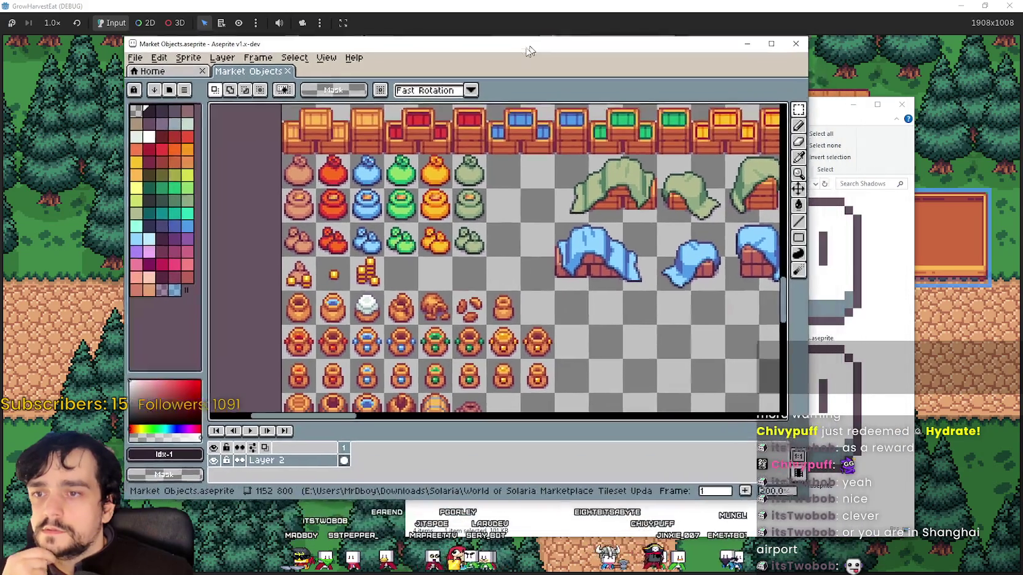
left_click(908, 440)
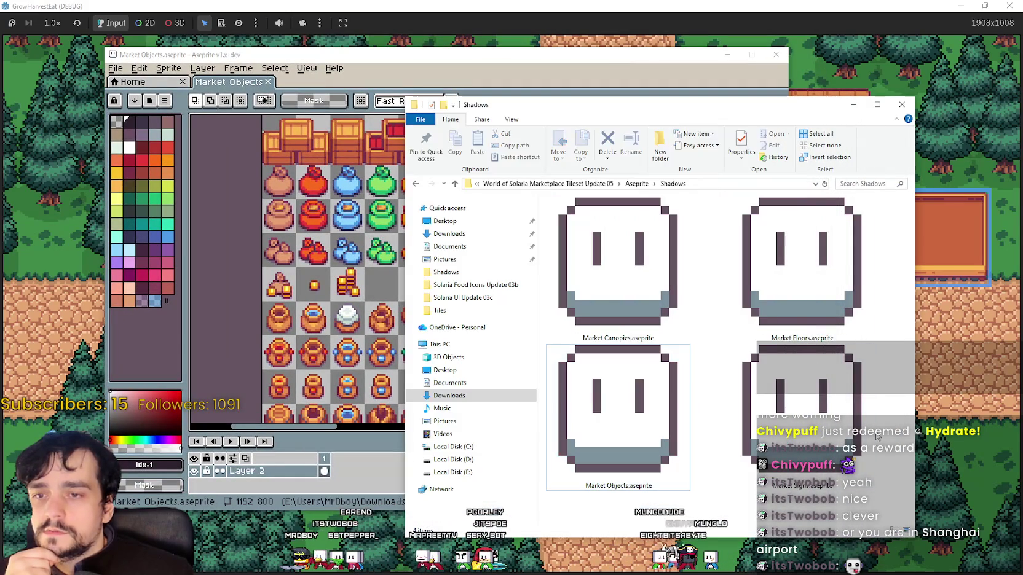
Open Market Floors.aseprite and pan across its wooden plank and patterned floor tiles.
double_click(812, 292)
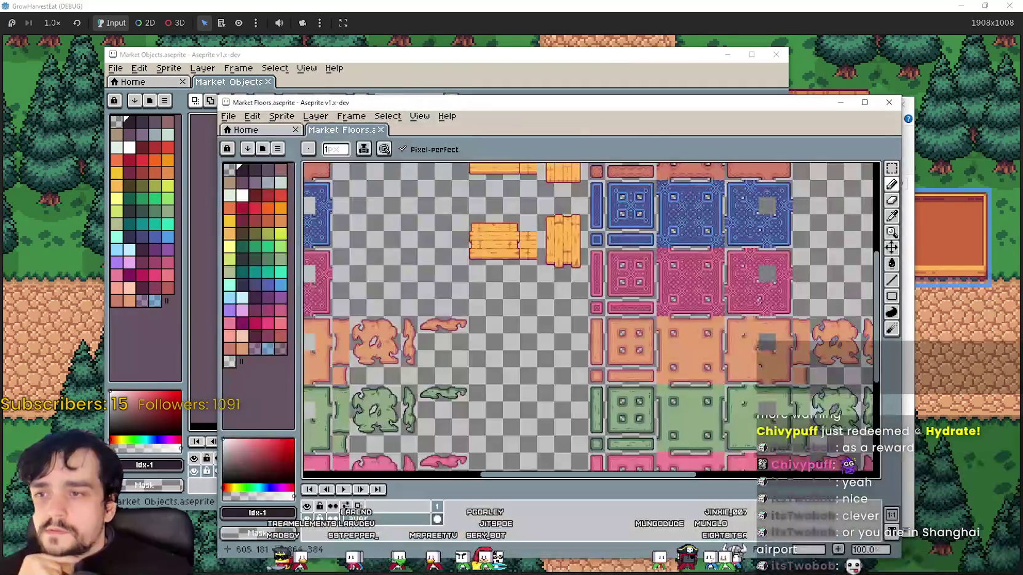
scroll(588, 304, "down", 2)
scroll(588, 304, "up", 2)
left_click_drag(596, 305, 428, 304)
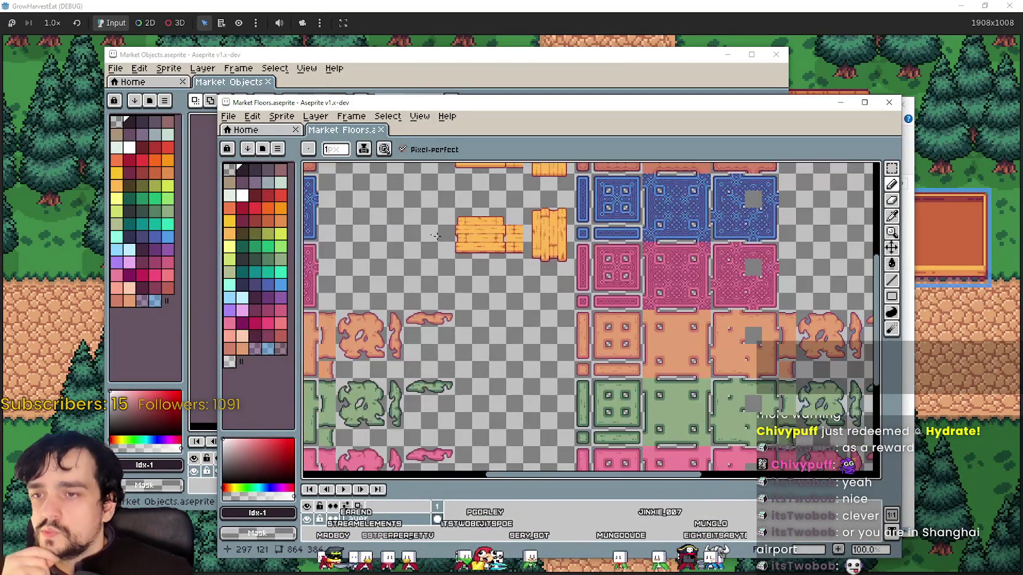
scroll(526, 330, "down", 2)
scroll(526, 330, "up", 2)
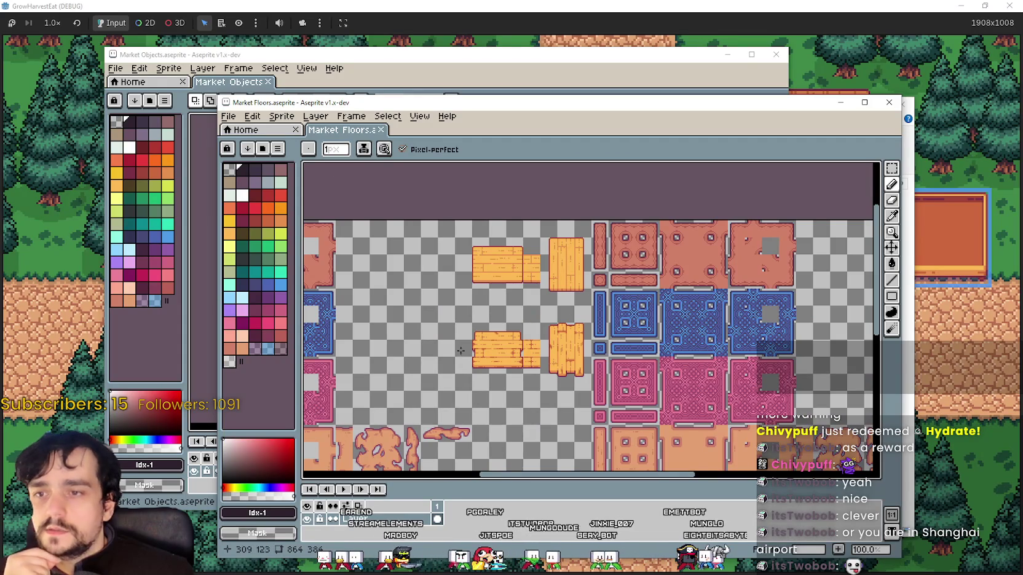
left_click_drag(460, 353, 641, 307)
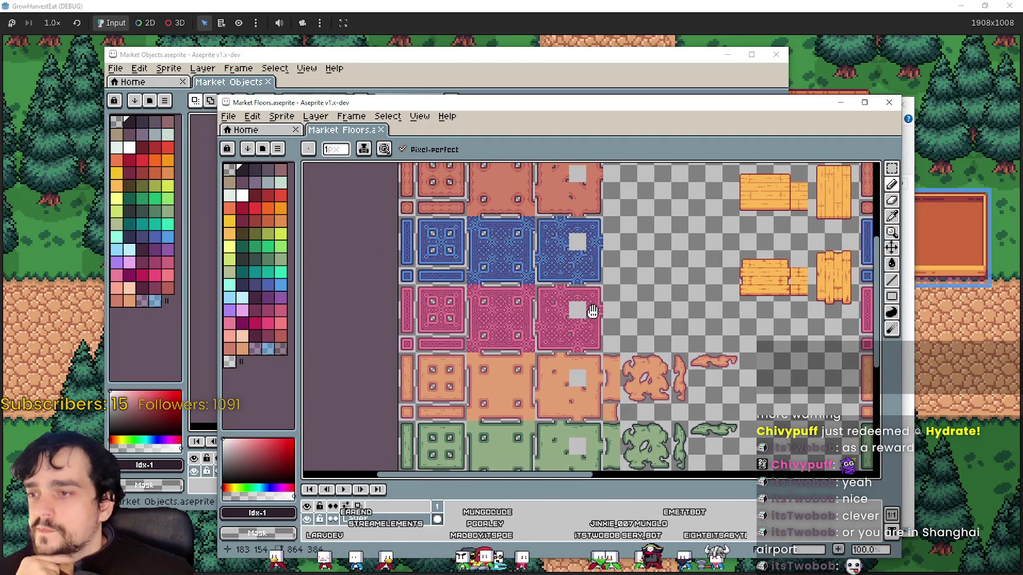
left_click_drag(599, 343, 553, 300)
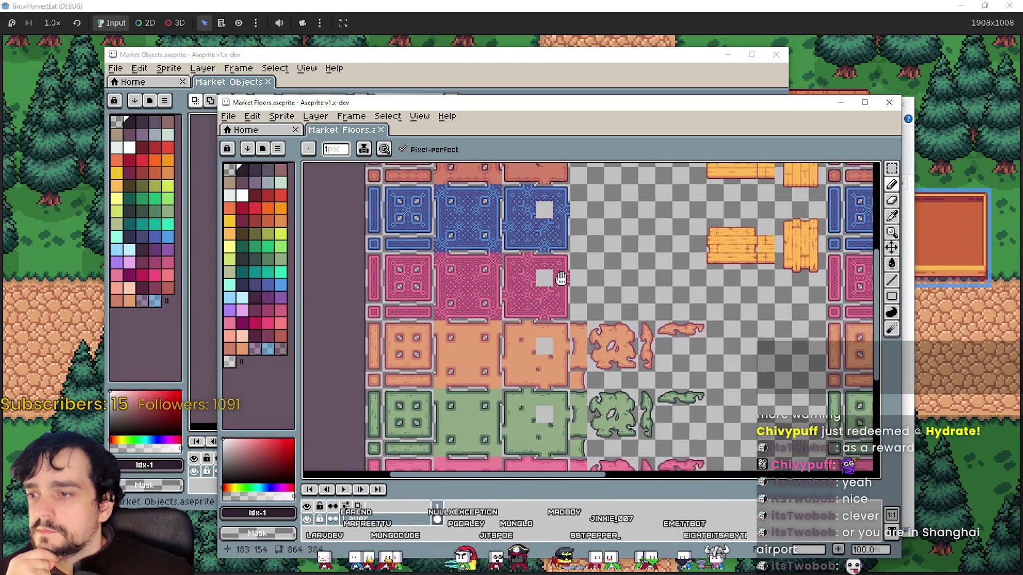
mouse_move(553, 300)
left_mouse_down()
mouse_move(529, 196)
mouse_move(484, 327)
mouse_move(370, 192)
mouse_move(601, 284)
mouse_move(628, 259)
left_mouse_up()
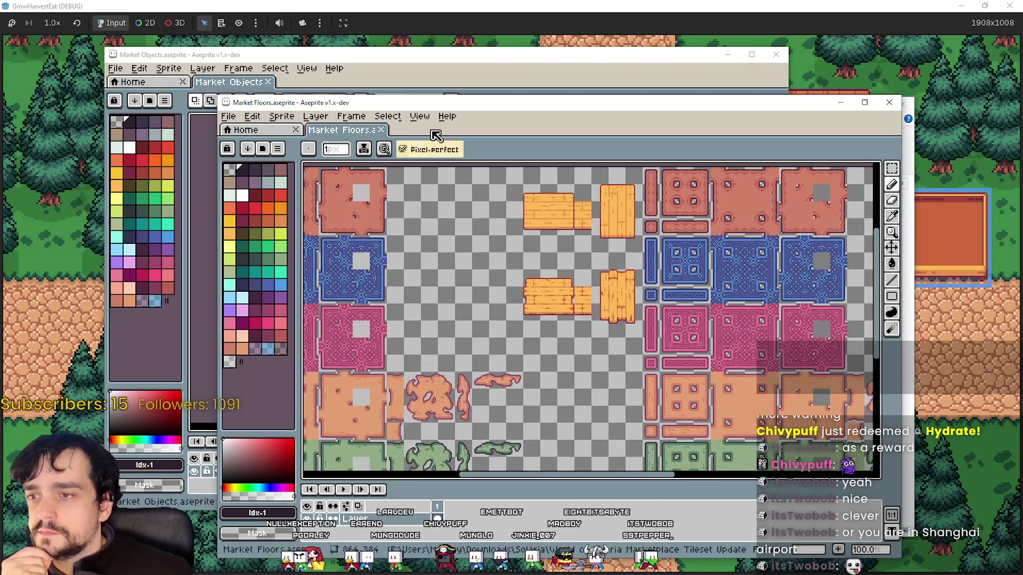
Move Market Floors aside, bring Market Objects to the front and pan over its stall sprites.
left_click_drag(394, 106, 622, 117)
left_click(495, 98)
scroll(476, 340, "down", 2)
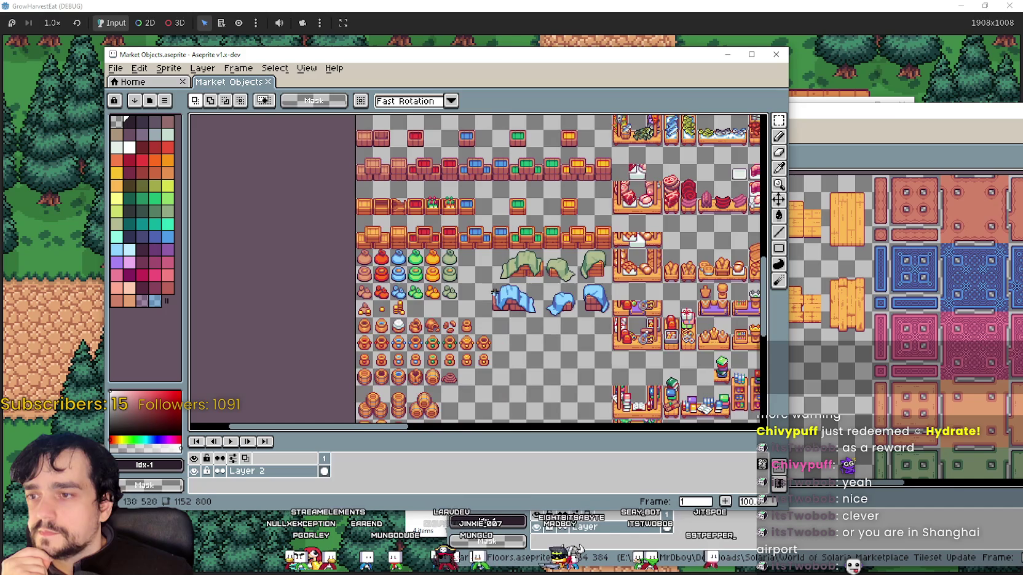
scroll(476, 340, "up", 1)
left_click_drag(475, 340, 459, 270)
left_click_drag(372, 269, 456, 286)
scroll(552, 302, "down", 1)
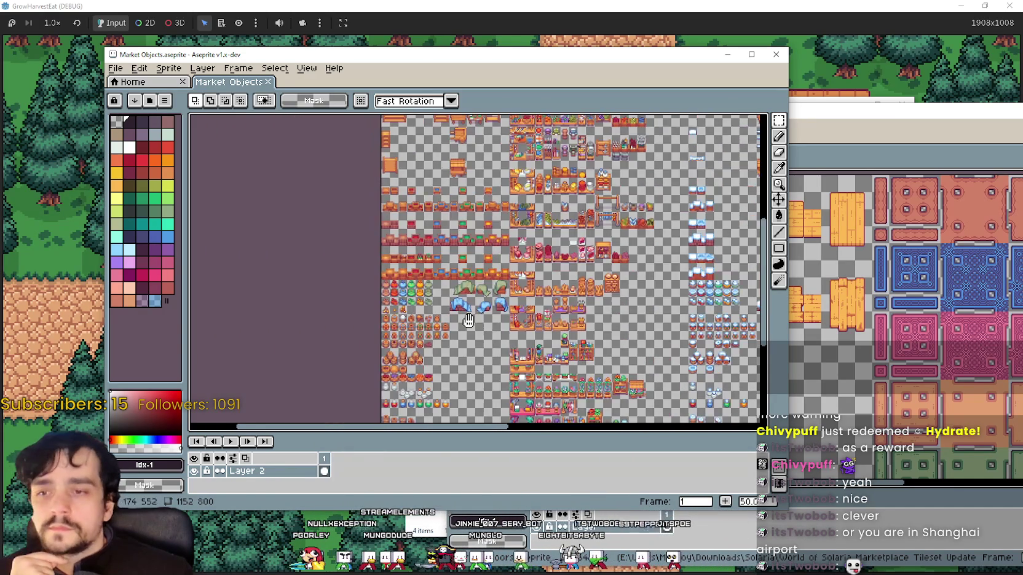
left_click(878, 118)
Bring up Market Signs and pan across its shop sign icons and snowy sign variants, then minimize it.
left_click(807, 397)
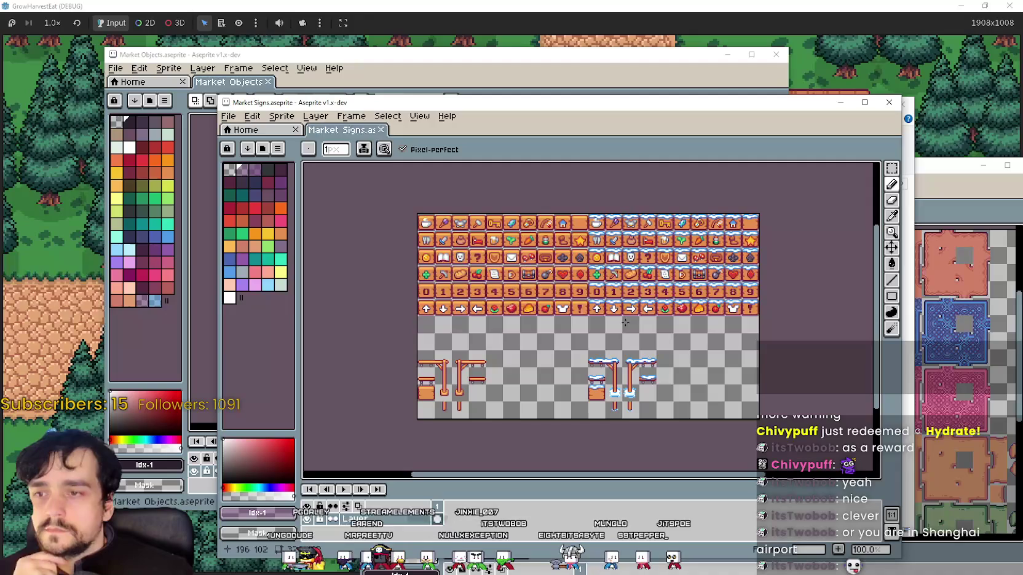
scroll(528, 278, "up", 1)
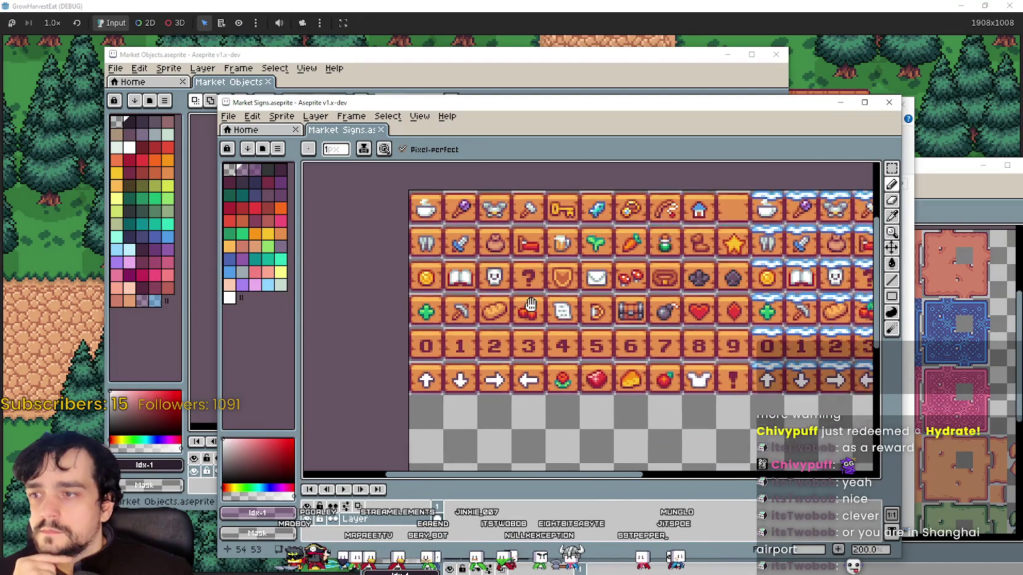
left_click(892, 168)
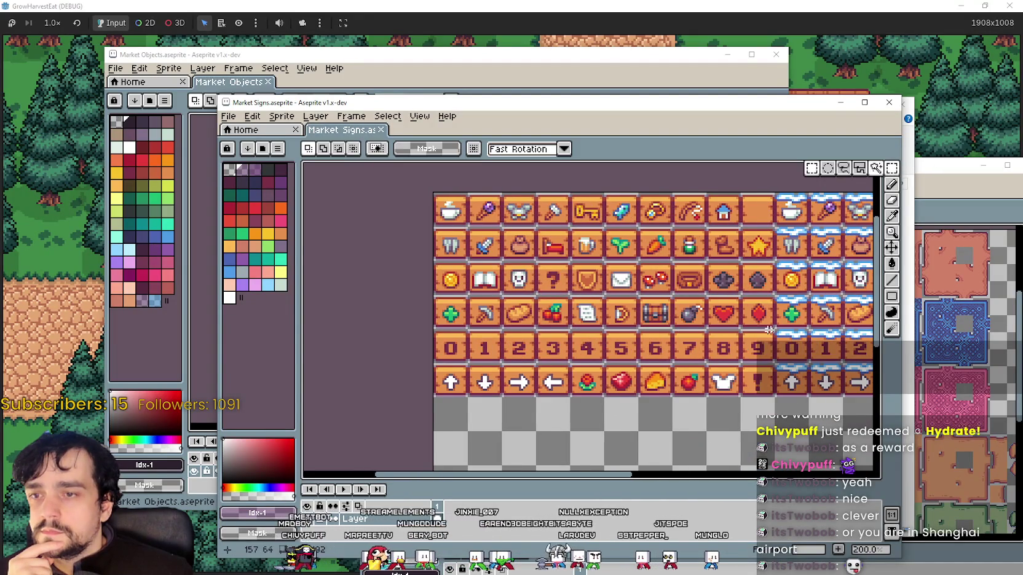
left_click_drag(752, 336, 558, 346)
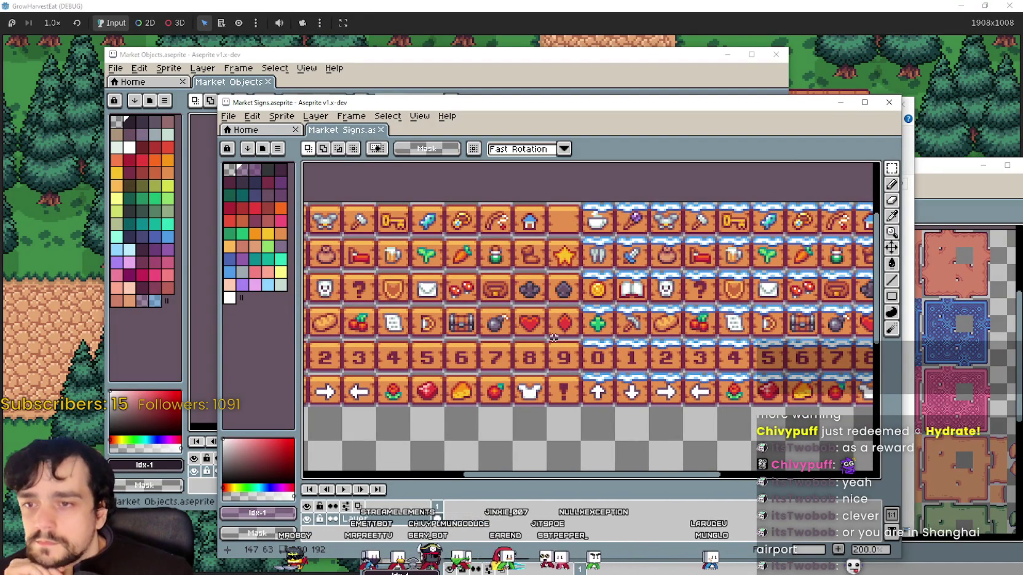
left_click_drag(554, 338, 459, 312)
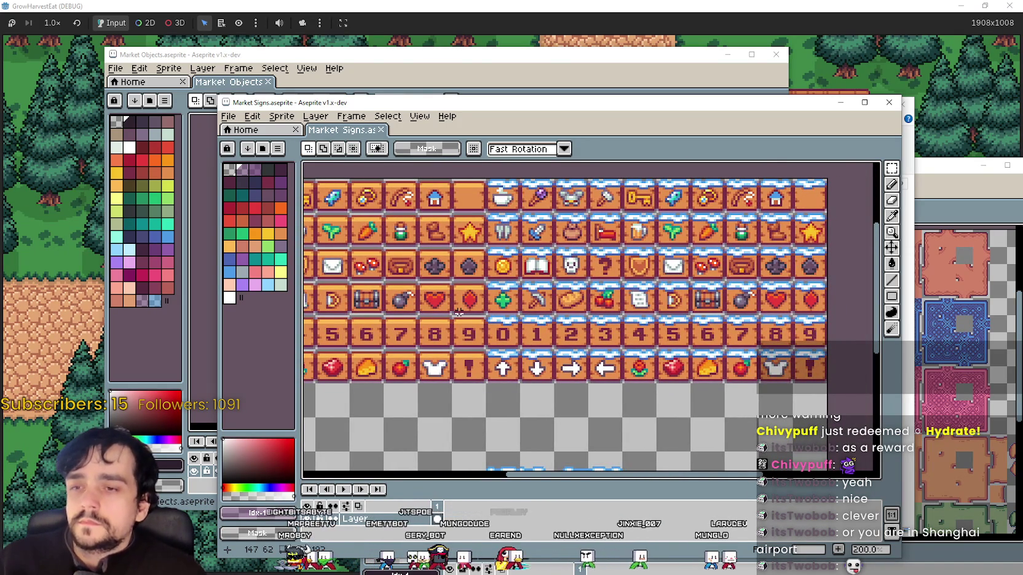
mouse_move(459, 313)
left_mouse_down()
mouse_move(523, 292)
mouse_move(662, 339)
left_mouse_up()
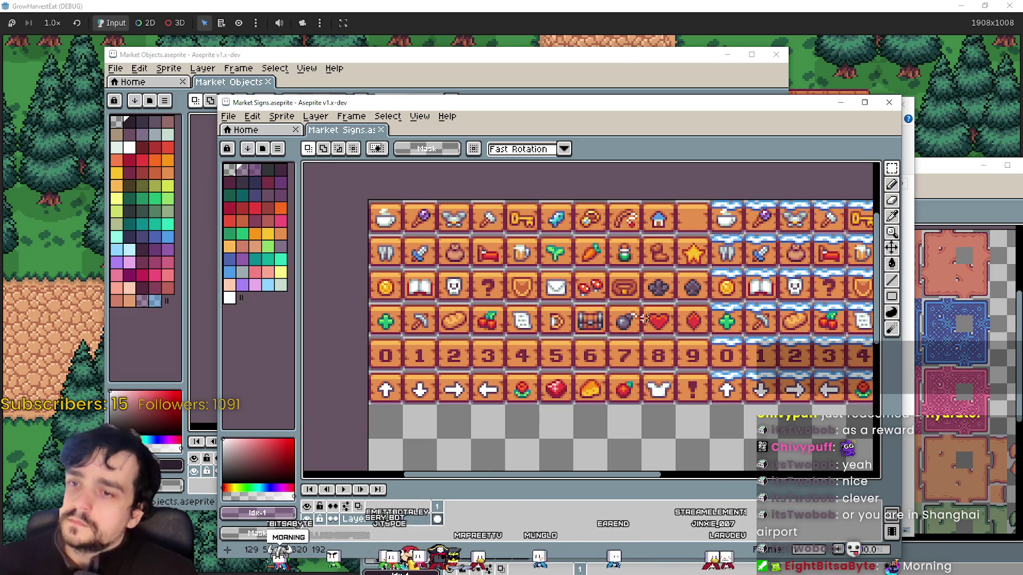
scroll(584, 312, "down", 2)
scroll(583, 311, "down", 1)
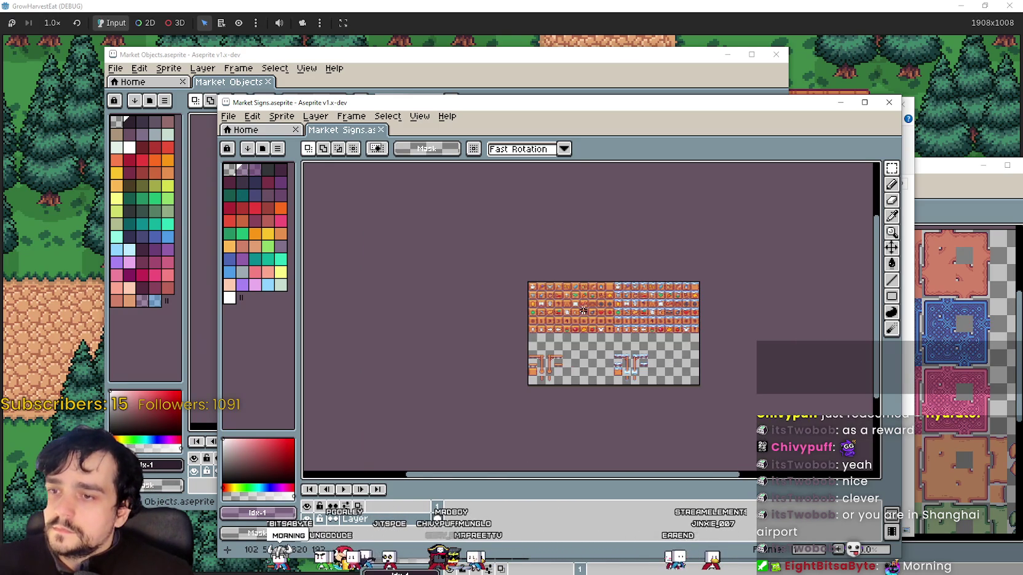
scroll(634, 327, "up", 1)
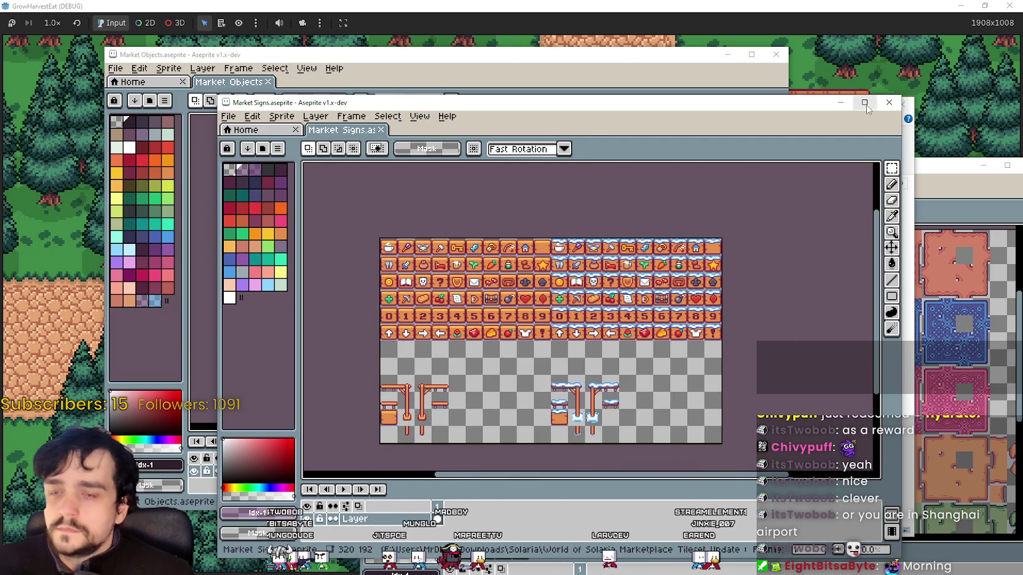
left_click(841, 103)
Bring the Market Floors sheet forward to check its floor tiles.
double_click(618, 275)
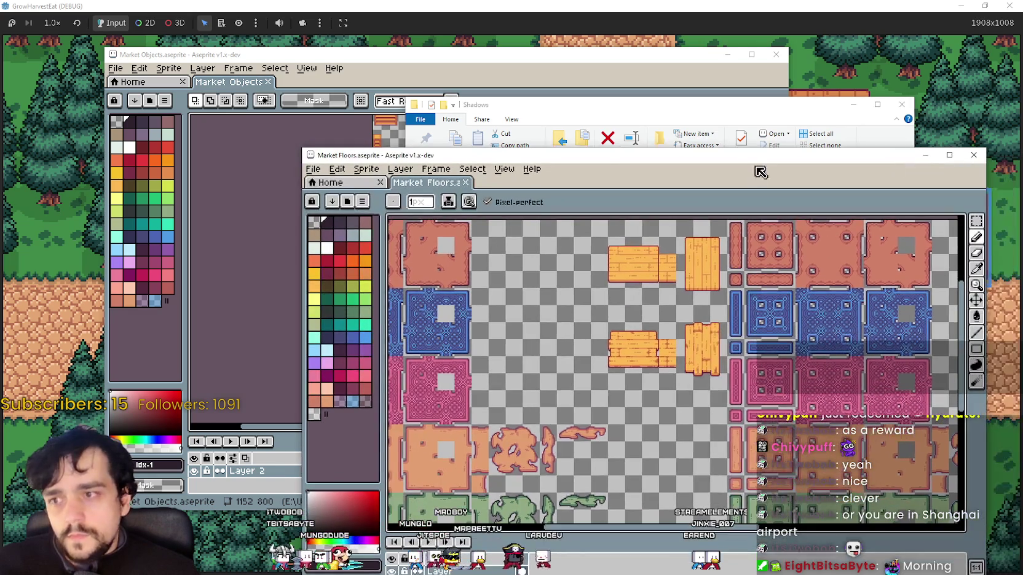
scroll(593, 295, "up", 1)
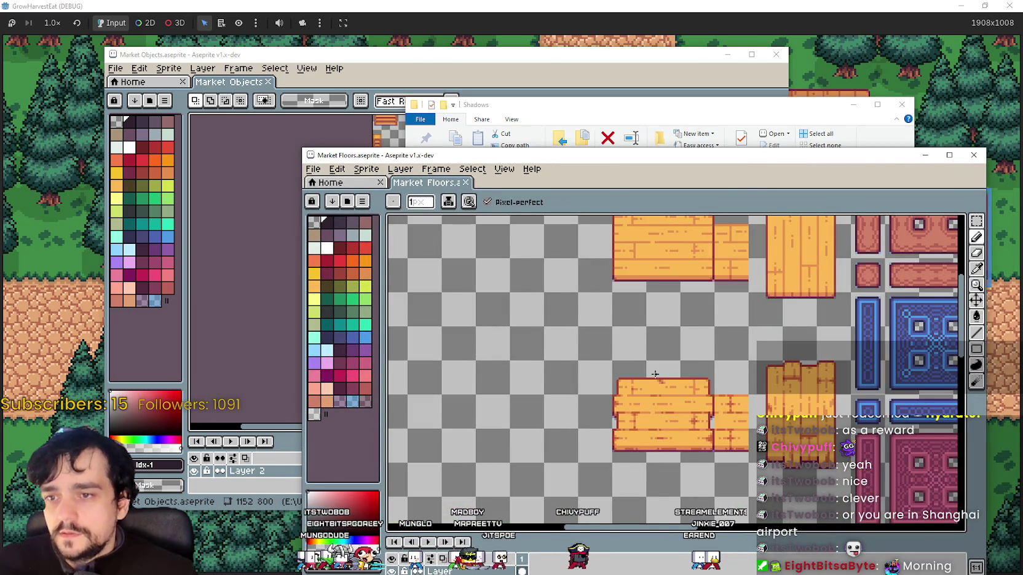
scroll(655, 374, "down", 1)
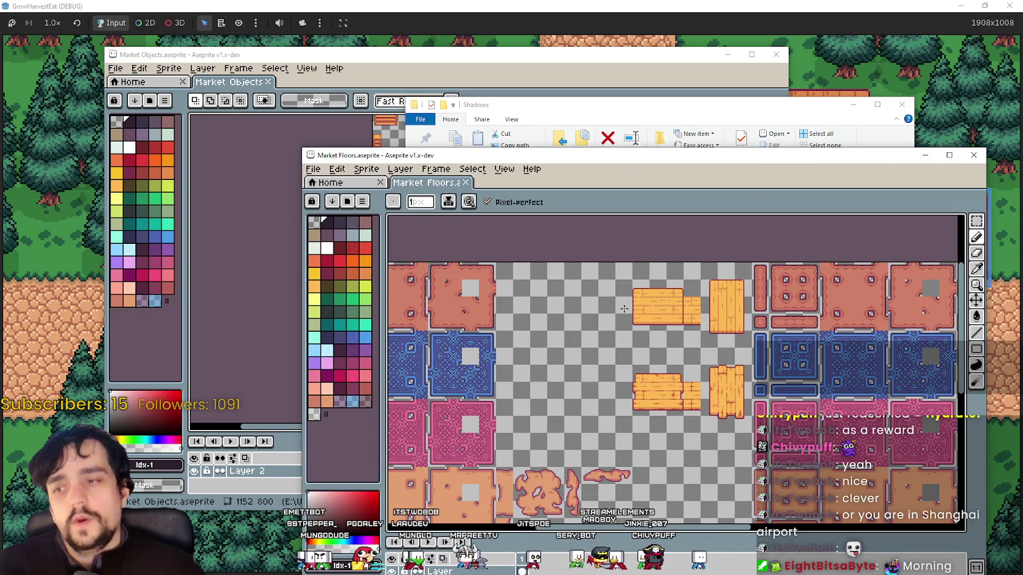
On Market Objects, marquee the small sack and coin sprites, then pan toward the pots and cloth stalls.
left_click(491, 75)
scroll(439, 243, "up", 1)
scroll(439, 243, "up", 1)
scroll(439, 243, "up", 1)
left_click_drag(267, 333, 428, 264)
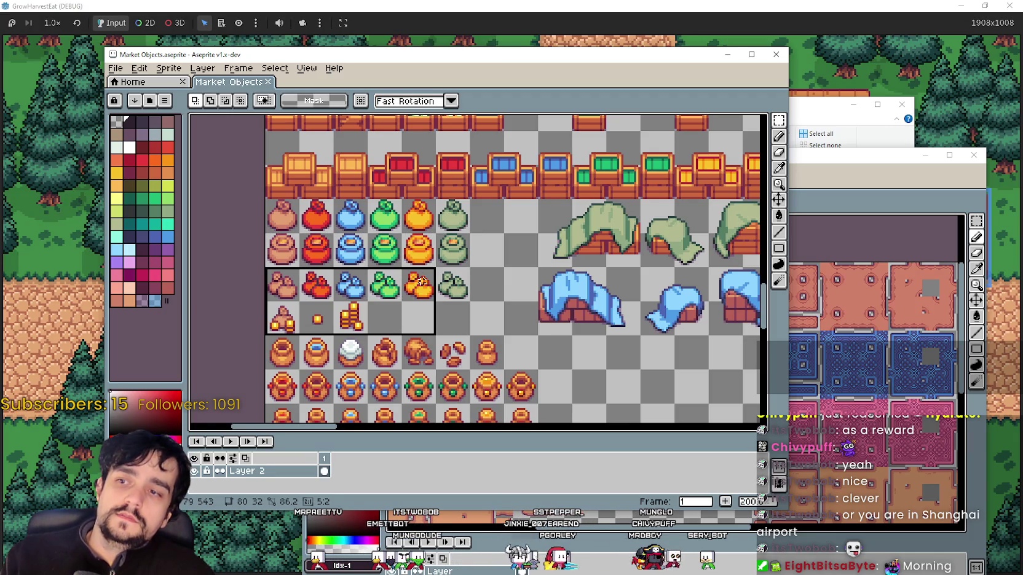
scroll(463, 238, "down", 1)
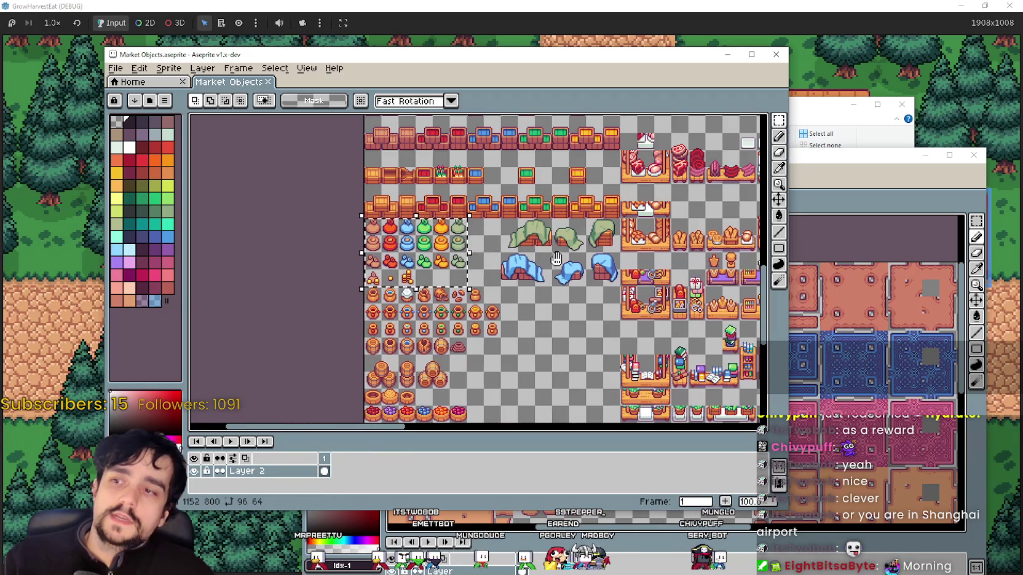
scroll(541, 236, "up", 2)
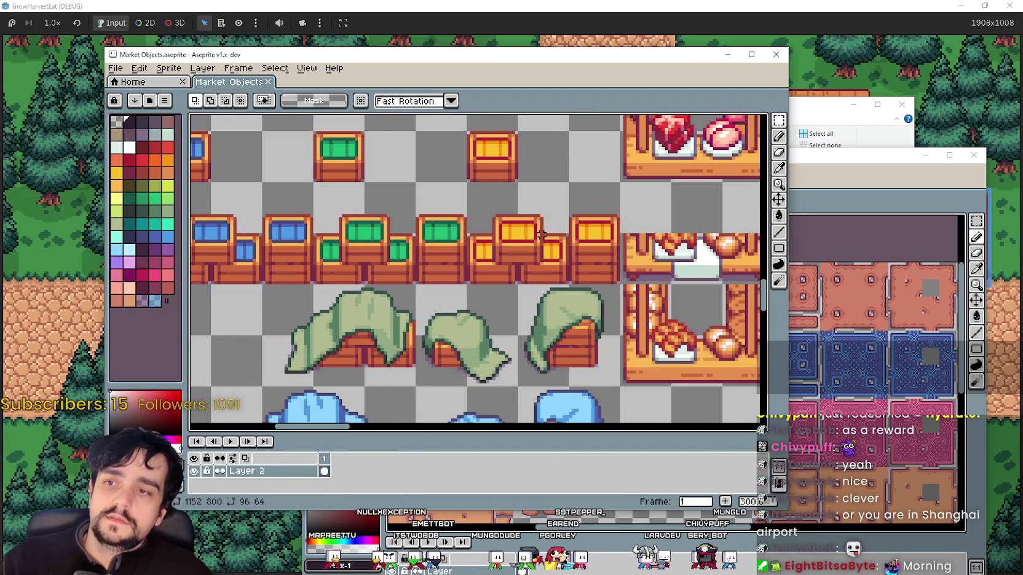
scroll(541, 236, "down", 1)
mouse_move(541, 236)
left_mouse_down()
mouse_move(558, 240)
mouse_move(524, 273)
mouse_move(451, 194)
left_mouse_up()
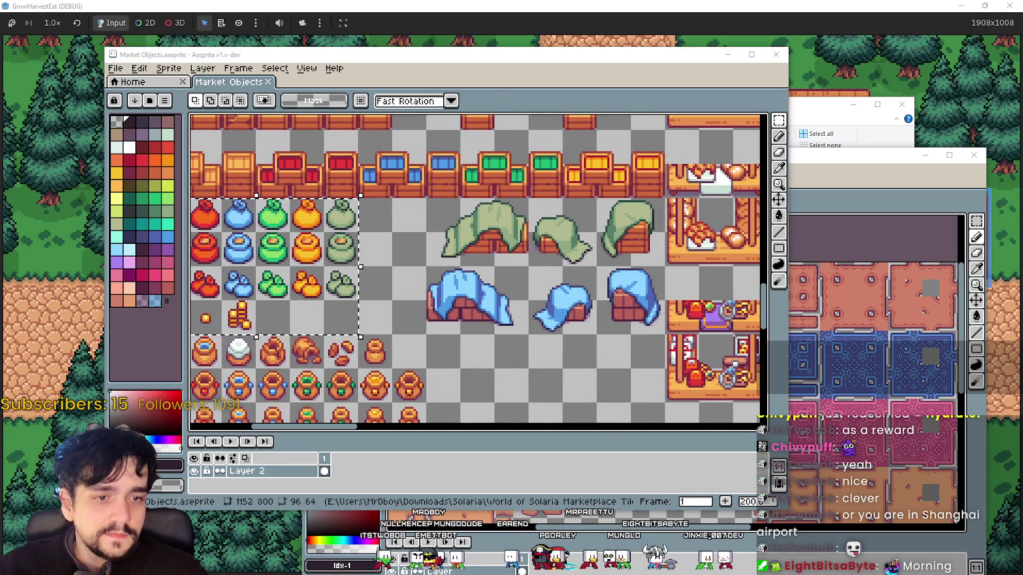
key("alt+Tab")
Take the main_atlas.png window out of full screen, hide both side windows and move it up-left.
scroll(496, 288, "down", 3)
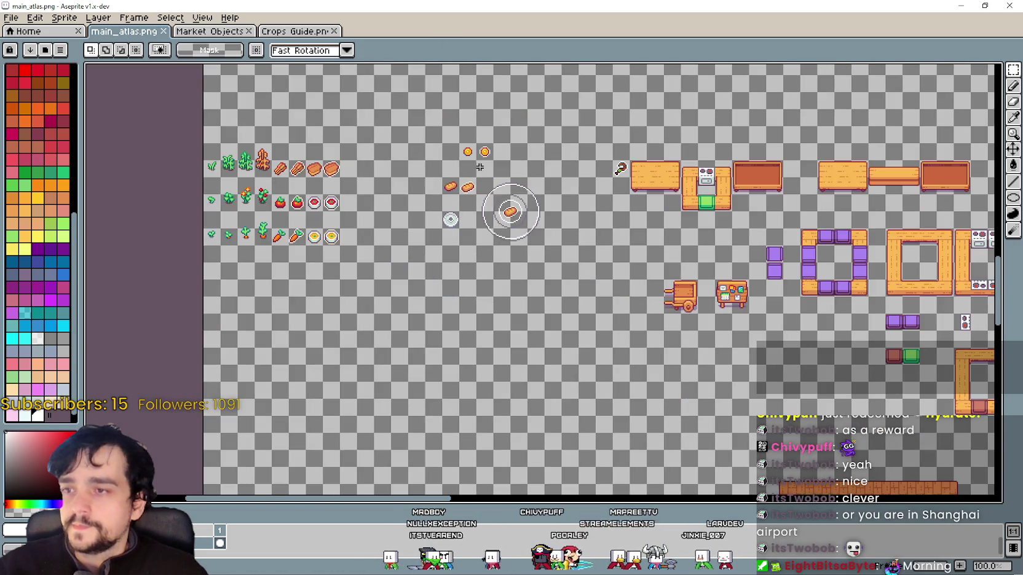
scroll(467, 264, "down", 2)
scroll(442, 241, "up", 1)
scroll(442, 241, "up", 1)
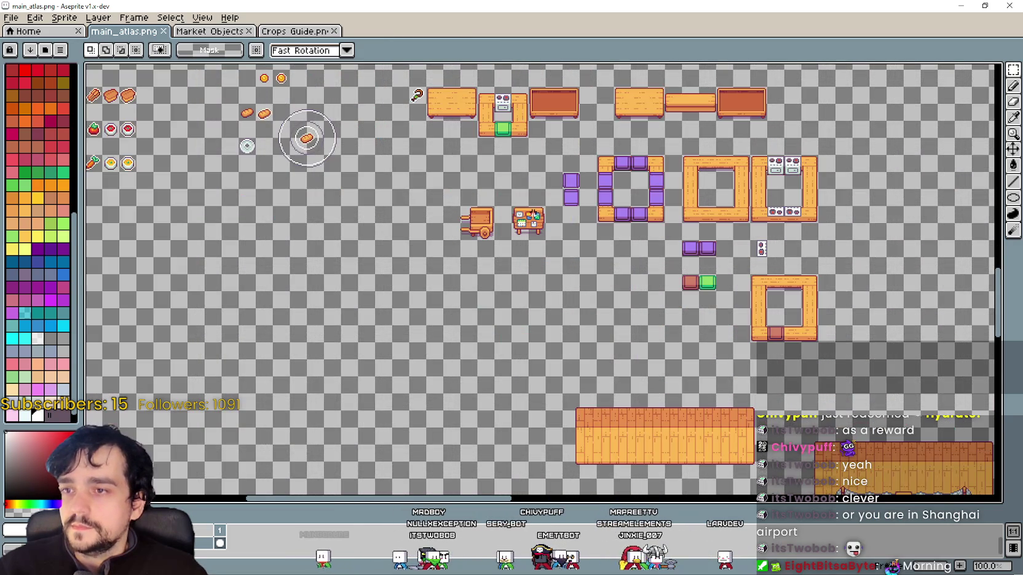
scroll(442, 240, "up", 2)
scroll(442, 240, "up", 1)
left_click_drag(443, 6, 442, 75)
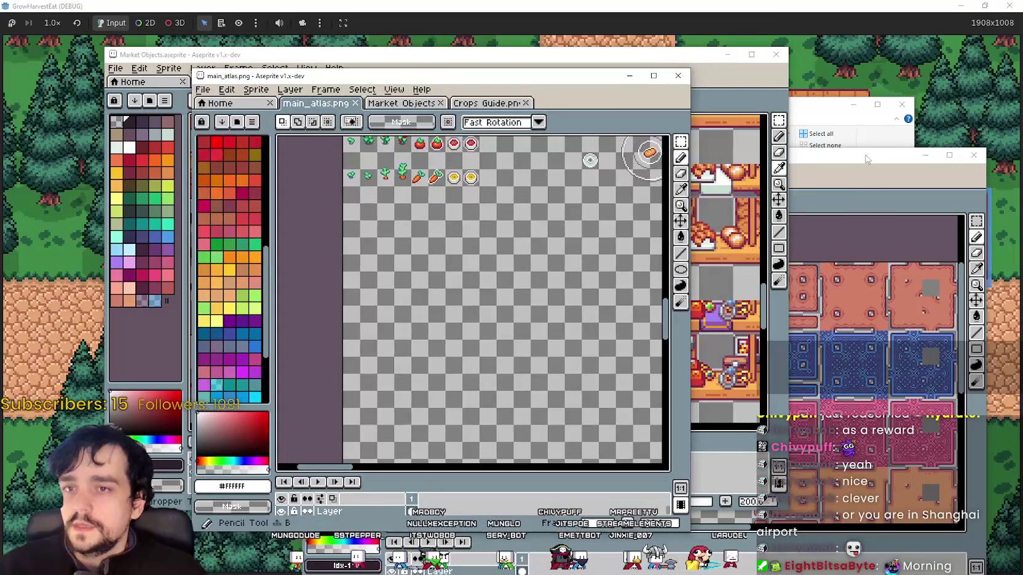
left_click(925, 155)
left_click(853, 105)
mouse_move(591, 80)
left_mouse_down()
mouse_move(510, 75)
mouse_move(809, 80)
left_mouse_up()
Copy the row of coin sprites from Market Objects and paste them into main_atlas.
scroll(713, 285, "down", 3)
scroll(714, 285, "up", 1)
scroll(713, 285, "up", 1)
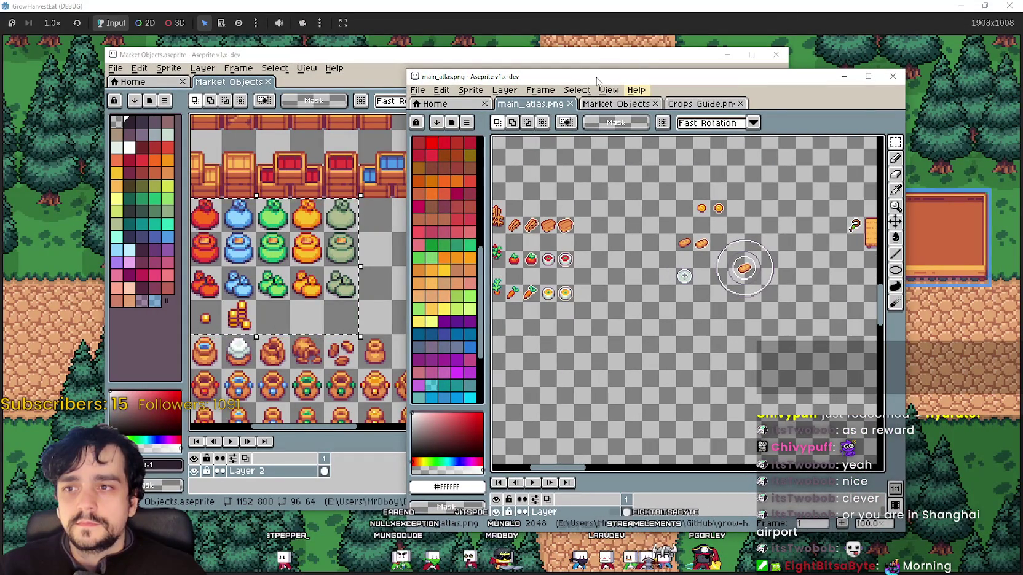
key("alt+Tab")
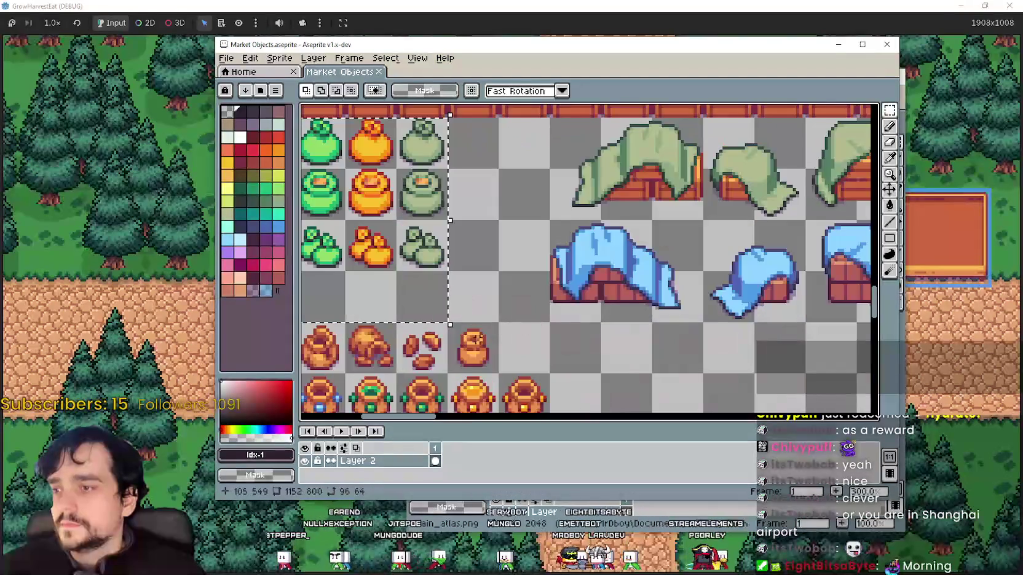
scroll(438, 355, "left", 3)
scroll(504, 272, "down", 1)
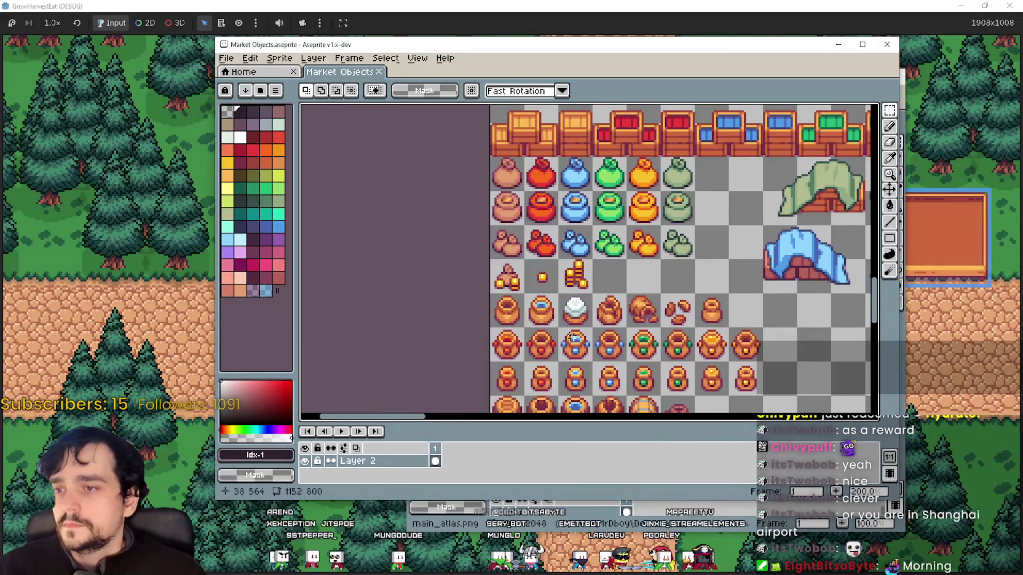
left_click_drag(504, 271, 595, 273)
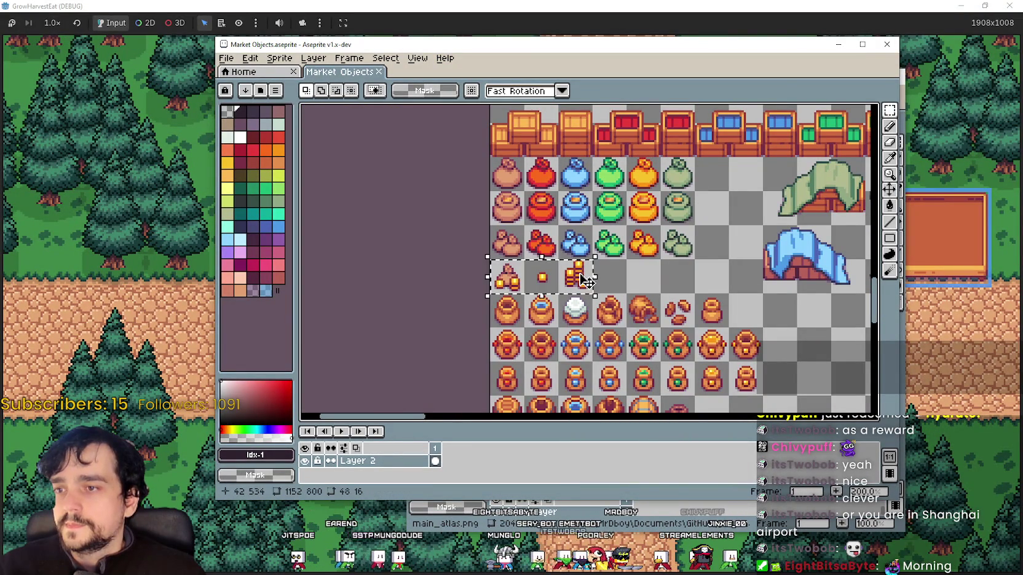
left_click_drag(553, 44, 258, 70)
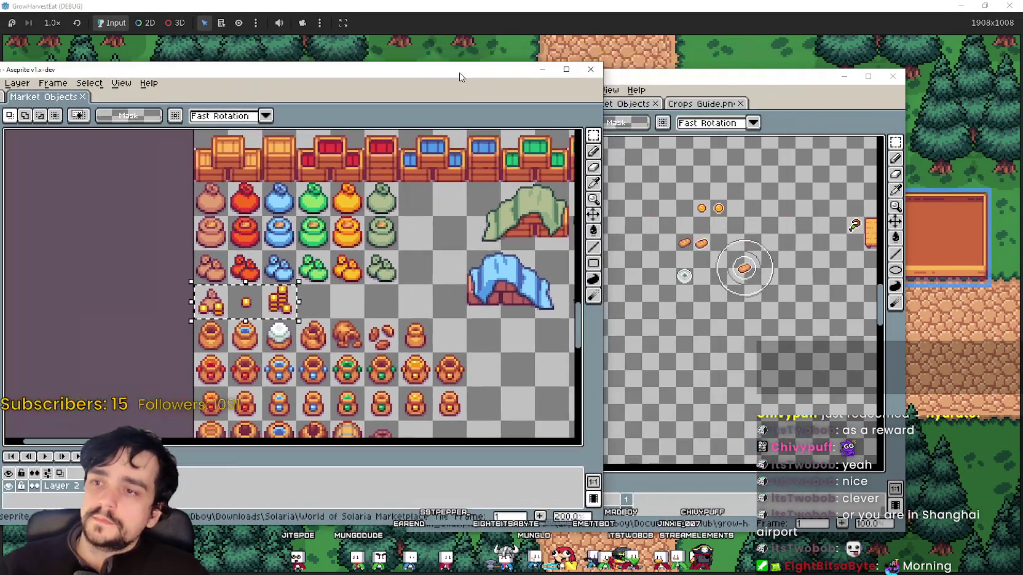
left_click(639, 97)
scroll(680, 311, "up", 1)
key("ctrl+v")
scroll(681, 310, "up", 1)
scroll(669, 335, "up", 1)
key("alt")
Paste a single sack sprite into the atlas just above the coins.
scroll(661, 346, "down", 1)
scroll(661, 346, "down", 1)
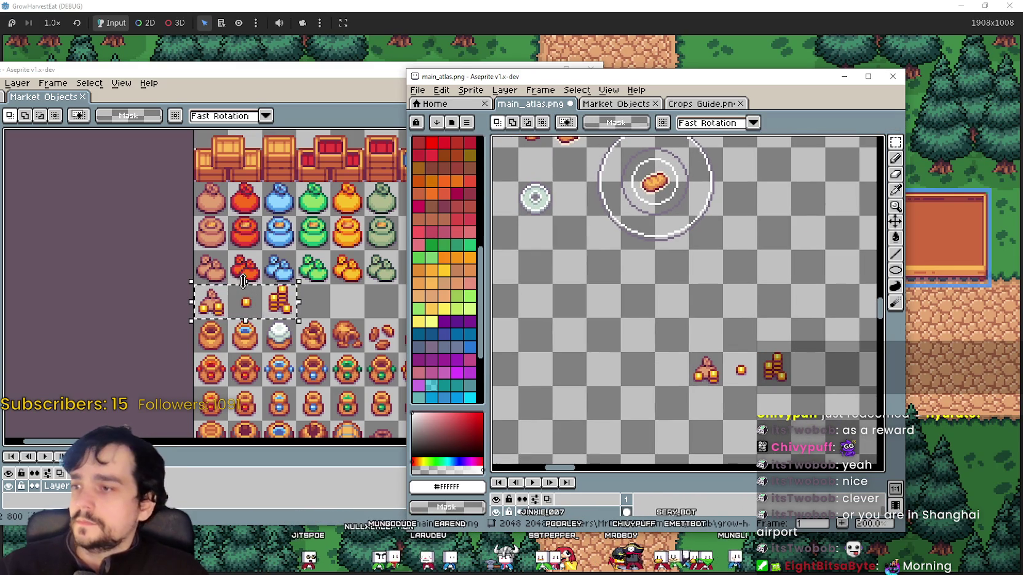
left_click_drag(209, 260, 217, 268)
key("ctrl+c")
left_click(681, 342)
key("ctrl+v")
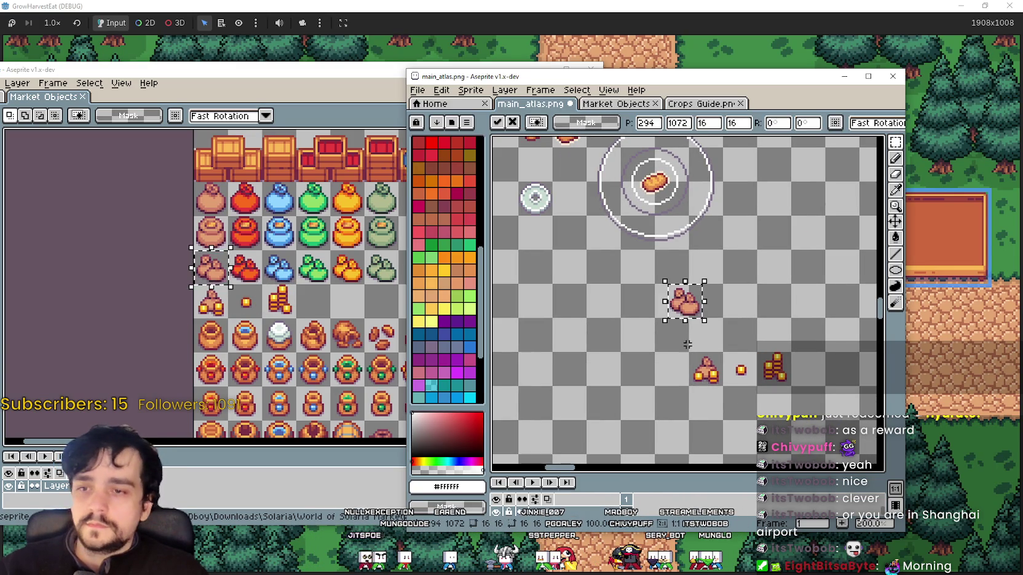
left_click_drag(686, 307, 710, 341)
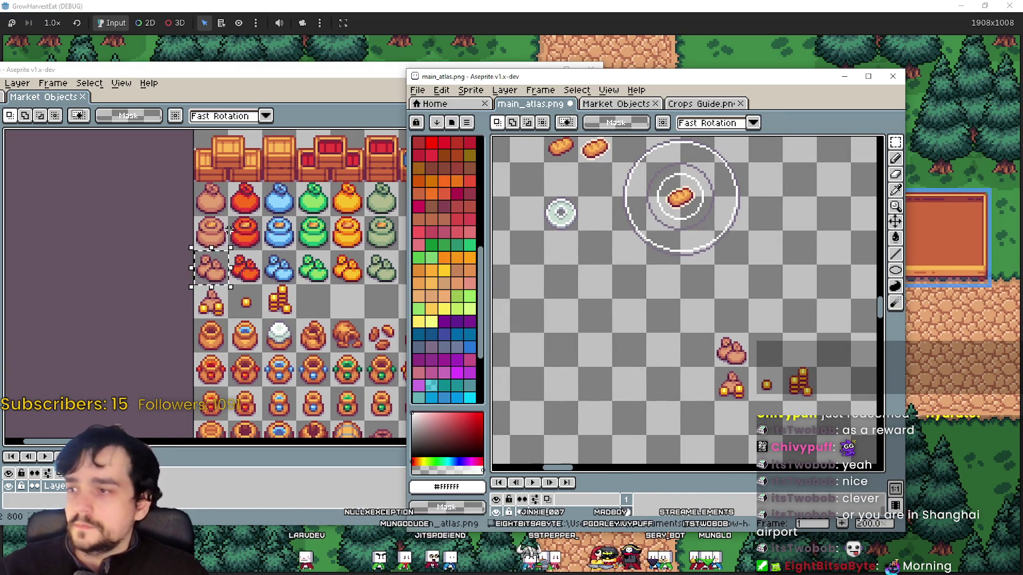
Paste the clay pot sprite into the atlas beside the sack.
left_click(223, 234)
key("ctrl+c")
left_click(700, 351)
scroll(700, 351, "up", 1)
key("ctrl+v")
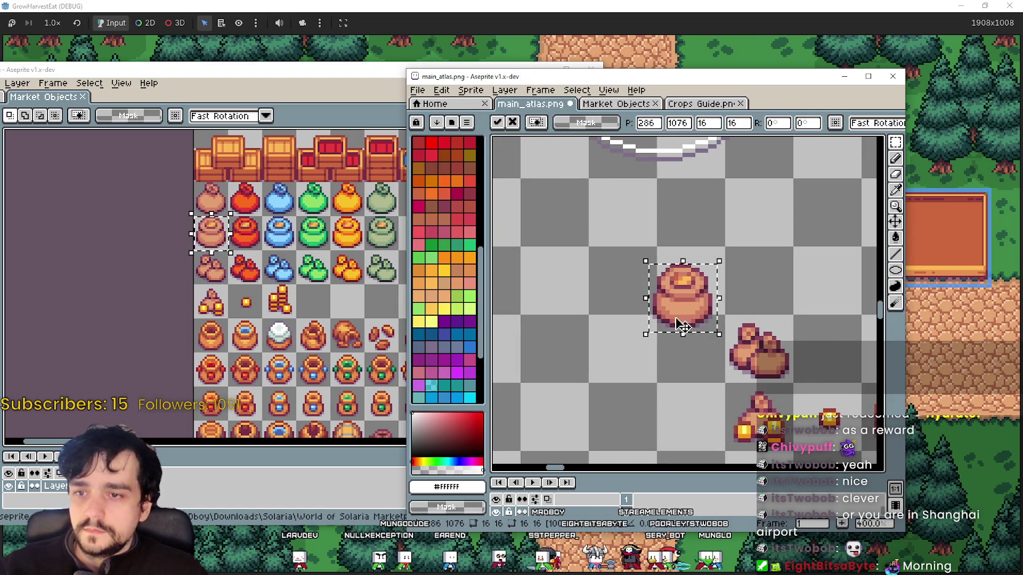
left_click_drag(680, 292, 692, 347)
left_click(595, 401)
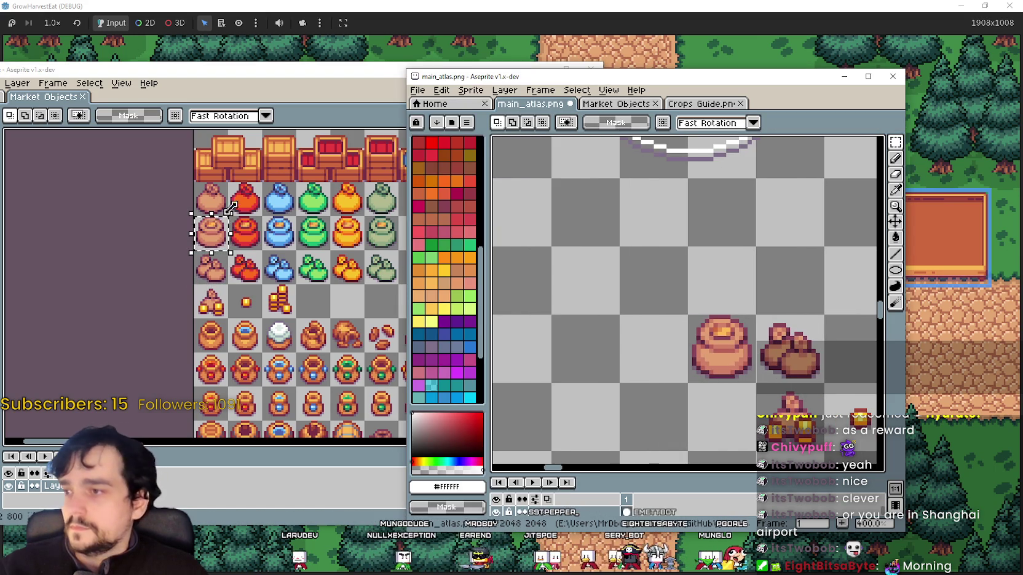
Paste another brown sack into main_atlas beside the pot and commit it.
left_click(209, 197)
key("ctrl+c")
left_click(677, 276)
key("ctrl+v")
left_click_drag(685, 286, 570, 263)
key("Return")
scroll(601, 362, "up", 2)
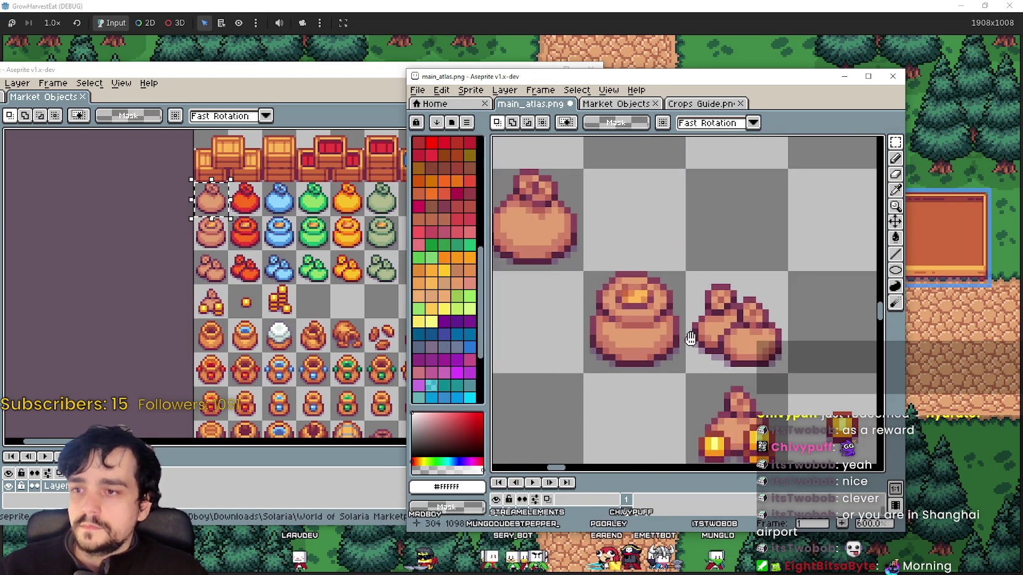
Sample the gold colour from the coins and paint gold pixels on the pot top.
left_click(895, 190)
scroll(677, 369, "up", 2)
left_click(687, 402)
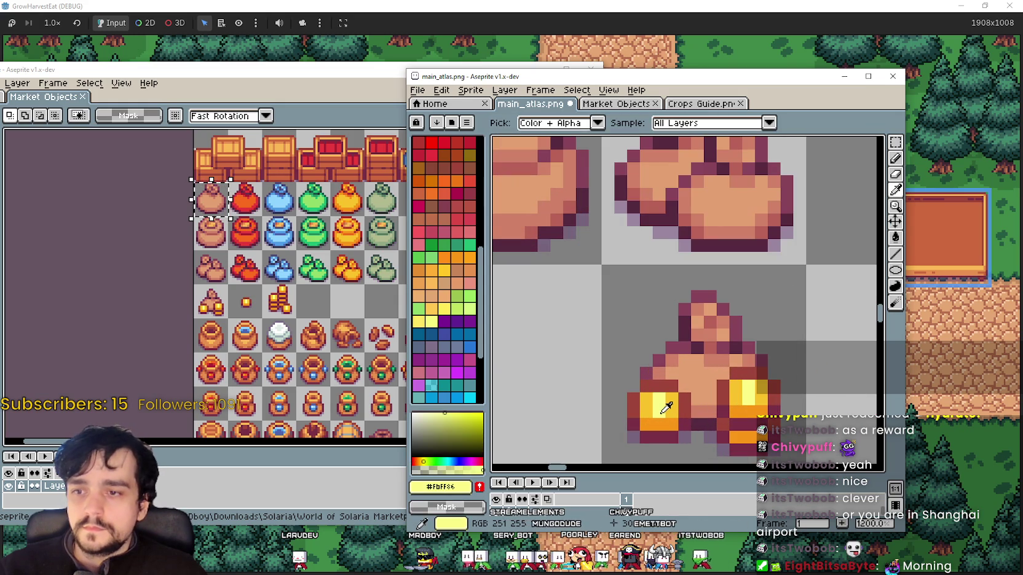
left_click(652, 405)
mouse_move(651, 404)
left_mouse_down()
mouse_move(612, 313)
mouse_move(621, 264)
mouse_move(660, 336)
left_mouse_up()
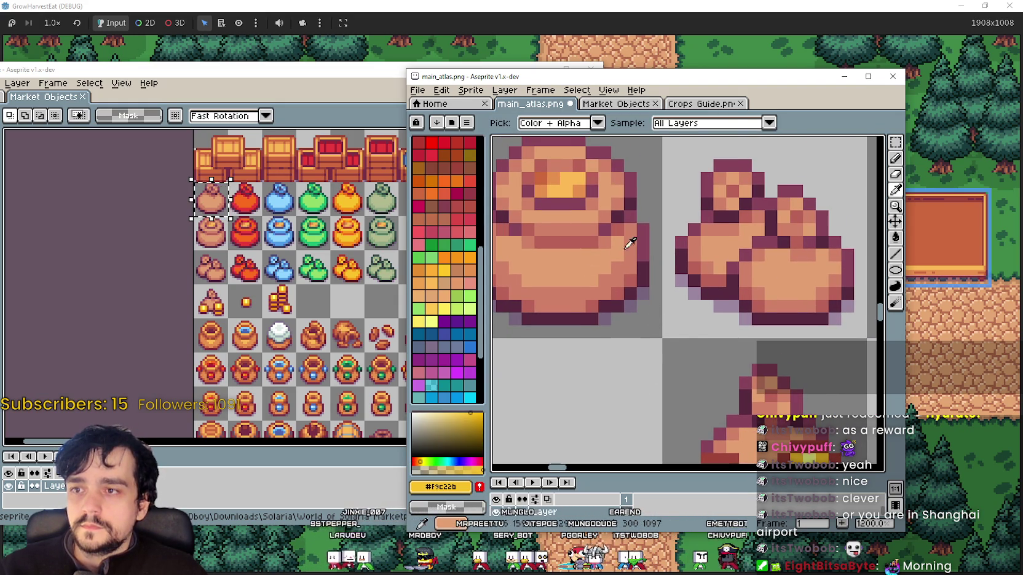
left_click(896, 159)
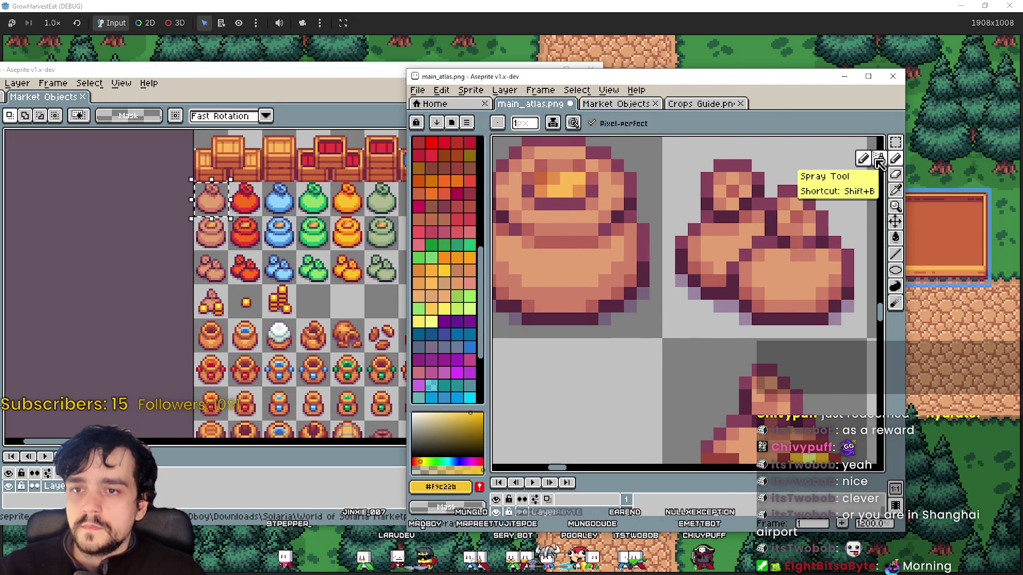
left_click(544, 185)
left_click_drag(696, 269, 686, 257)
Sample the darker orange-gold colour from the coin sprites.
left_click(896, 190)
scroll(736, 256, "down", 2)
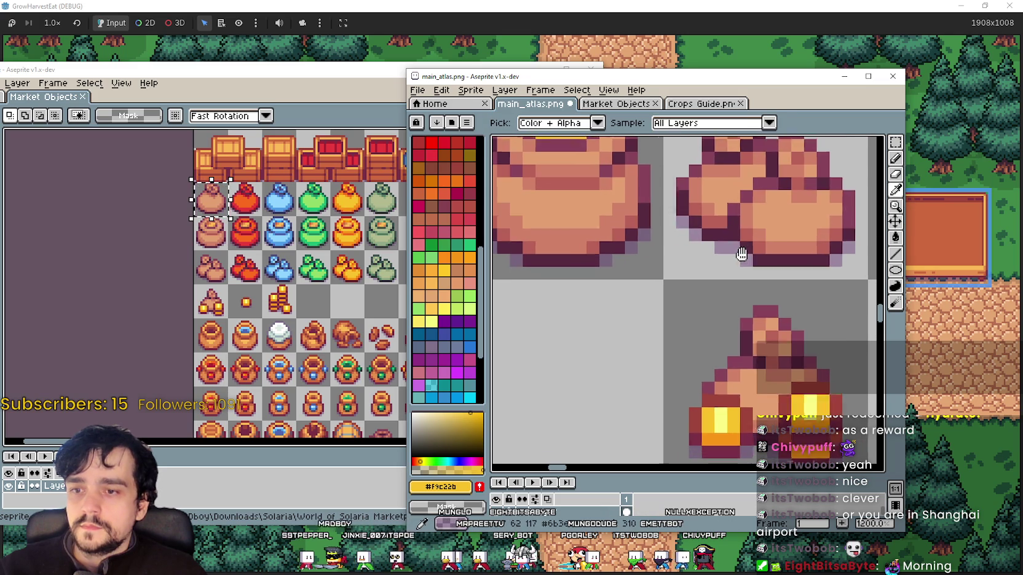
left_click(722, 429)
scroll(677, 307, "up", 4)
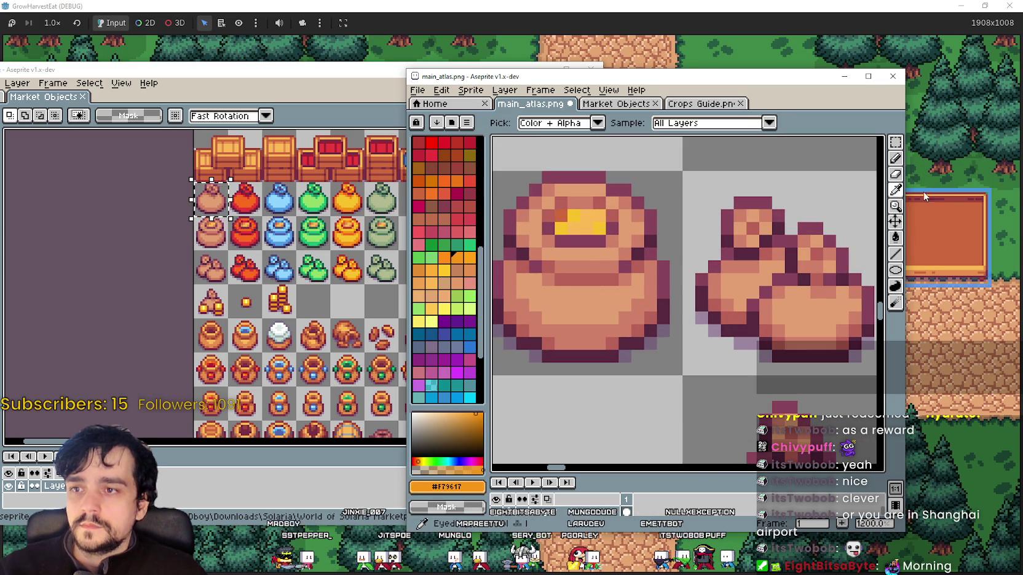
left_click(896, 174)
scroll(644, 251, "down", 2)
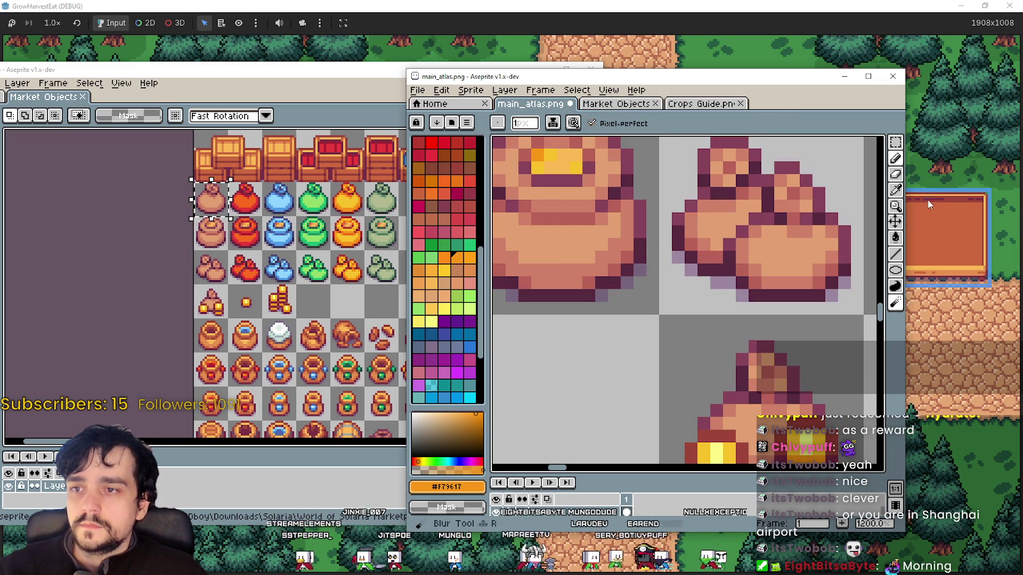
Sample the pale yellow and paint highlights onto the coins in the pot.
left_click(895, 191)
scroll(779, 319, "down", 2)
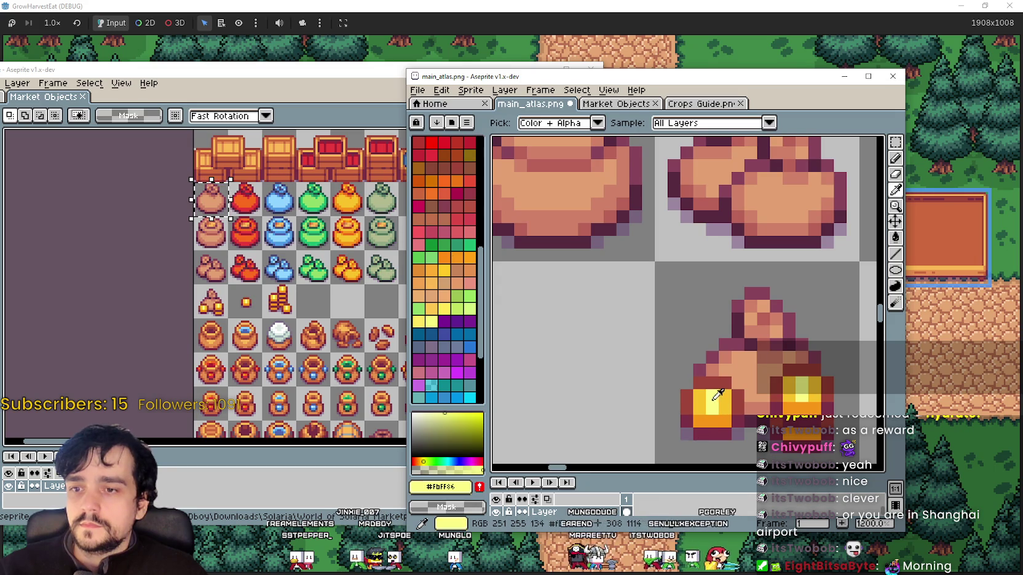
left_click(717, 396)
scroll(612, 354, "up", 5)
left_click(896, 159)
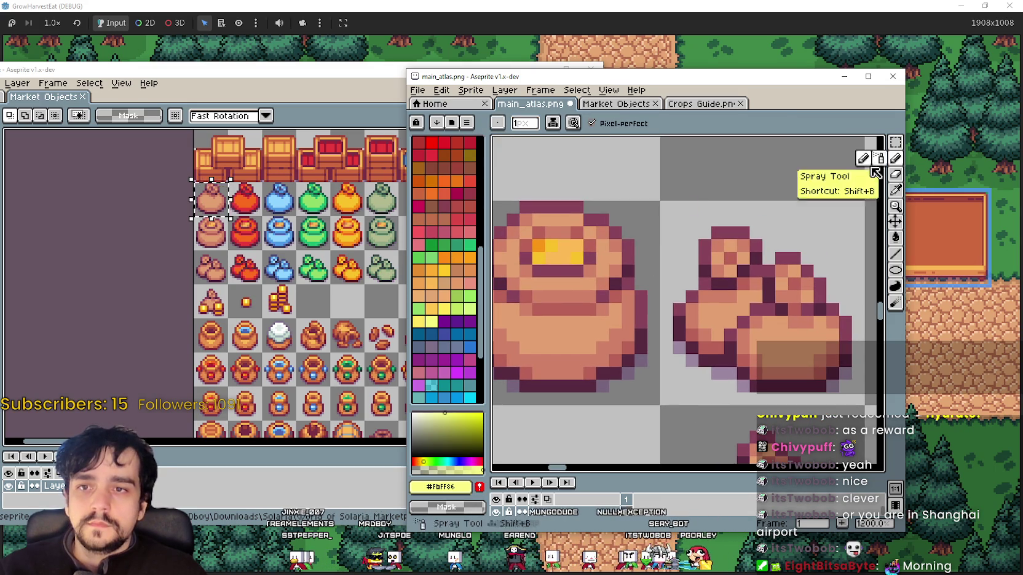
scroll(605, 248, "up", 1)
scroll(605, 247, "up", 1)
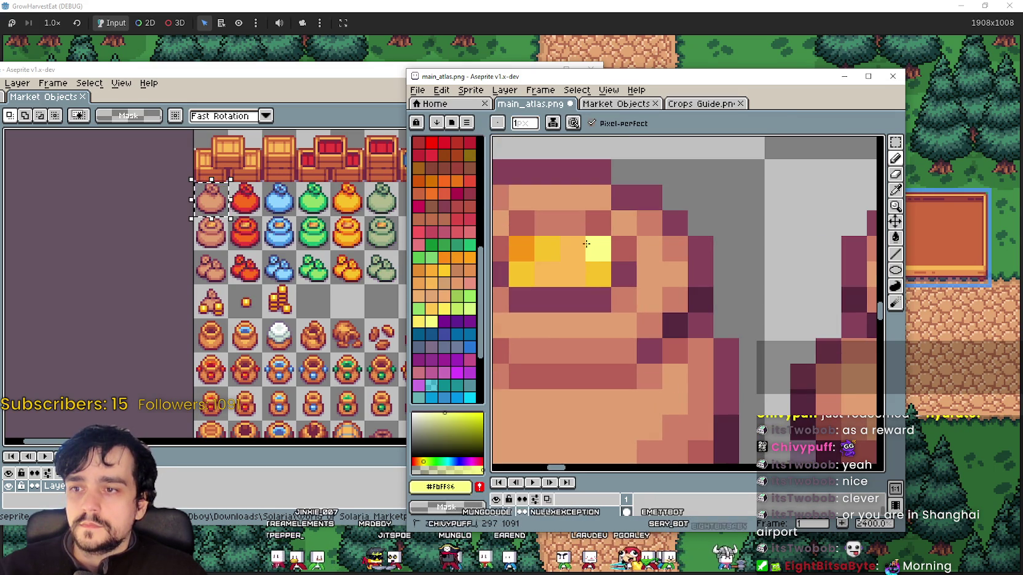
left_click_drag(572, 249, 568, 267)
scroll(568, 267, "down", 5)
left_click_drag(657, 324, 649, 302)
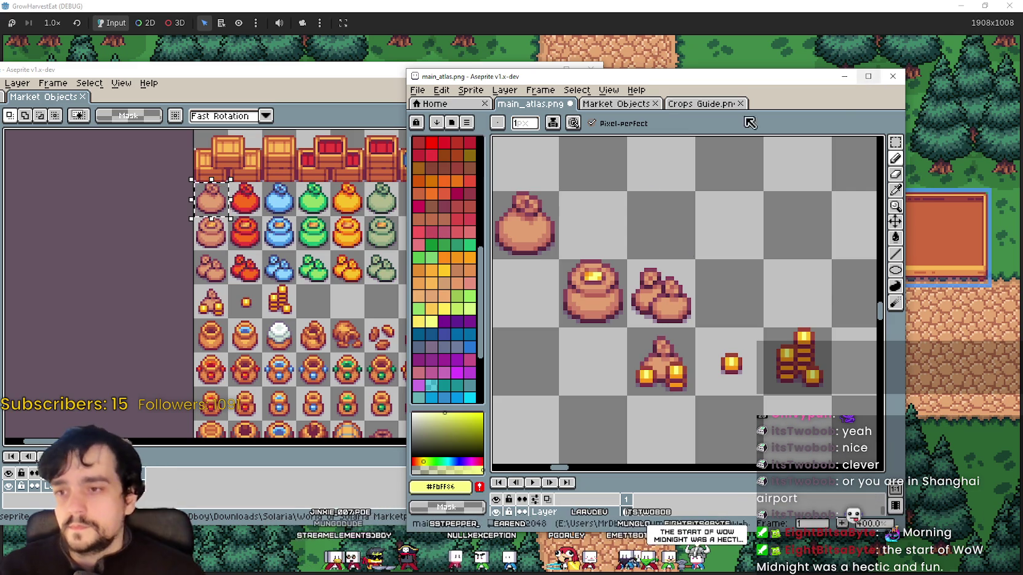
Select the coin-bag cell and move the brown sack next to the coin bag.
left_click_drag(628, 310, 683, 292)
scroll(682, 292, "down", 1)
key("m")
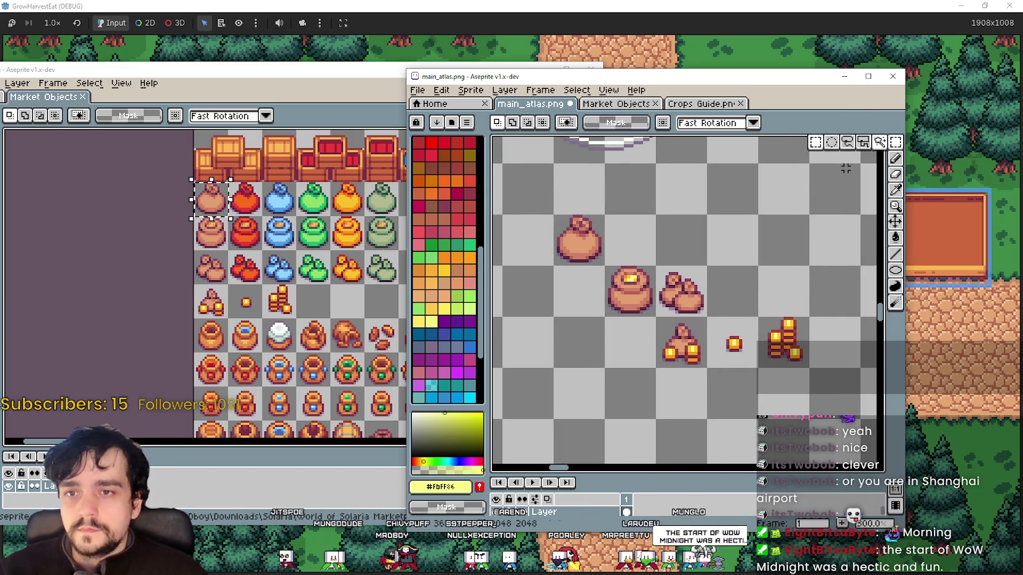
mouse_move(609, 320)
left_mouse_down()
mouse_move(643, 357)
mouse_move(768, 342)
left_mouse_up()
scroll(556, 308, "down", 1)
scroll(556, 308, "left", 3)
mouse_move(583, 258)
left_mouse_down()
mouse_move(612, 292)
mouse_move(731, 301)
left_mouse_up()
left_click(575, 289)
Move the pot after the sack and the other sack before it, completing the row.
left_click_drag(563, 279, 811, 322)
scroll(691, 347, "right", 3)
scroll(670, 307, "left", 4)
left_click_drag(547, 251, 788, 314)
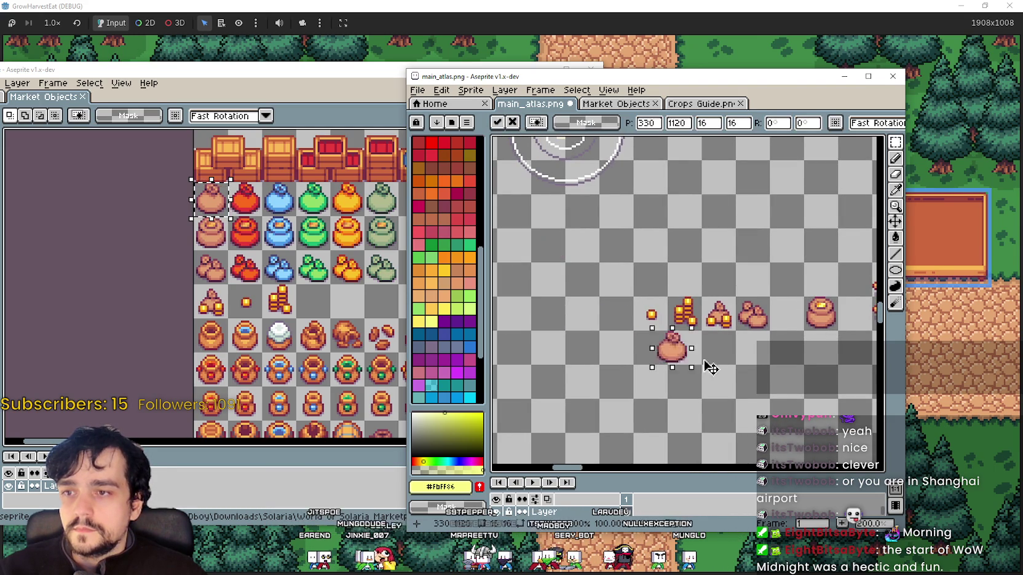
scroll(676, 313, "right", 2)
left_click(616, 314)
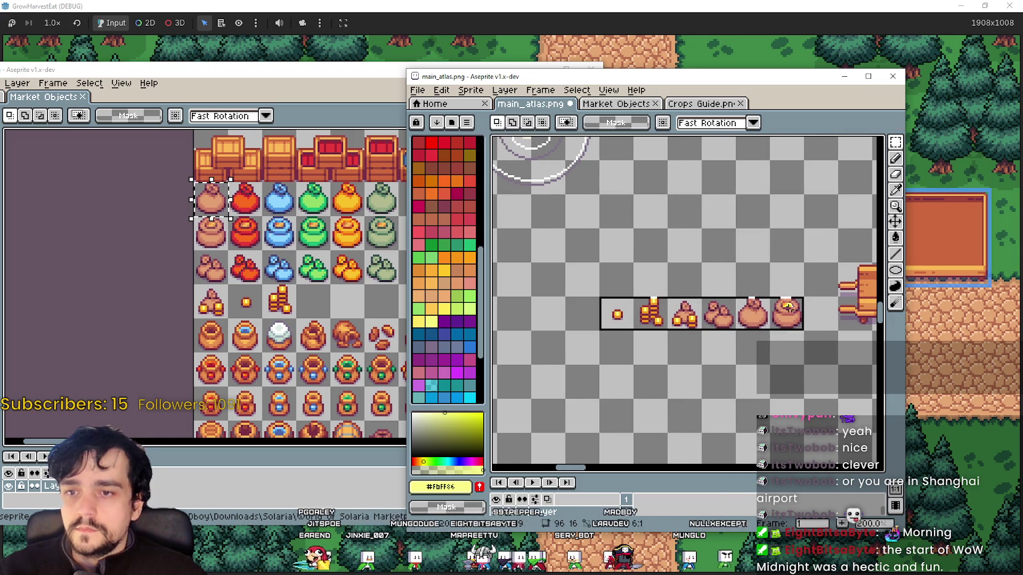
scroll(789, 306, "down", 3)
scroll(677, 313, "up", 2)
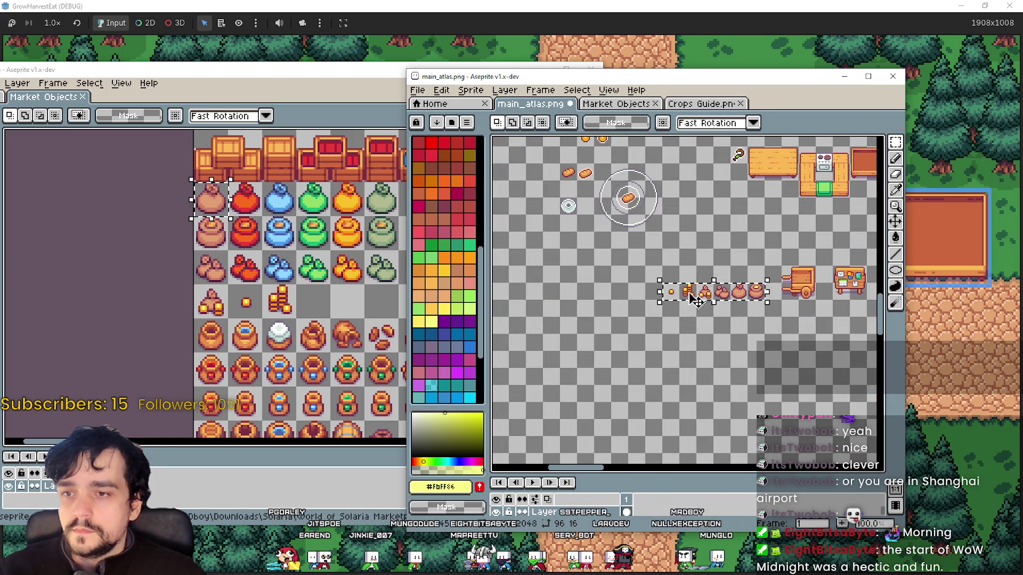
left_click_drag(621, 308, 566, 351)
scroll(680, 359, "up", 2)
left_click(344, 295)
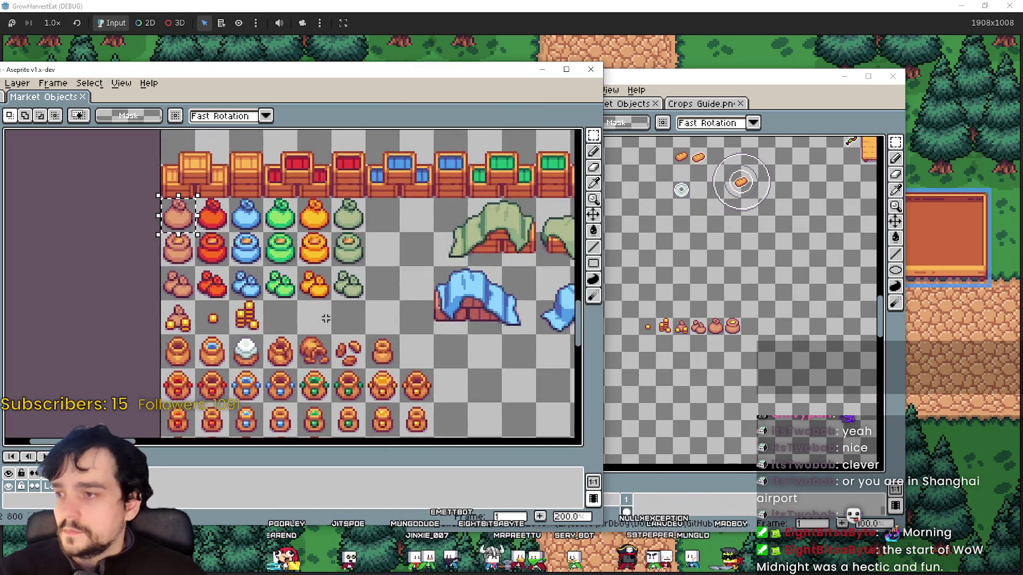
Select the green and blue cloth-covered tent sprites on Market Objects.
mouse_move(519, 292)
left_mouse_down()
mouse_move(330, 310)
mouse_move(329, 349)
mouse_move(529, 221)
left_mouse_up()
left_click(699, 307)
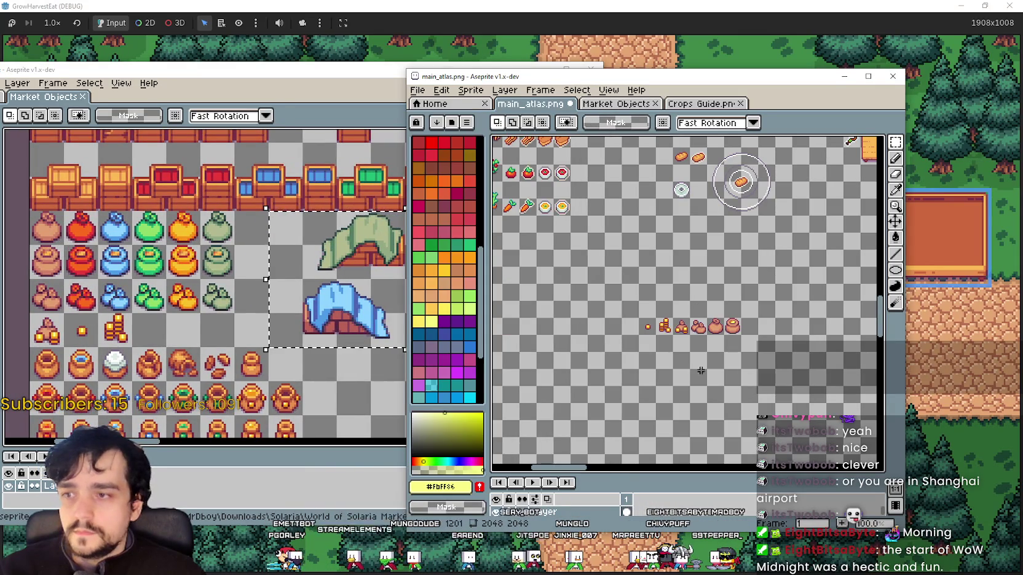
left_click(236, 357)
scroll(236, 357, "down", 2)
left_click_drag(236, 356, 237, 388)
scroll(243, 396, "up", 3)
scroll(253, 412, "up", 3)
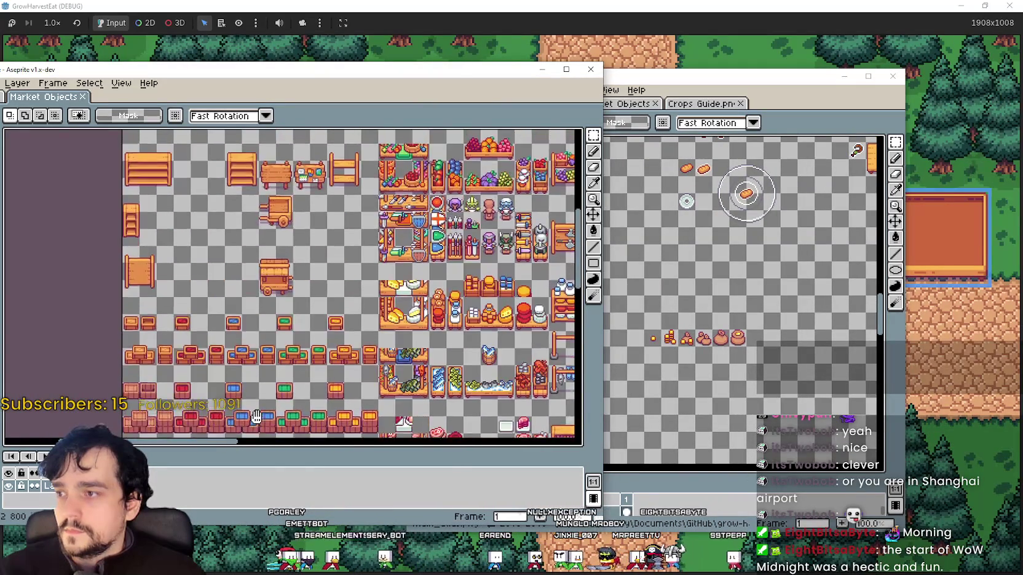
scroll(256, 418, "down", 6)
Paste the cloth-covered goods into main_atlas below the item row and commit them.
left_click(615, 276)
key("ctrl+v")
mouse_move(605, 319)
left_mouse_down()
mouse_move(609, 272)
mouse_move(628, 363)
mouse_move(701, 330)
left_mouse_up()
left_click(637, 420)
scroll(633, 369, "up", 2)
scroll(631, 306, "up", 2)
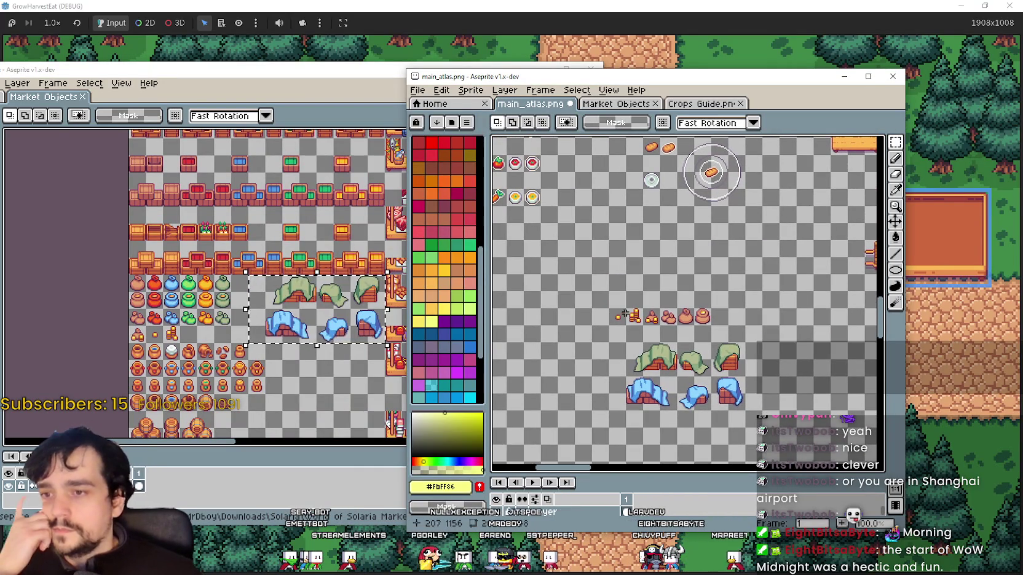
scroll(628, 315, "up", 2)
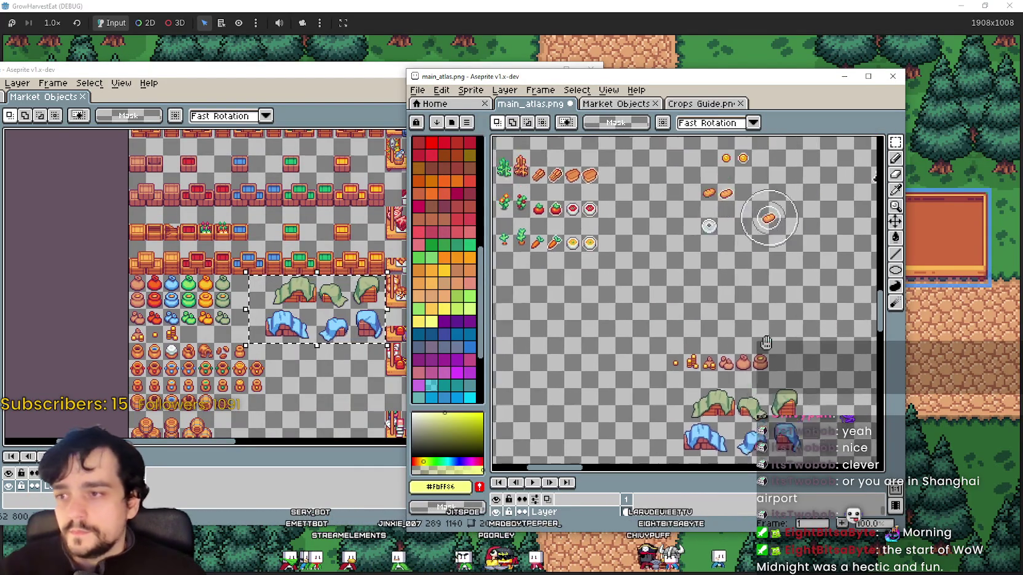
scroll(629, 315, "up", 2)
scroll(628, 315, "right", 2)
Return to the Market Objects sheet and pan across it.
left_click(329, 327)
scroll(319, 318, "down", 3)
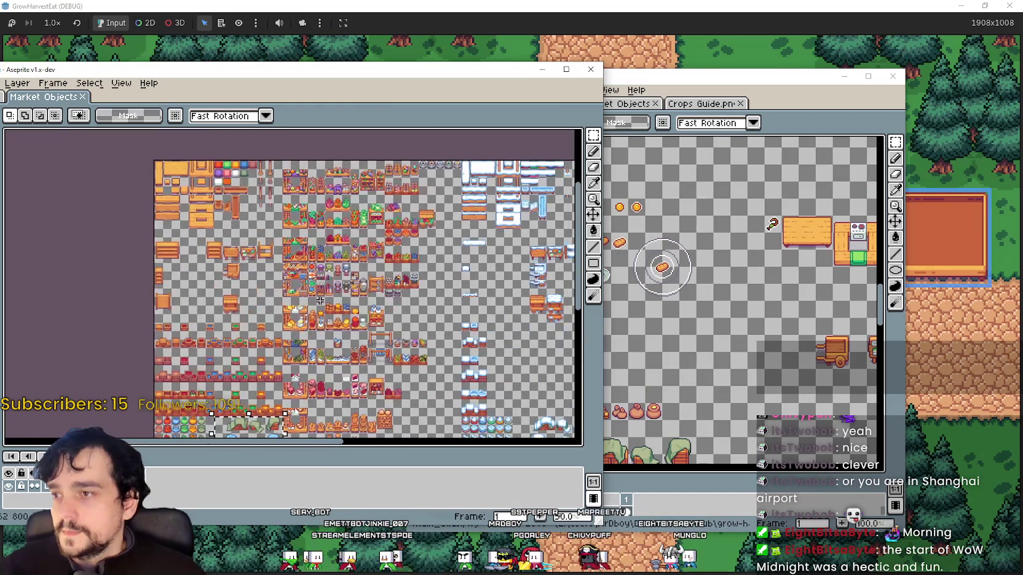
scroll(313, 246, "down", 2)
scroll(307, 283, "down", 2)
scroll(304, 314, "down", 2)
left_click_drag(304, 314, 309, 315)
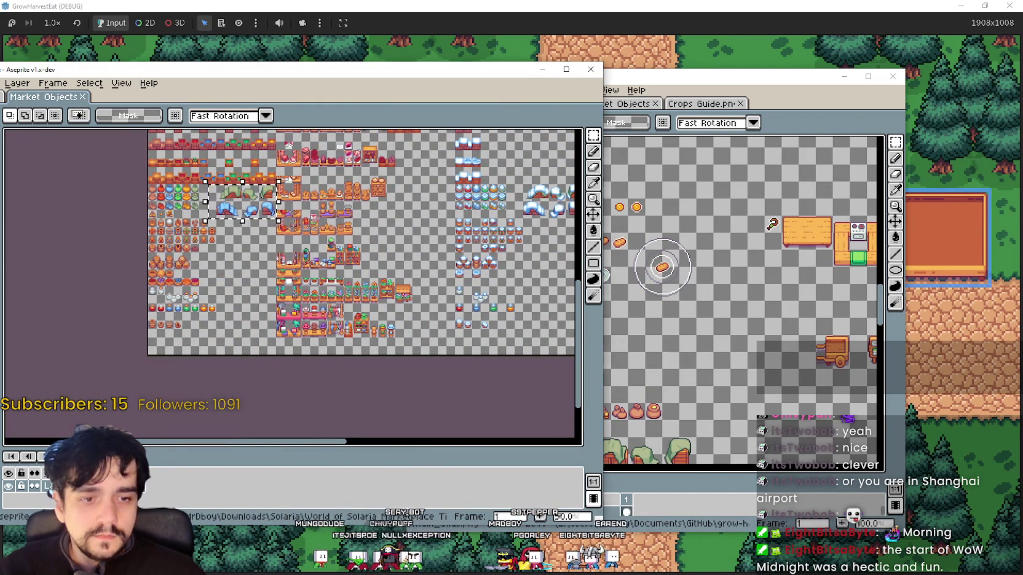
key("alt+Tab")
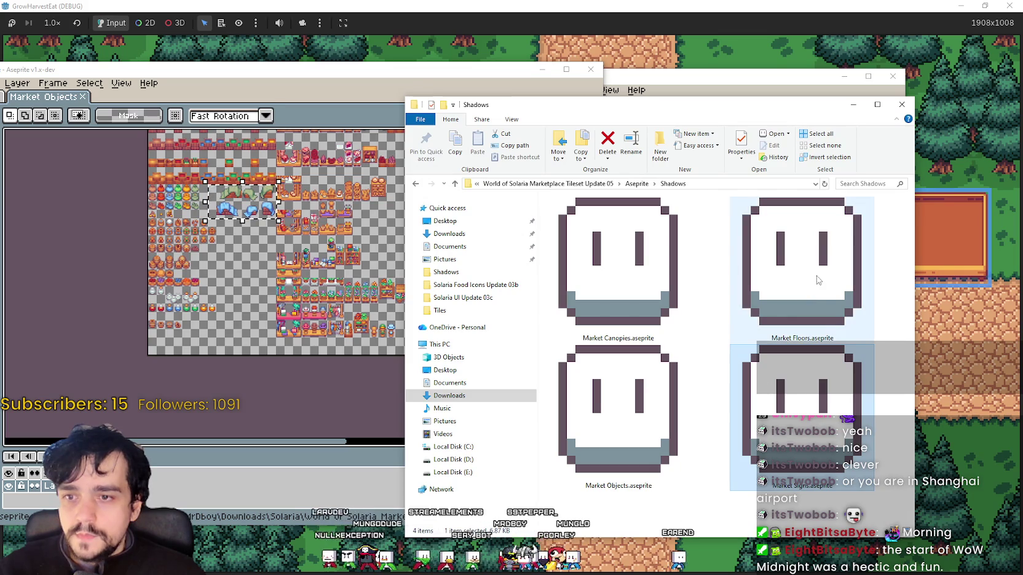
Open Market Floors.aseprite and marquee-select its orange wooden plank tiles, then deselect.
double_click(812, 279)
scroll(672, 279, "down", 2)
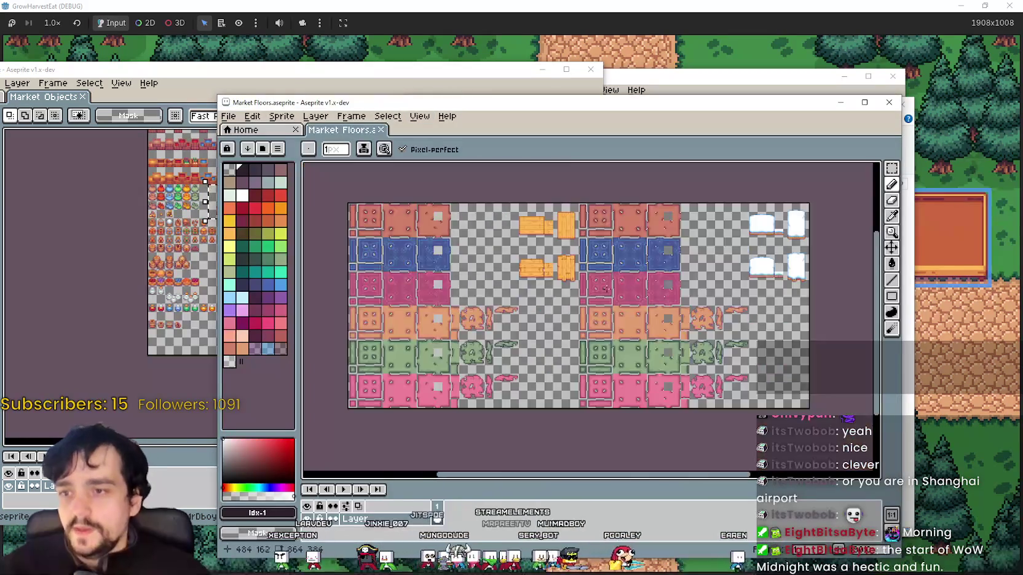
scroll(525, 229, "down", 1)
scroll(525, 229, "up", 5)
scroll(687, 266, "down", 1)
scroll(776, 254, "down", 1)
left_click(895, 166)
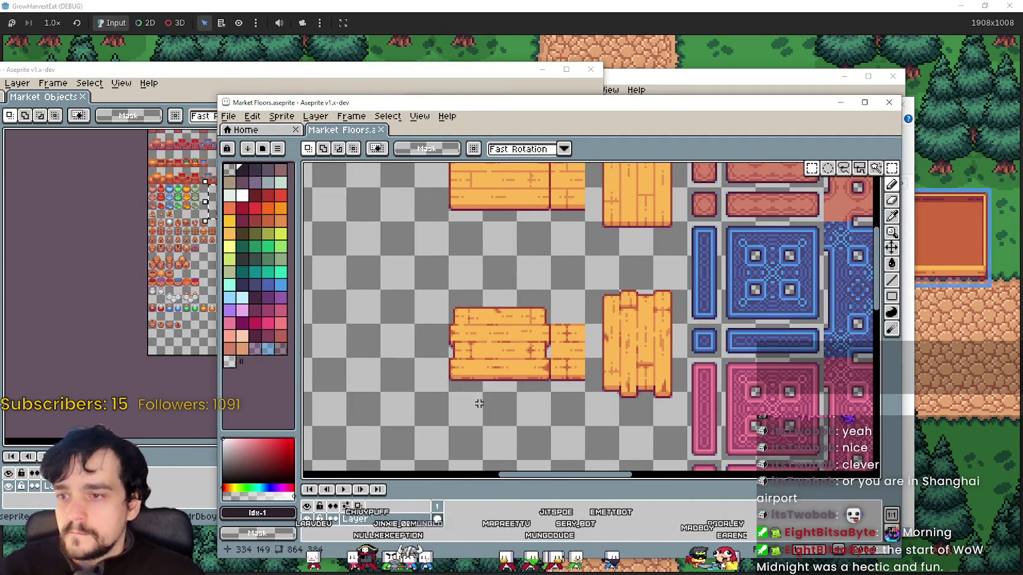
left_click_drag(463, 407, 667, 290)
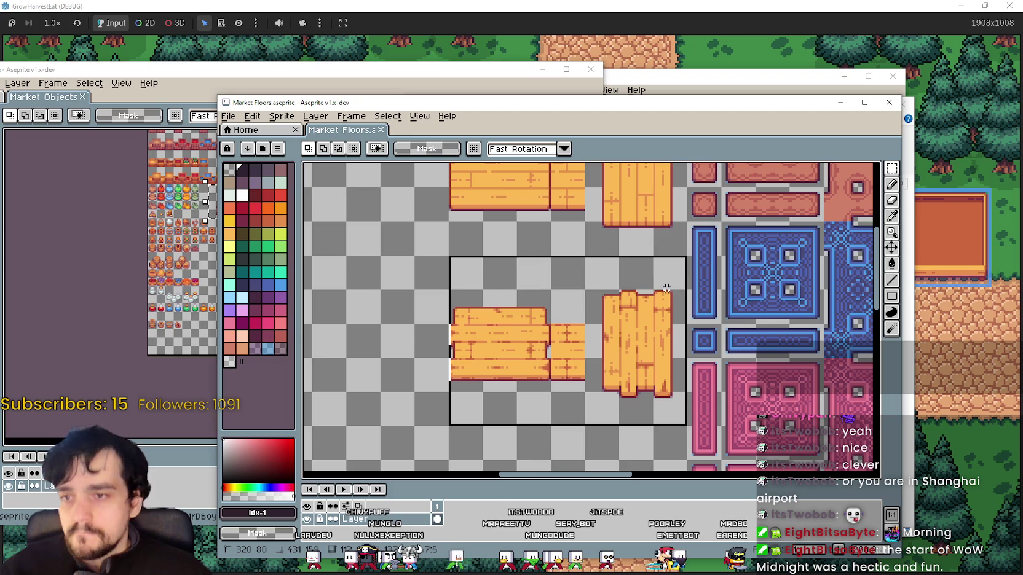
left_click(361, 367)
Minimize the Market Floors window and close the Market Objects window.
scroll(462, 320, "up", 1)
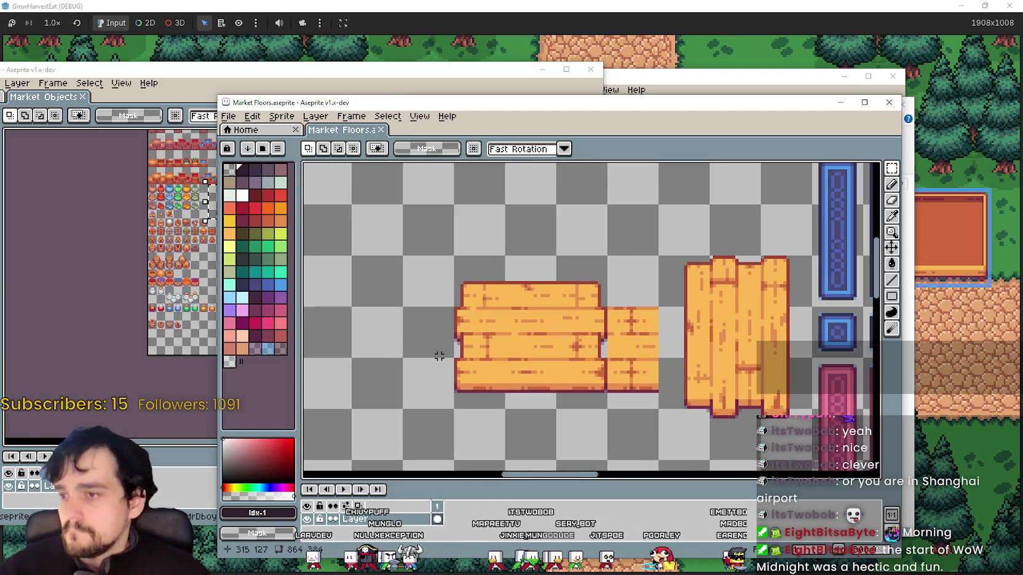
left_click_drag(565, 111, 426, 115)
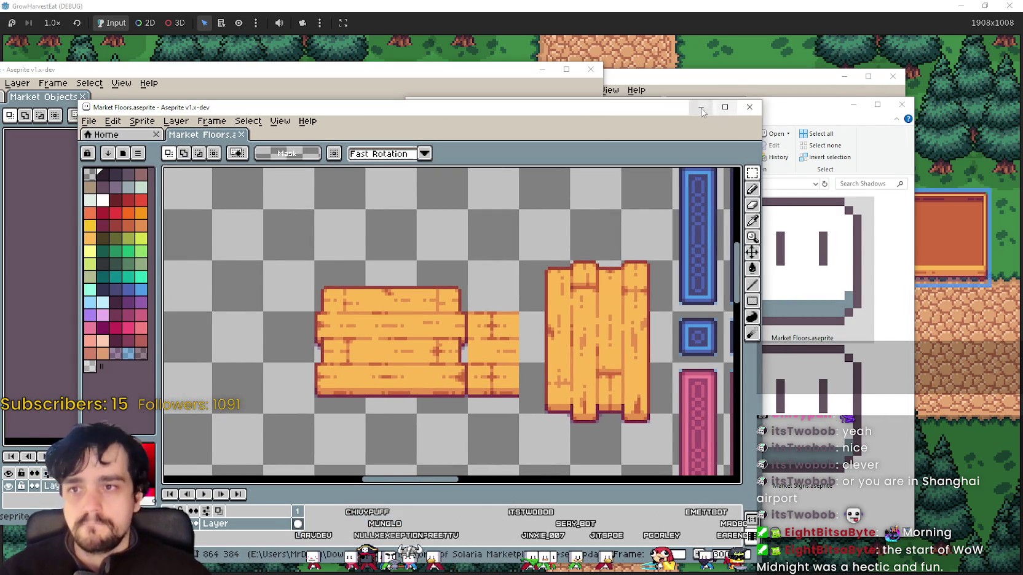
left_click(702, 108)
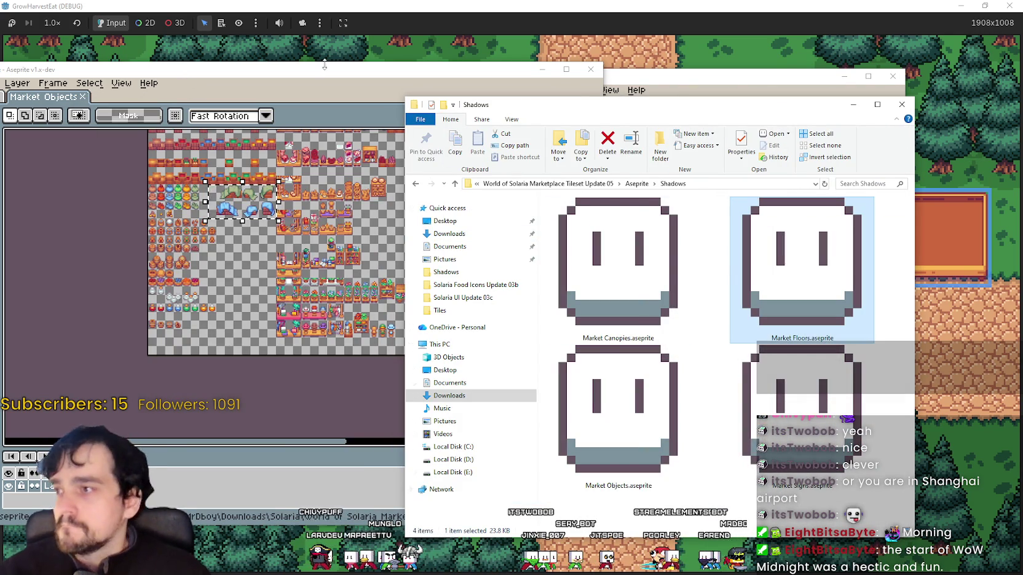
left_click(591, 69)
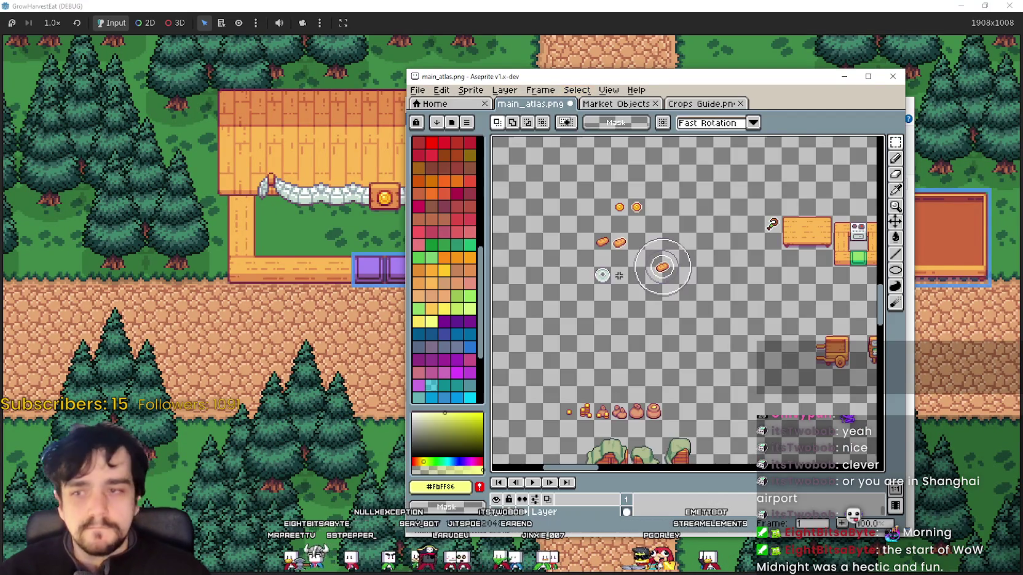
Paste the copied wooden floor sprite into main_atlas.png and commit it.
mouse_move(756, 344)
left_mouse_down()
mouse_move(651, 298)
mouse_move(680, 271)
left_mouse_up()
key("ctrl+v")
key("Return")
scroll(611, 252, "up", 2)
scroll(610, 252, "down", 1)
scroll(584, 258, "down", 1)
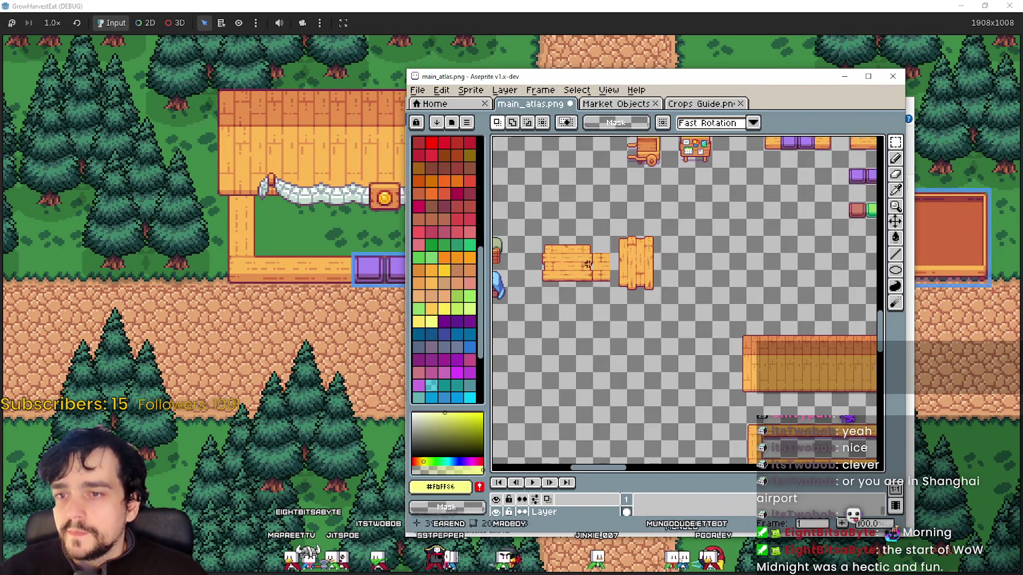
scroll(691, 291, "up", 1)
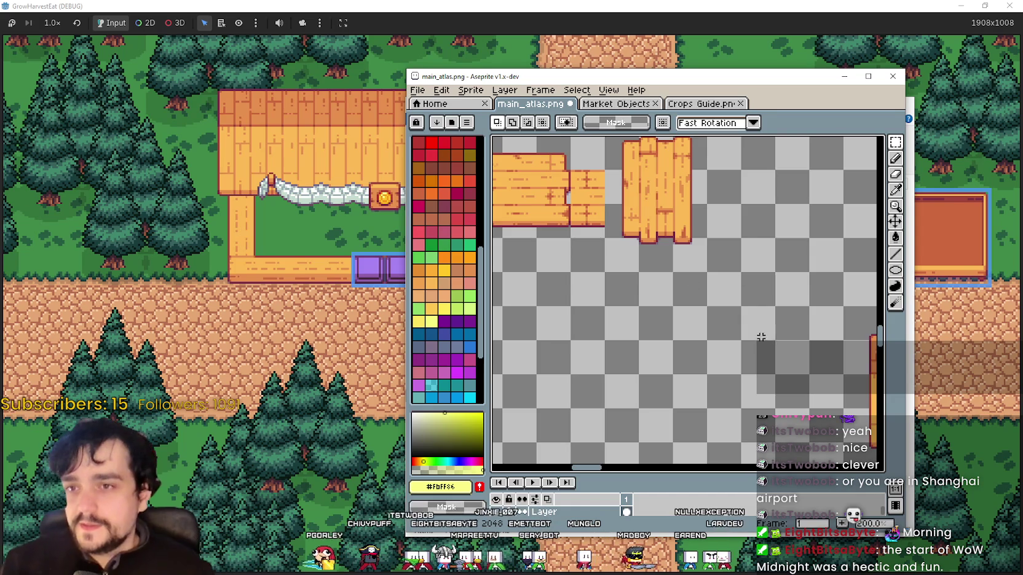
scroll(765, 337, "down", 2)
Maximize the editor window and marquee-select the left wooden plank piece.
left_click(868, 76)
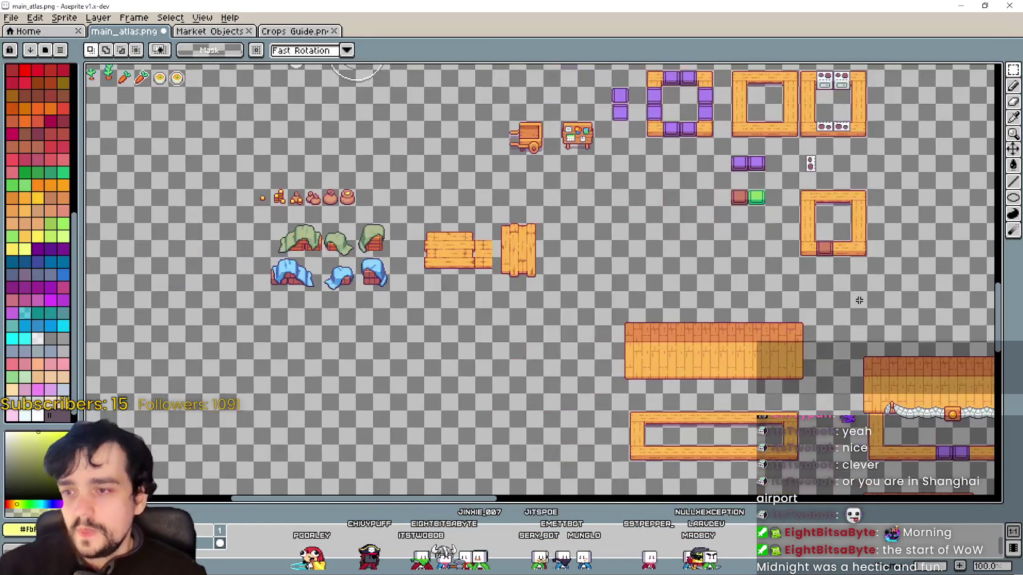
scroll(559, 255, "up", 2)
scroll(939, 119, "down", 2)
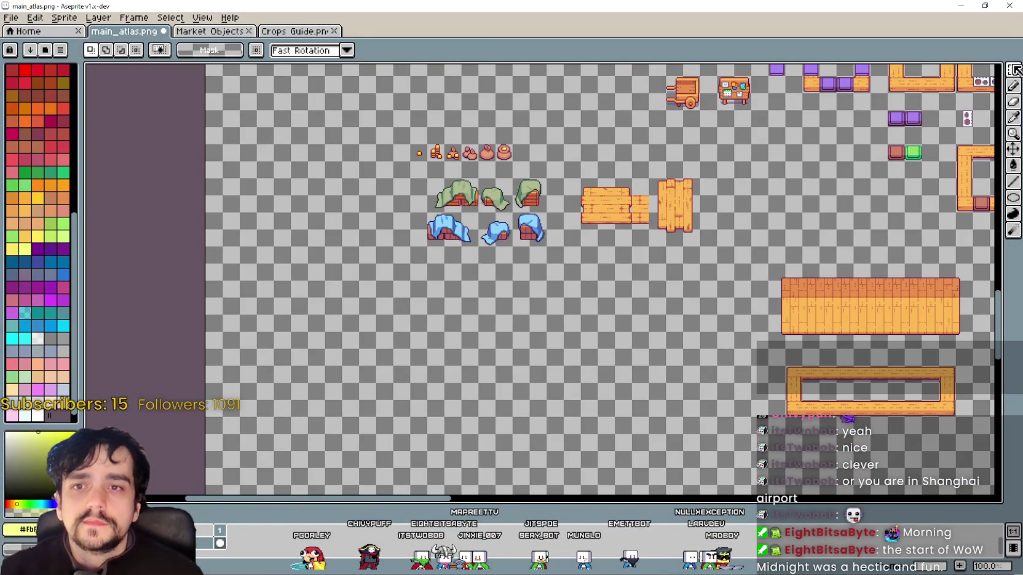
scroll(558, 173, "up", 1)
scroll(576, 296, "down", 1)
scroll(577, 296, "down", 1)
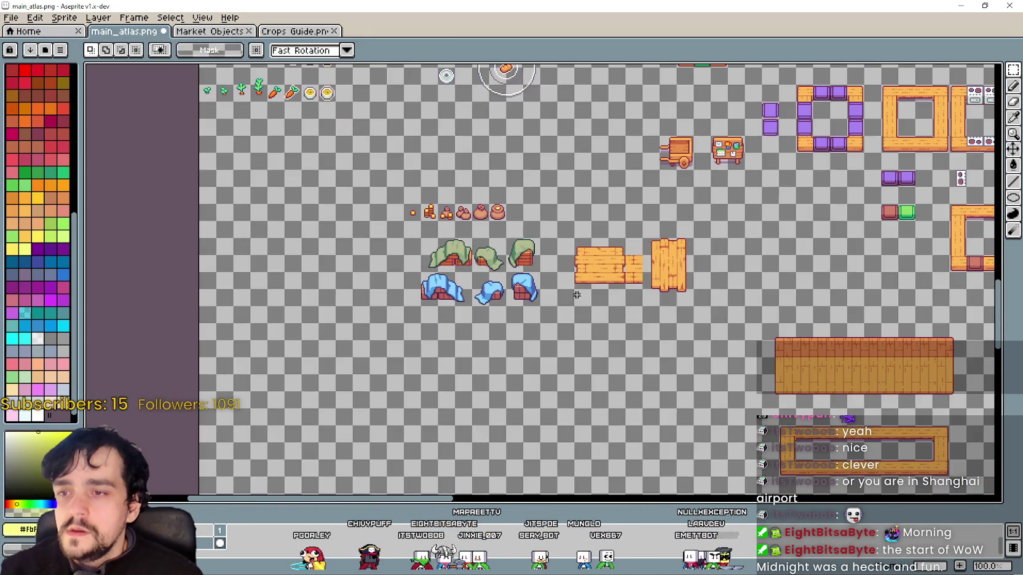
scroll(577, 295, "up", 1)
left_click_drag(560, 303, 761, 103)
Move the plank below the blue cloth-covered goods and drop it there.
scroll(703, 302, "down", 1)
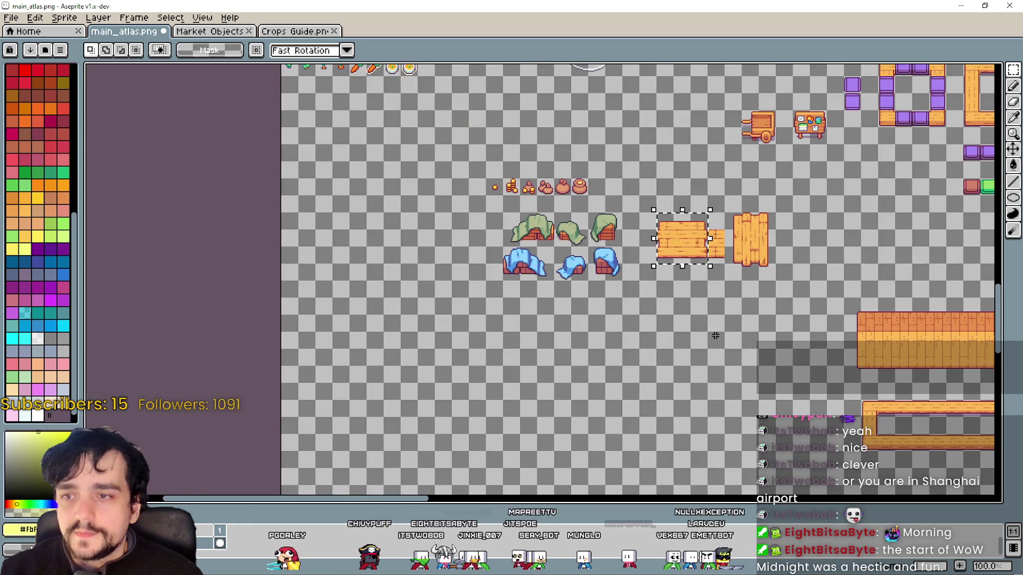
scroll(703, 302, "up", 1)
mouse_move(702, 264)
left_mouse_down()
mouse_move(595, 398)
mouse_move(612, 417)
left_mouse_up()
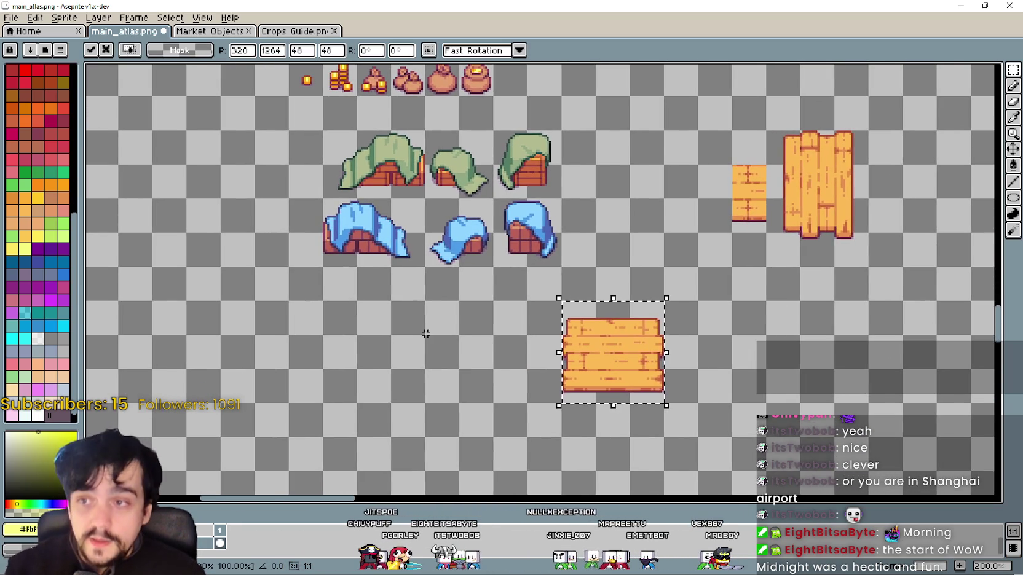
left_click(642, 288)
scroll(642, 288, "up", 1)
scroll(646, 277, "down", 2)
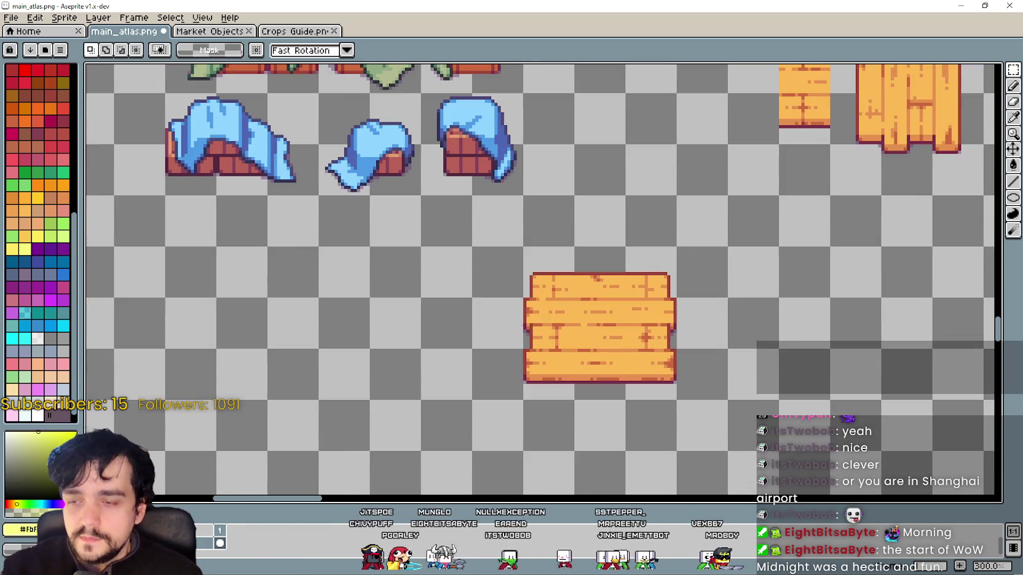
Restore, reposition and re-maximize the editor, then pan toward the stall sprites.
left_click_drag(737, 5, 738, 204)
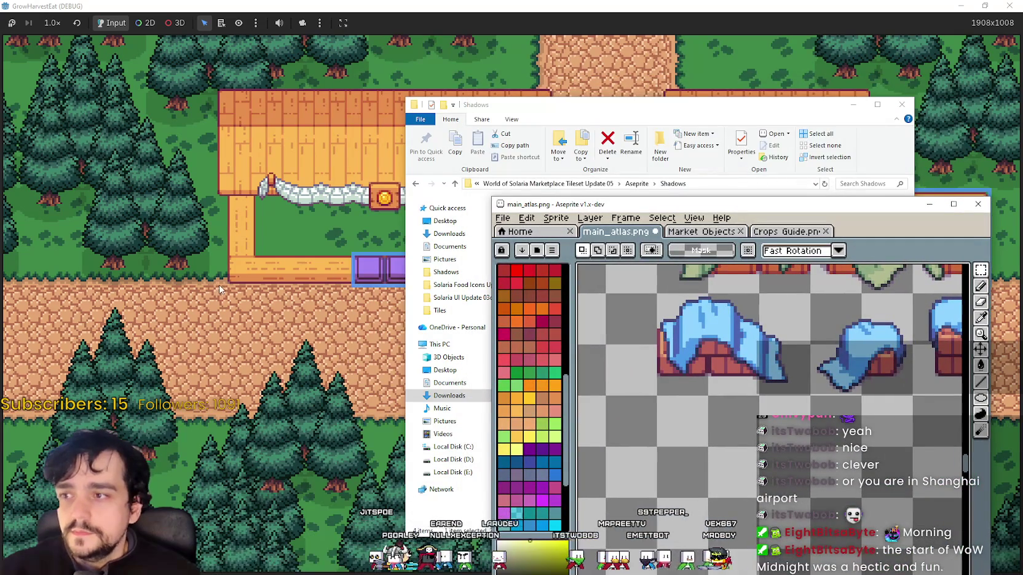
left_click_drag(822, 204, 738, 191)
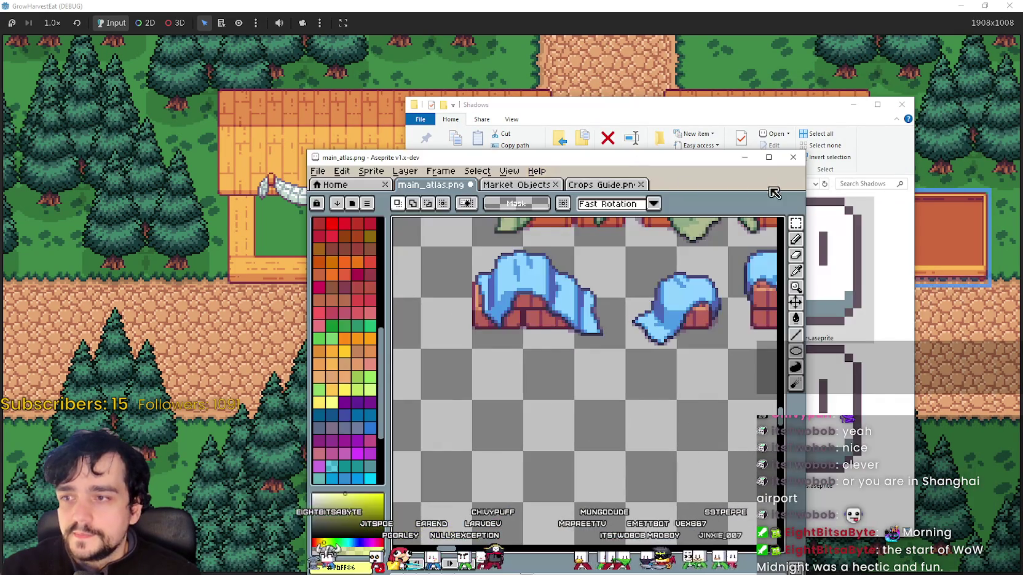
left_click(768, 157)
scroll(526, 262, "down", 2)
scroll(526, 263, "up", 1)
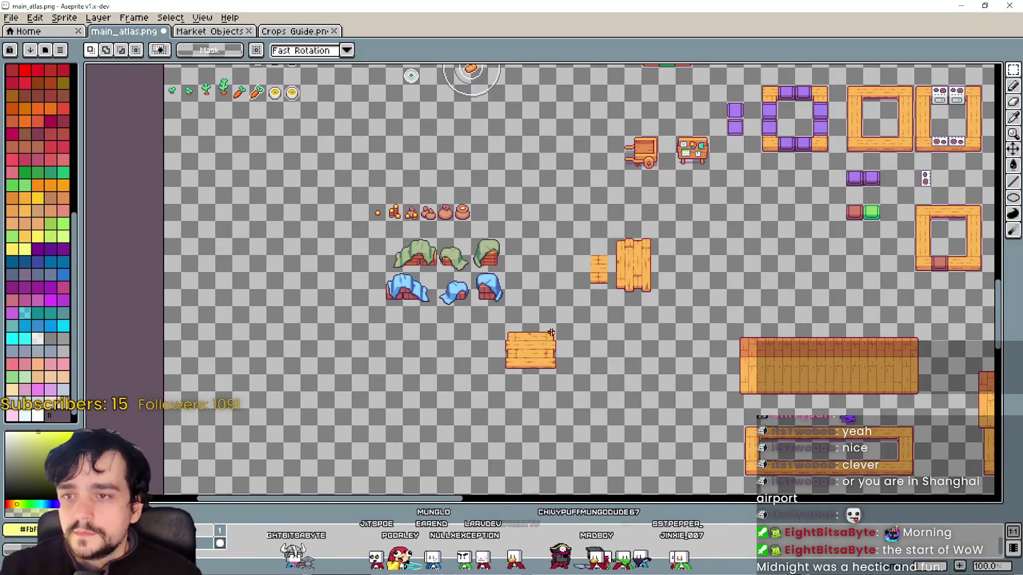
scroll(526, 263, "up", 1)
mouse_move(528, 265)
left_mouse_down()
mouse_move(408, 332)
mouse_move(407, 260)
left_mouse_up()
Select the small wooden plank crate and move it toward the market stall.
scroll(412, 326, "down", 1)
scroll(519, 280, "up", 1)
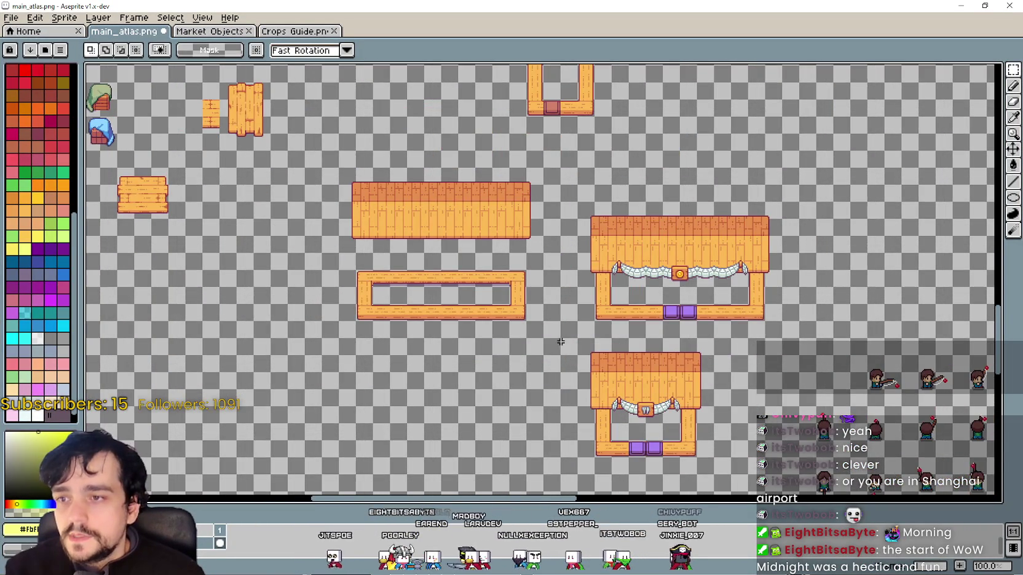
left_click_drag(558, 344, 581, 339)
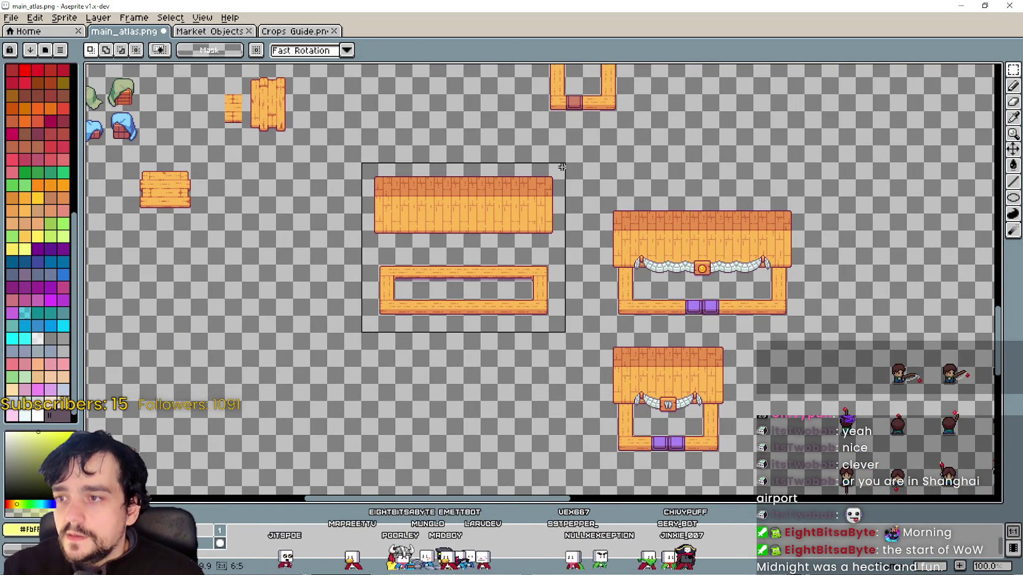
left_click_drag(562, 168, 341, 254)
mouse_move(162, 211)
left_mouse_down()
mouse_move(297, 246)
mouse_move(827, 278)
left_mouse_up()
Bring the crate right and down until it sits beside the stall.
scroll(316, 204, "up", 2)
scroll(308, 245, "down", 1)
scroll(621, 224, "down", 2)
scroll(621, 225, "up", 1)
left_click_drag(570, 234, 669, 327)
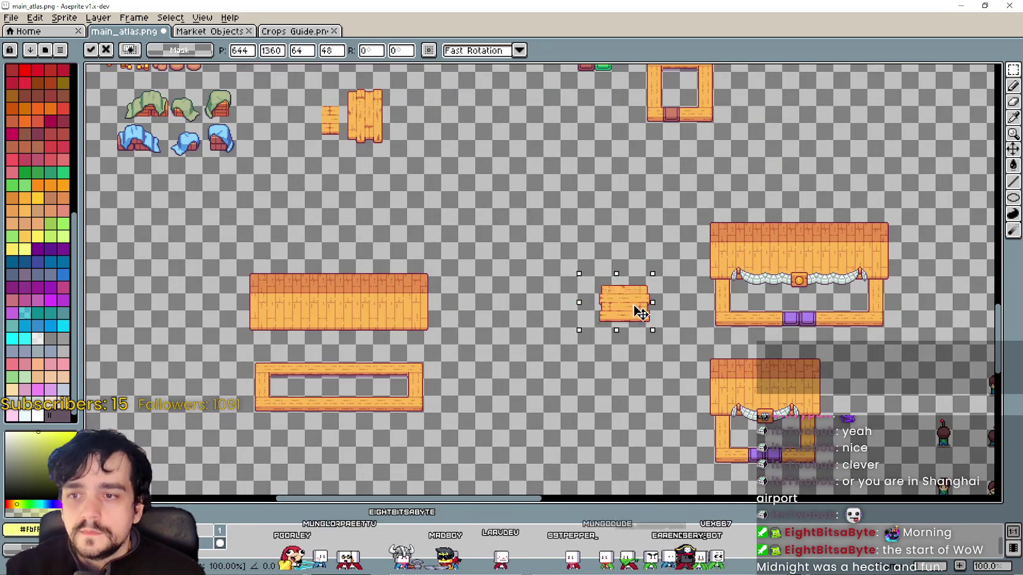
scroll(669, 327, "up", 1)
scroll(764, 341, "up", 1)
left_click_drag(764, 341, 719, 332)
left_click_drag(520, 315, 591, 308)
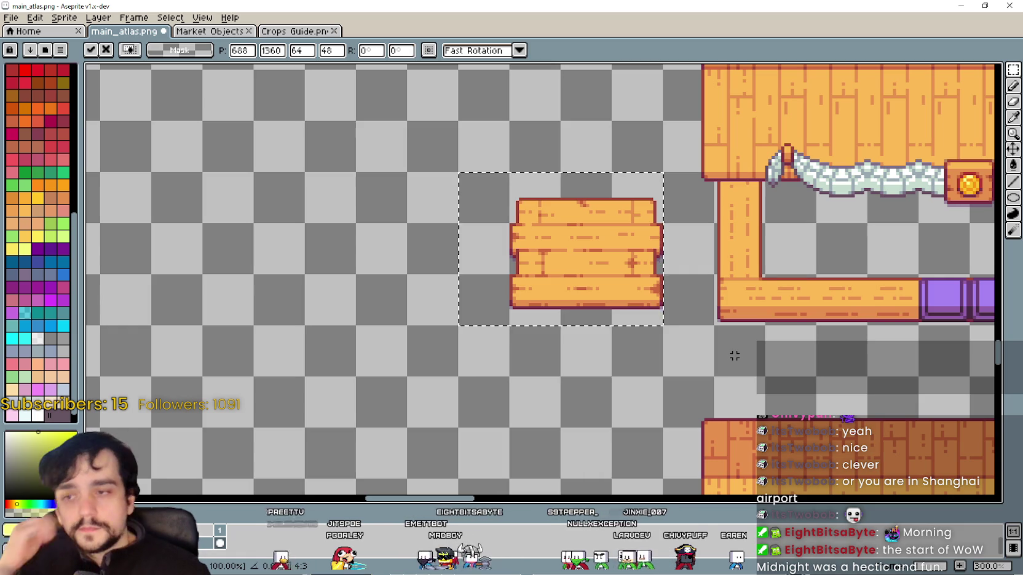
Fine-tune the crate's position, lowering it two pixels, and drop it.
left_click_drag(692, 326, 641, 335)
scroll(560, 290, "down", 1)
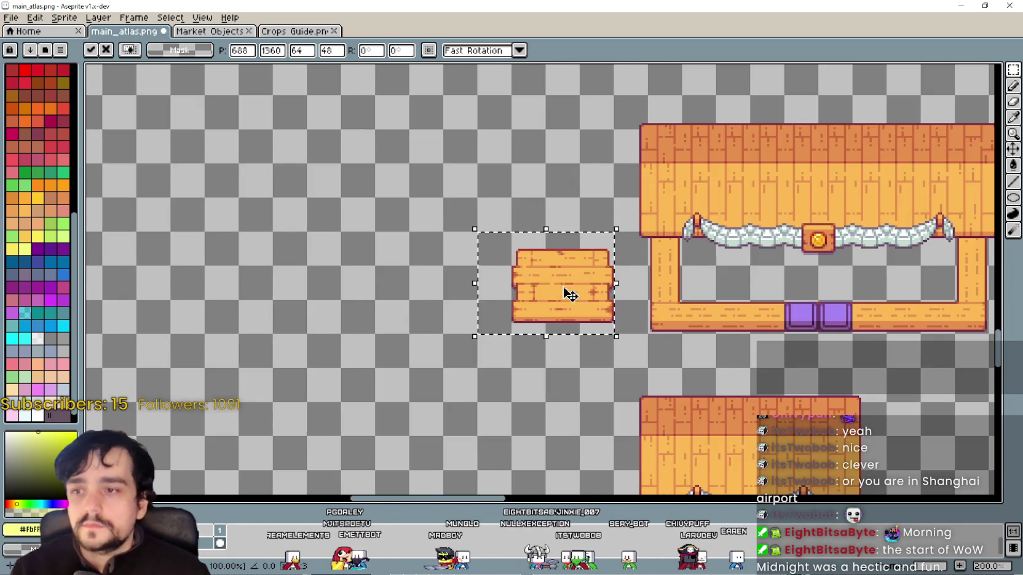
scroll(575, 299, "up", 2)
mouse_move(575, 299)
left_mouse_down()
mouse_move(589, 291)
mouse_move(589, 303)
left_mouse_up()
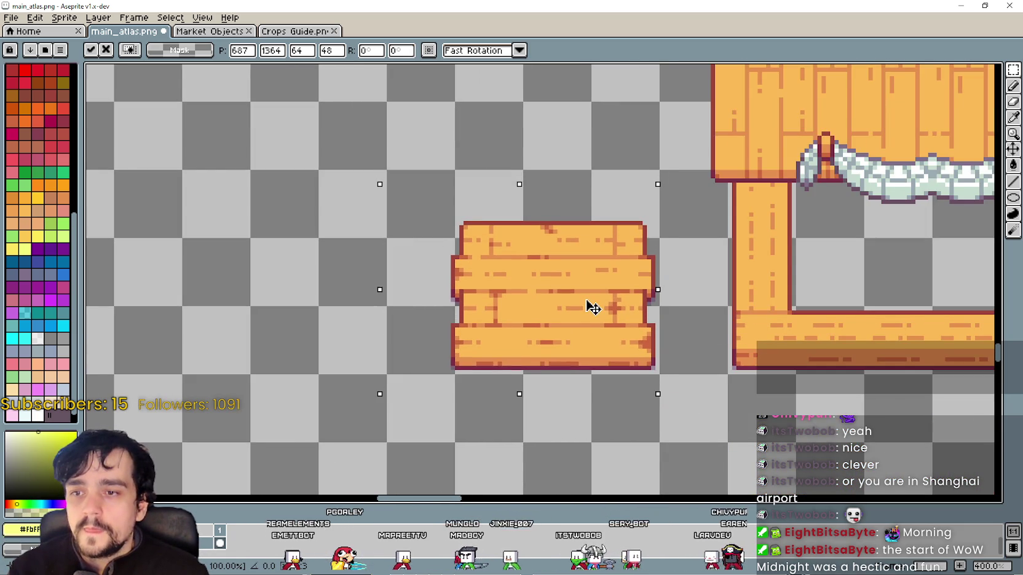
scroll(601, 303, "down", 1)
left_click_drag(799, 350, 735, 351)
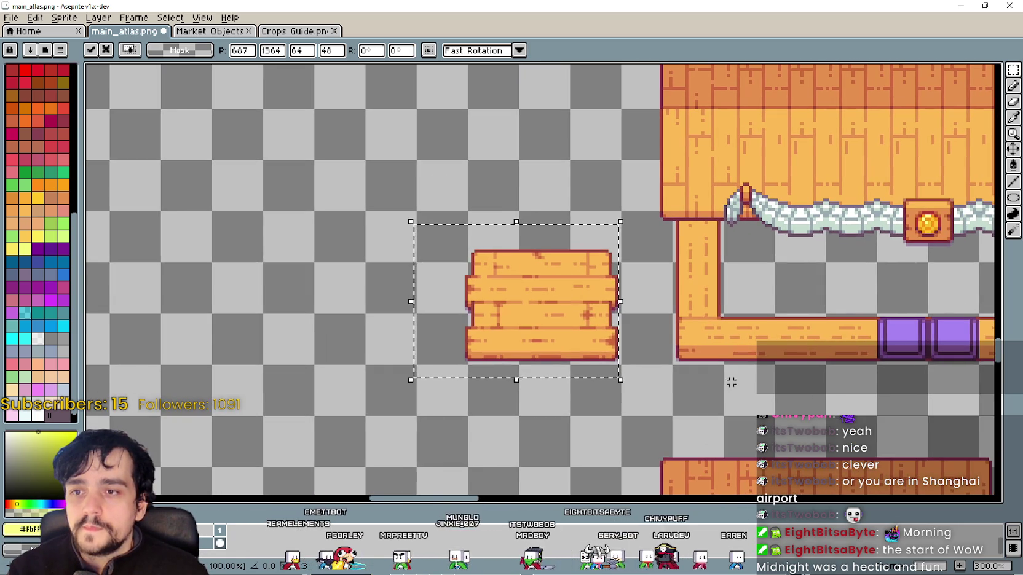
left_click(684, 388)
scroll(711, 377, "down", 1)
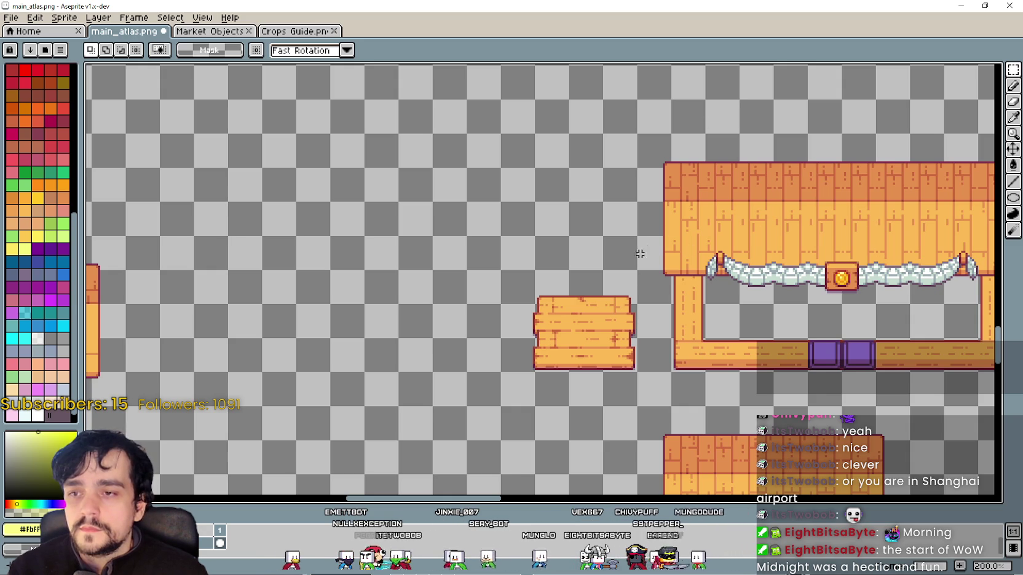
scroll(393, 234, "down", 2)
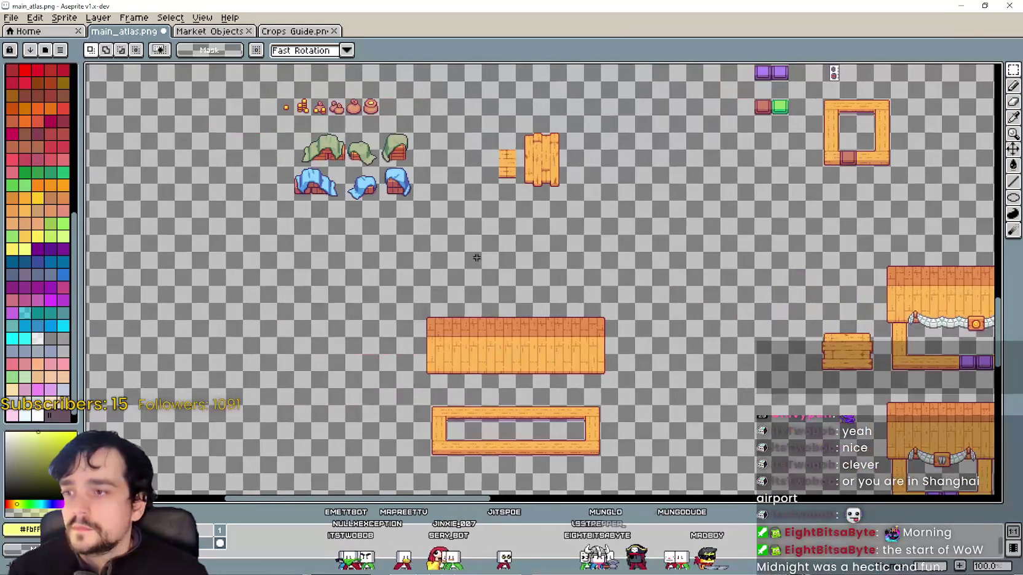
scroll(299, 194, "up", 2)
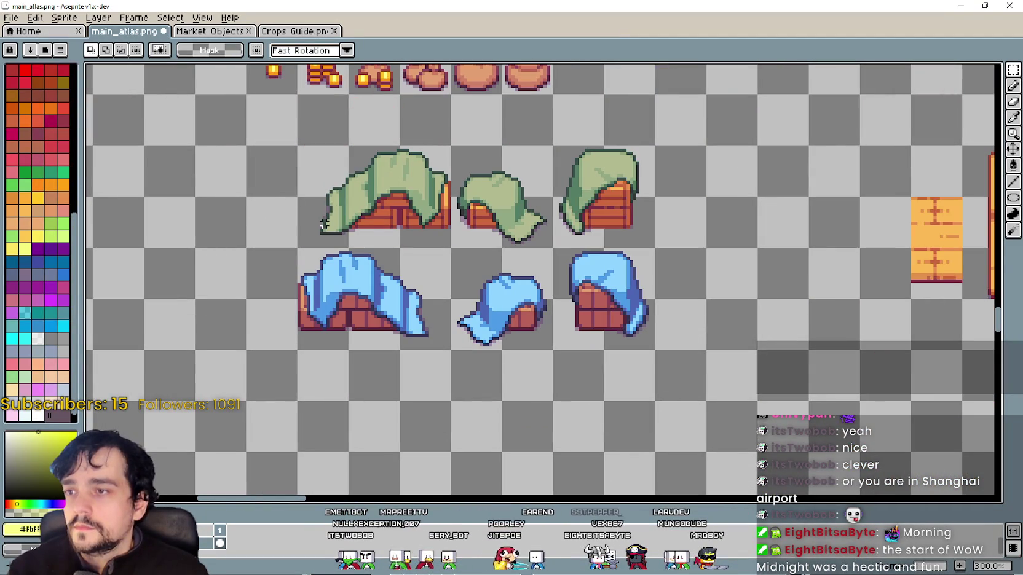
Move the large green-cloth goods over to sit just above the crate.
left_click_drag(430, 179, 620, 342)
scroll(621, 342, "down", 2)
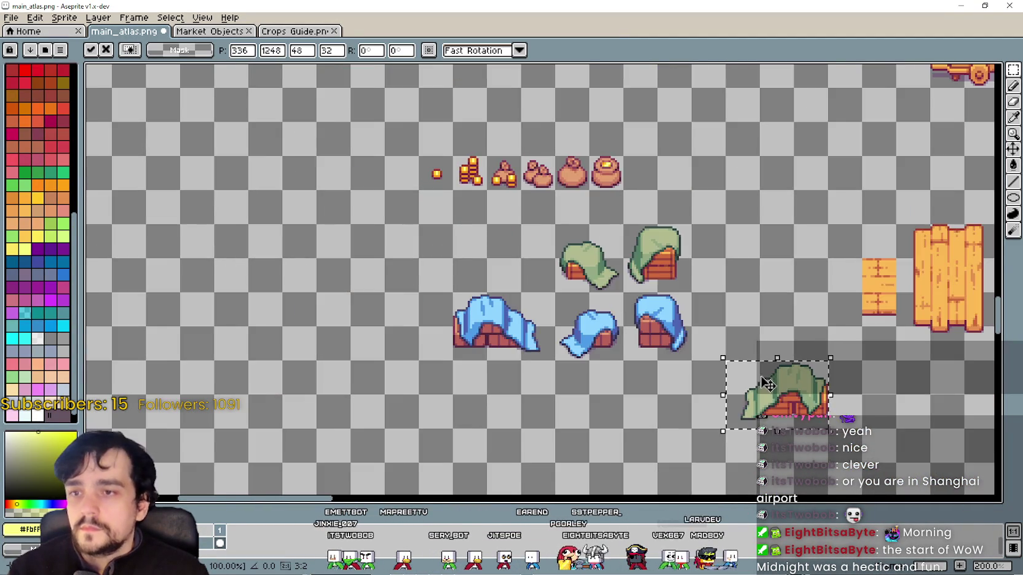
scroll(480, 263, "up", 1)
scroll(480, 264, "down", 1)
left_click_drag(480, 263, 806, 294)
scroll(710, 296, "up", 3)
scroll(667, 295, "down", 1)
left_click_drag(583, 192, 593, 272)
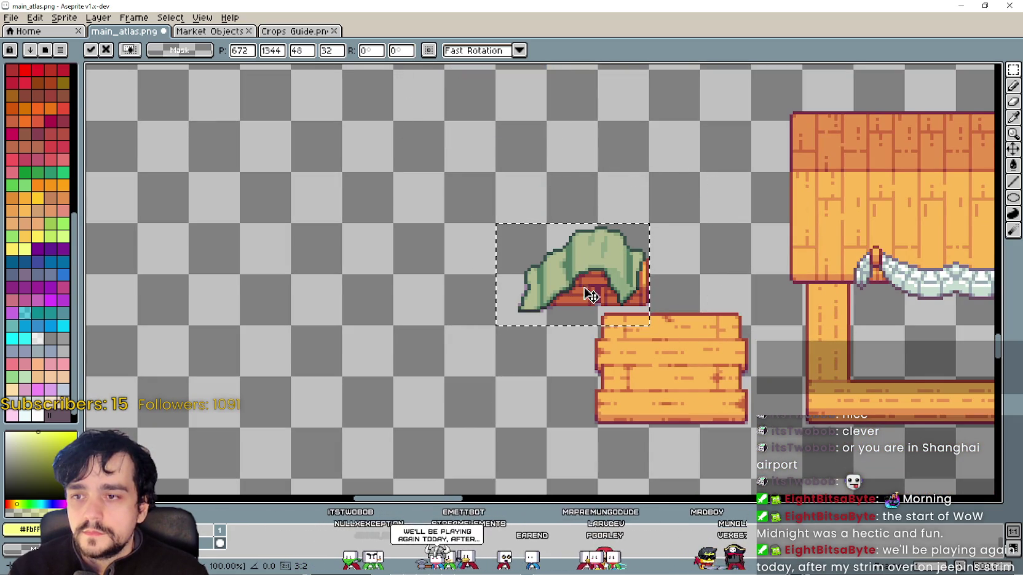
Try the goods on the crate, undo, nudge them right instead and commit.
mouse_move(595, 311)
left_mouse_down()
mouse_move(681, 273)
mouse_move(369, 272)
left_mouse_up()
key("ctrl+z")
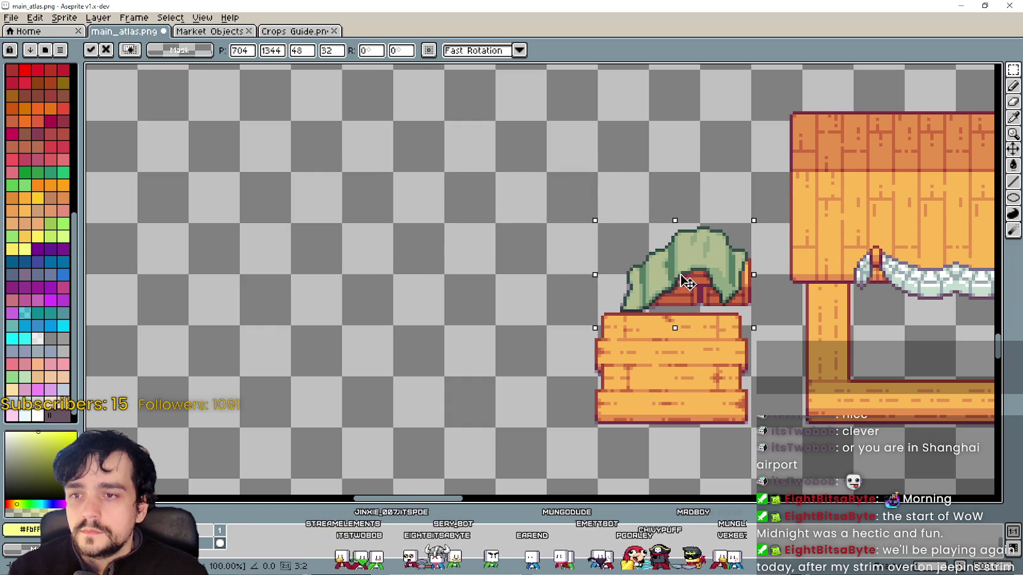
mouse_move(689, 281)
left_mouse_down()
mouse_move(755, 281)
mouse_move(579, 229)
mouse_move(303, 199)
mouse_move(201, 131)
left_mouse_up()
scroll(764, 280, "down", 1)
key("i")
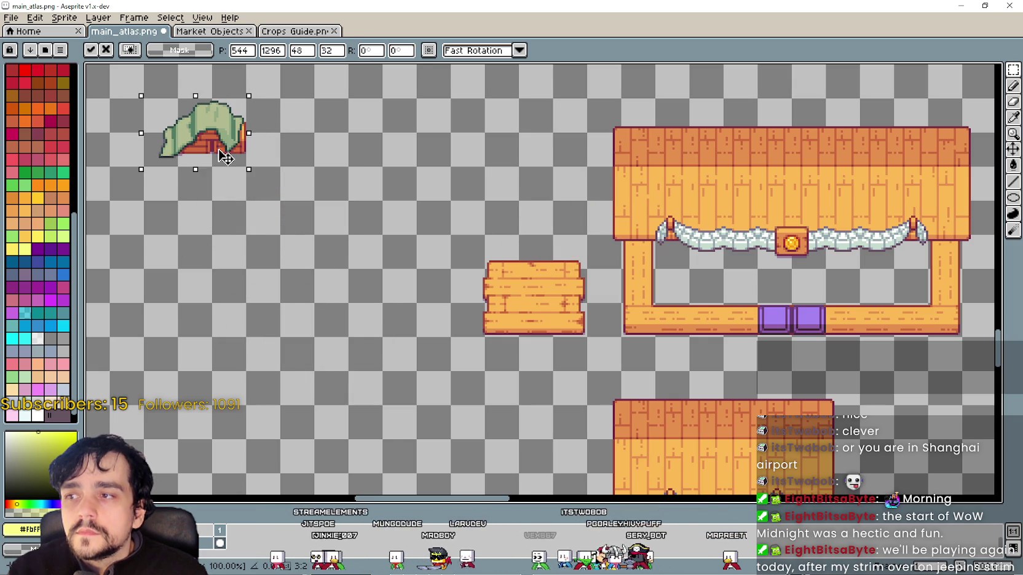
Reselect the small plank crate and shift it further left of the stall.
left_click_drag(464, 325, 567, 259)
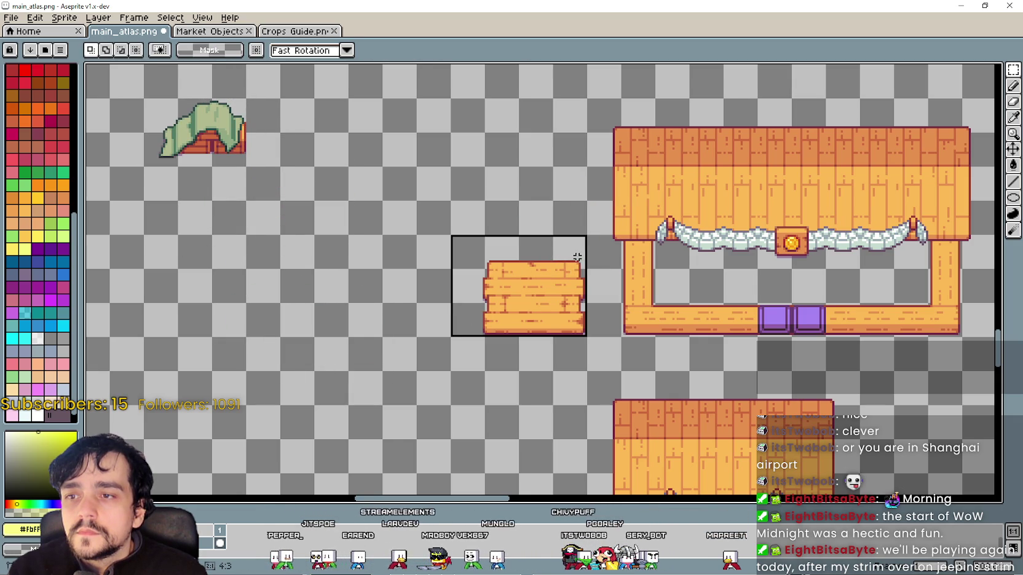
key("ctrl+d")
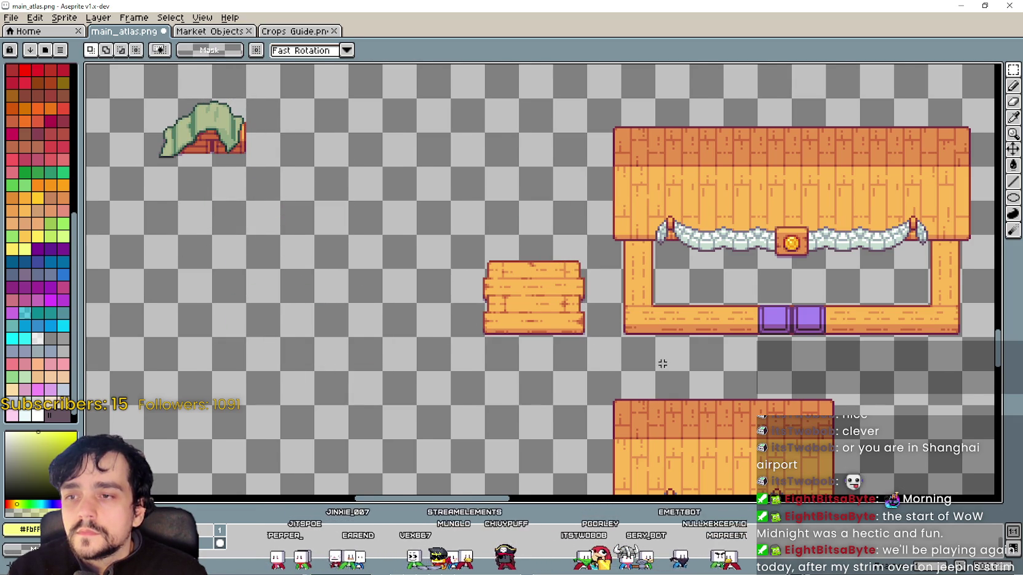
scroll(731, 313, "down", 3)
scroll(541, 298, "up", 3)
left_click_drag(346, 348, 449, 246)
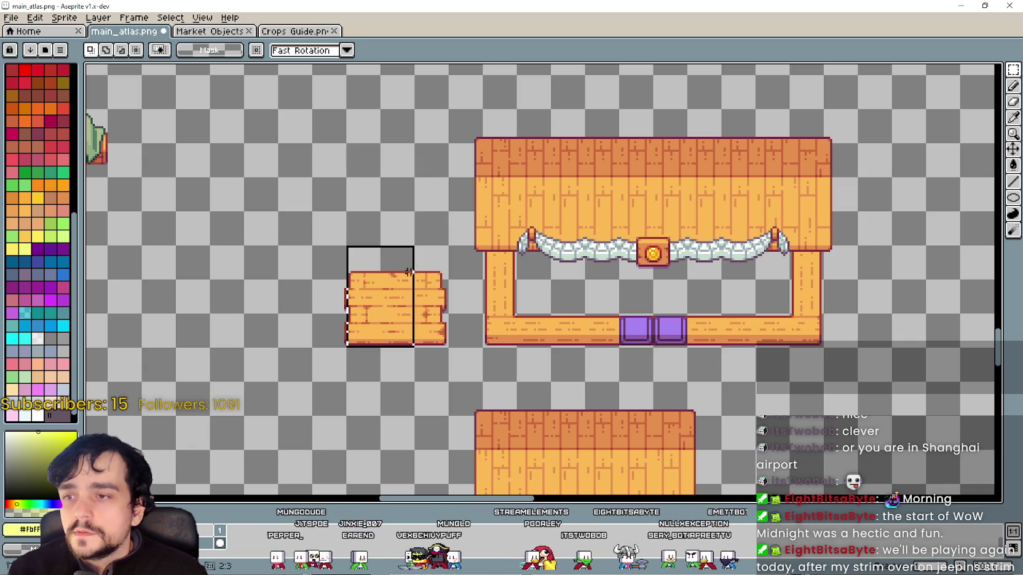
scroll(403, 351, "up", 1)
mouse_move(308, 348)
left_mouse_down()
mouse_move(422, 222)
mouse_move(378, 252)
mouse_move(262, 240)
left_mouse_up()
scroll(433, 297, "down", 1)
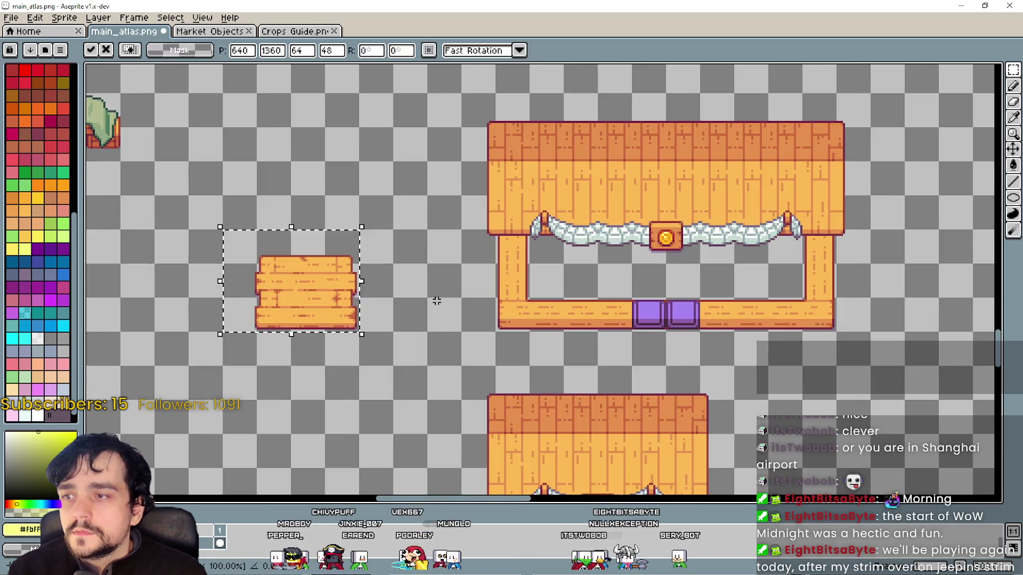
key("ctrl+d")
Move the crate further left, confirm, and marquee-select the large market stall.
scroll(450, 295, "down", 1)
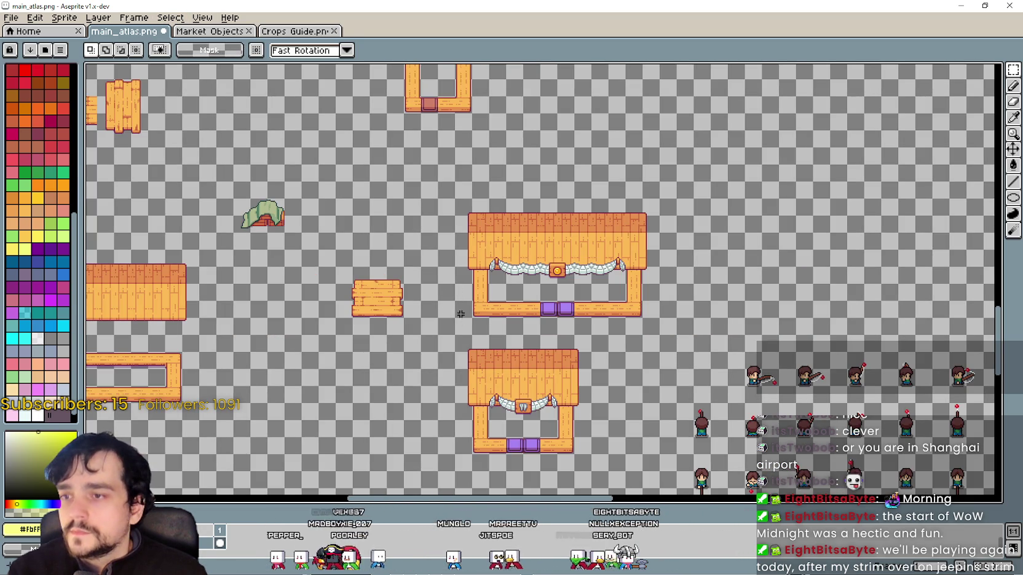
left_click_drag(459, 306, 521, 310)
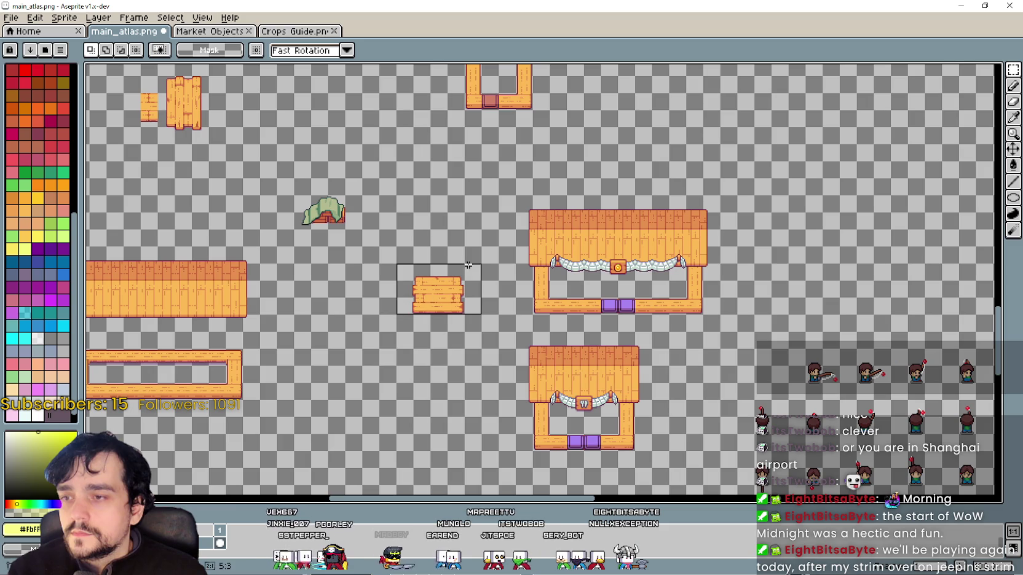
left_click_drag(458, 297, 379, 306)
key("Return")
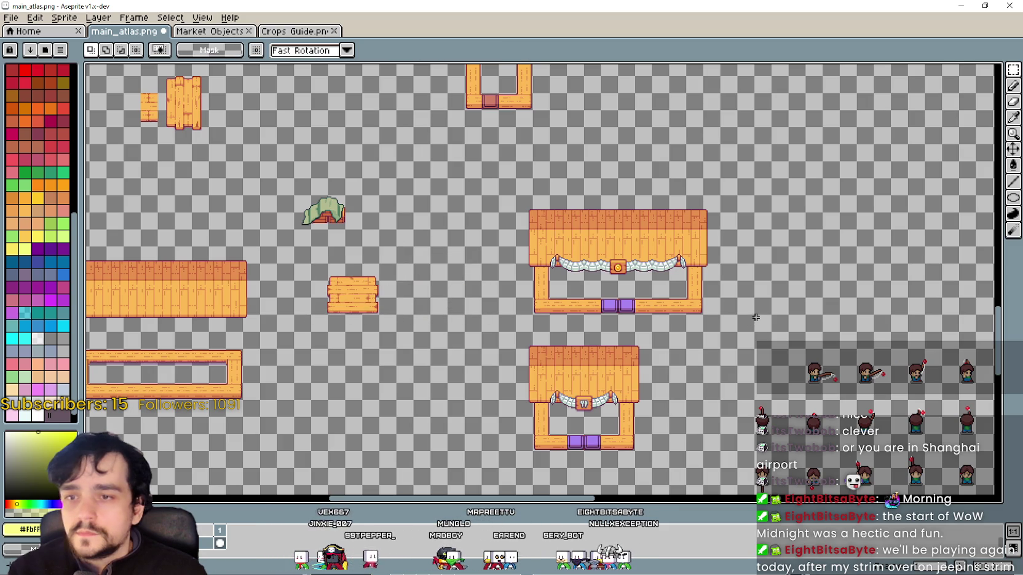
left_click_drag(714, 311, 503, 210)
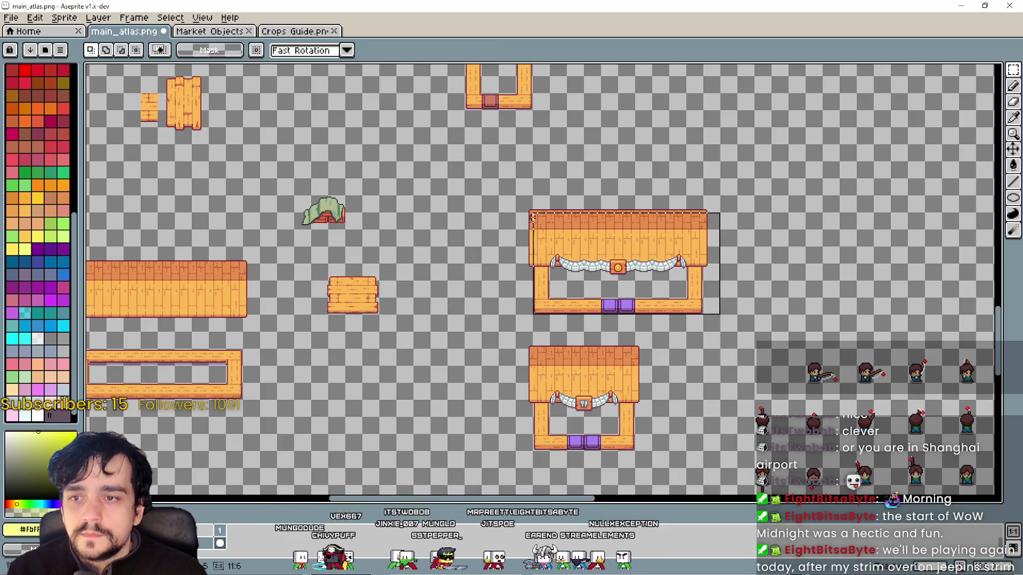
scroll(660, 341, "up", 3)
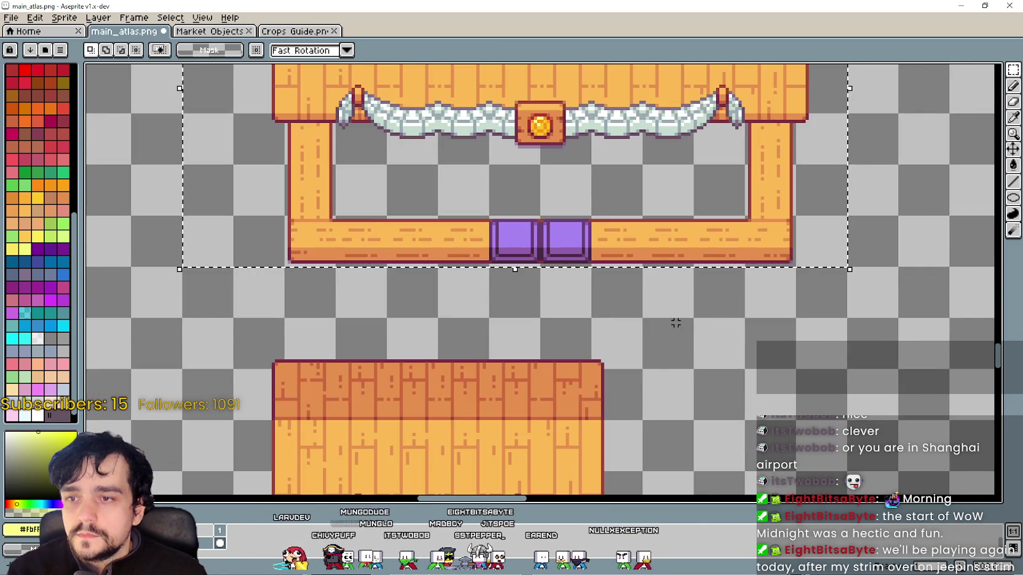
Reselect the stall with empty margin around it and open the New Sprite dialog (304×128).
scroll(696, 324, "down", 3)
left_click(728, 321)
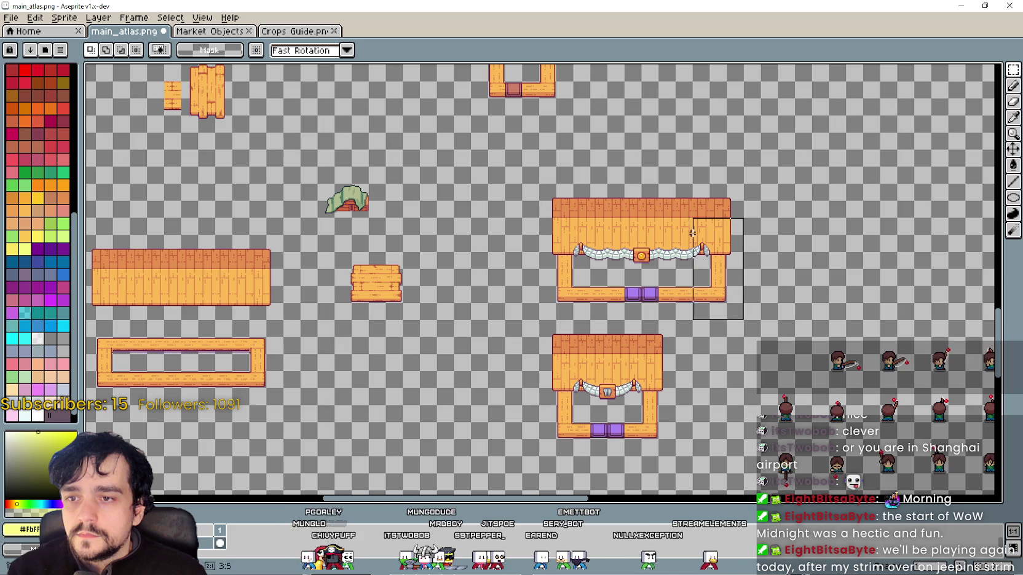
mouse_move(554, 180)
left_mouse_down()
mouse_move(529, 191)
mouse_move(418, 182)
left_mouse_up()
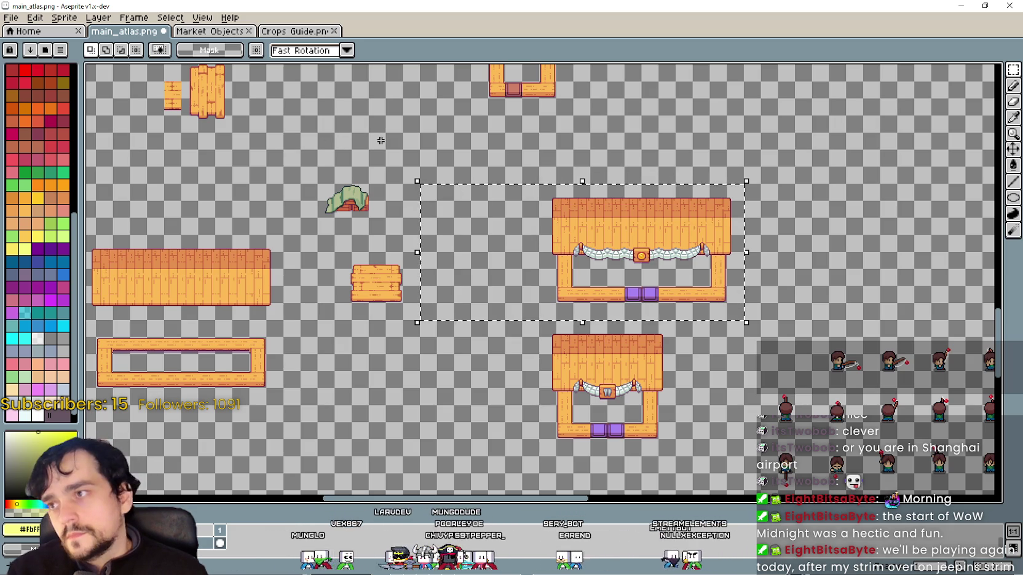
left_click(11, 17)
left_click(25, 32)
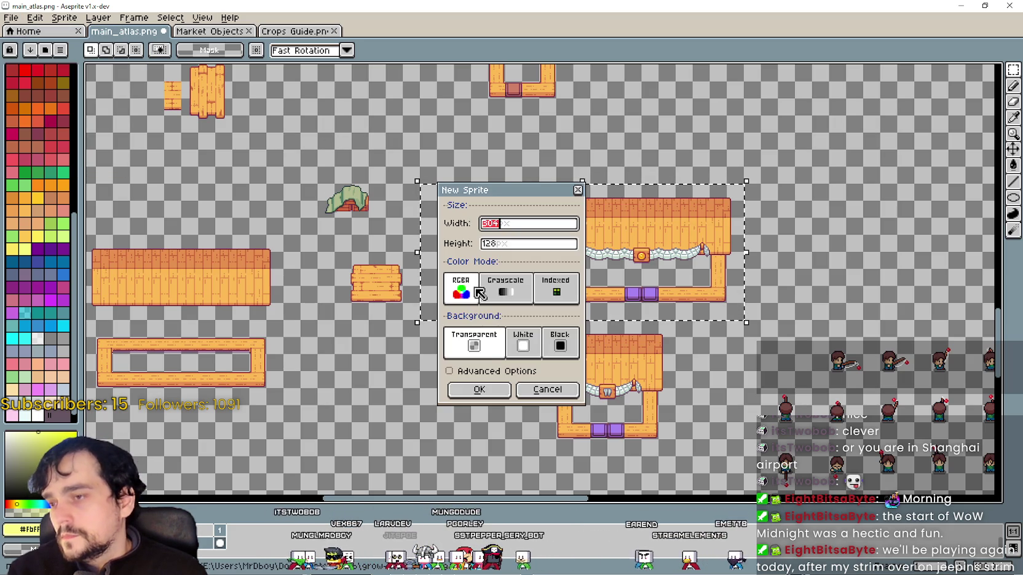
Create the 304×128 Sprite-0001 holding the stall and add a new layer.
left_click(488, 390)
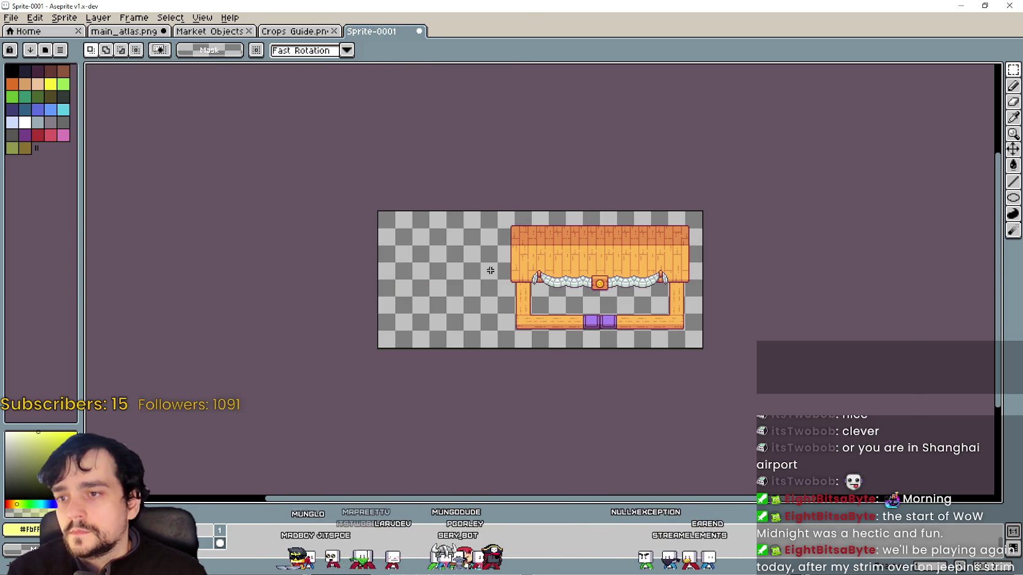
scroll(491, 270, "up", 1)
scroll(487, 308, "down", 1)
left_click(171, 17)
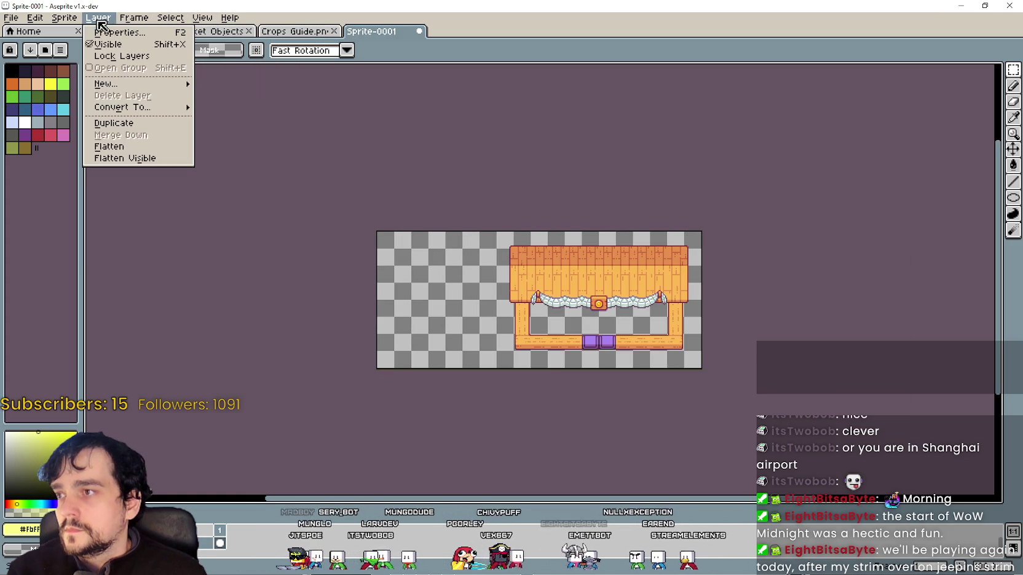
mouse_move(105, 83)
left_click(268, 85)
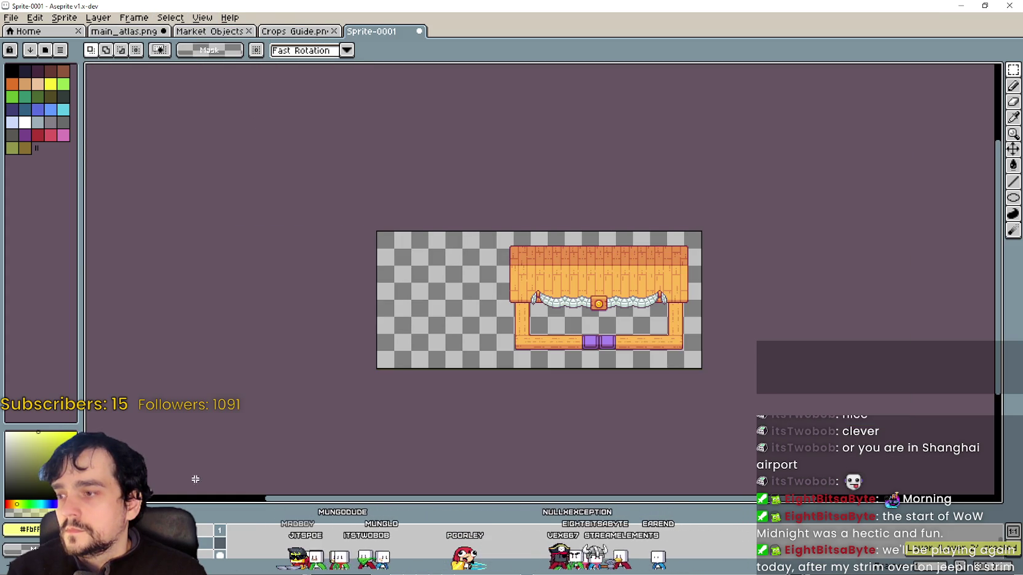
Enlarge the timeline, move Layer 1 above Layer 2, and open Layer 1's properties.
left_click_drag(219, 501, 246, 412)
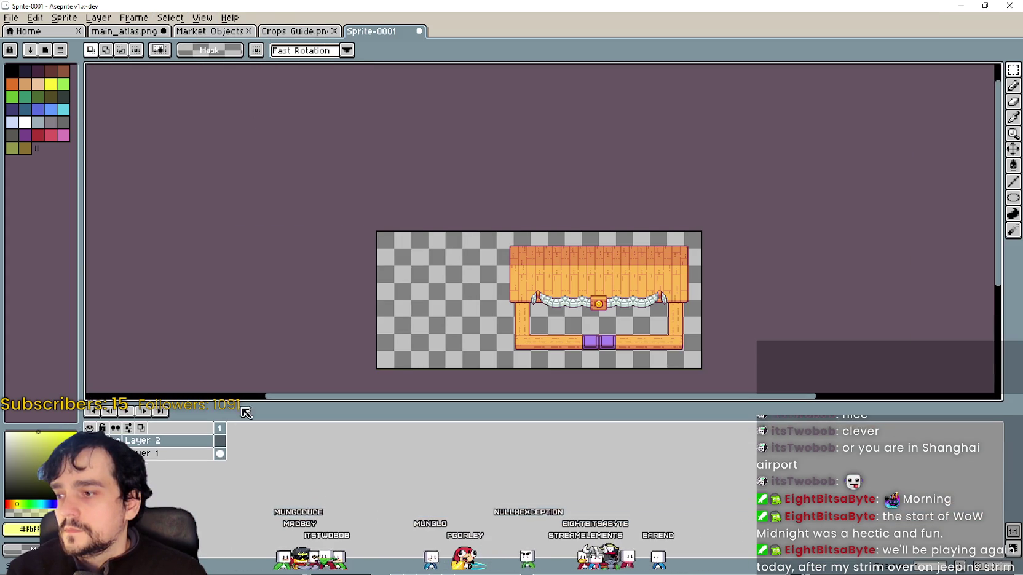
left_click(172, 457)
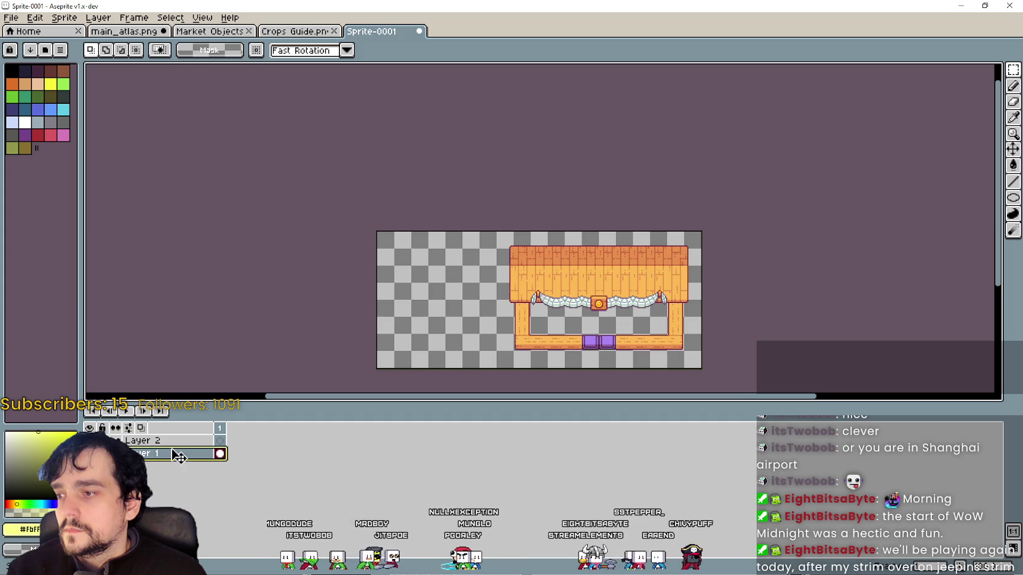
left_click_drag(189, 443, 201, 438)
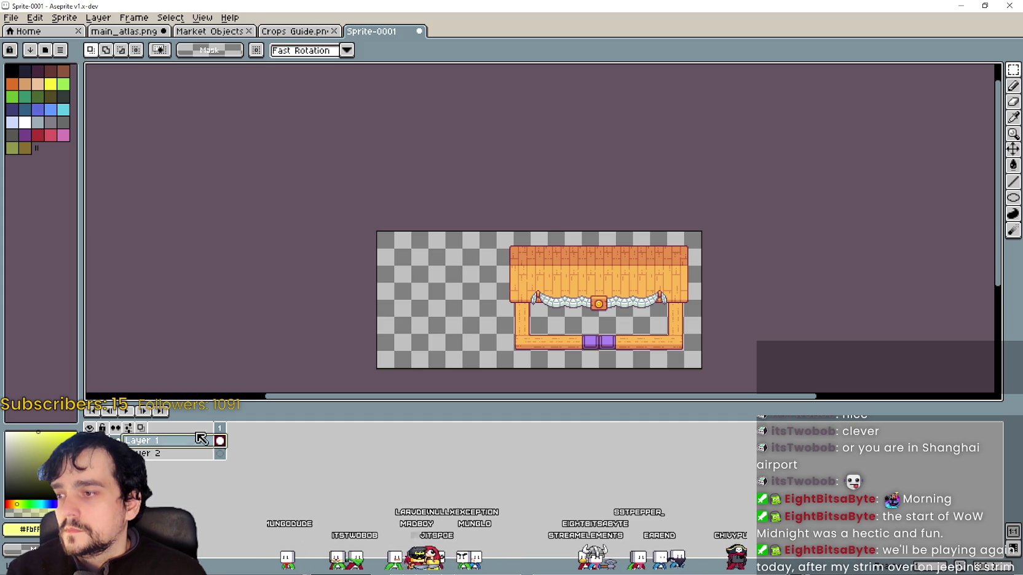
left_click(133, 17)
mouse_move(170, 17)
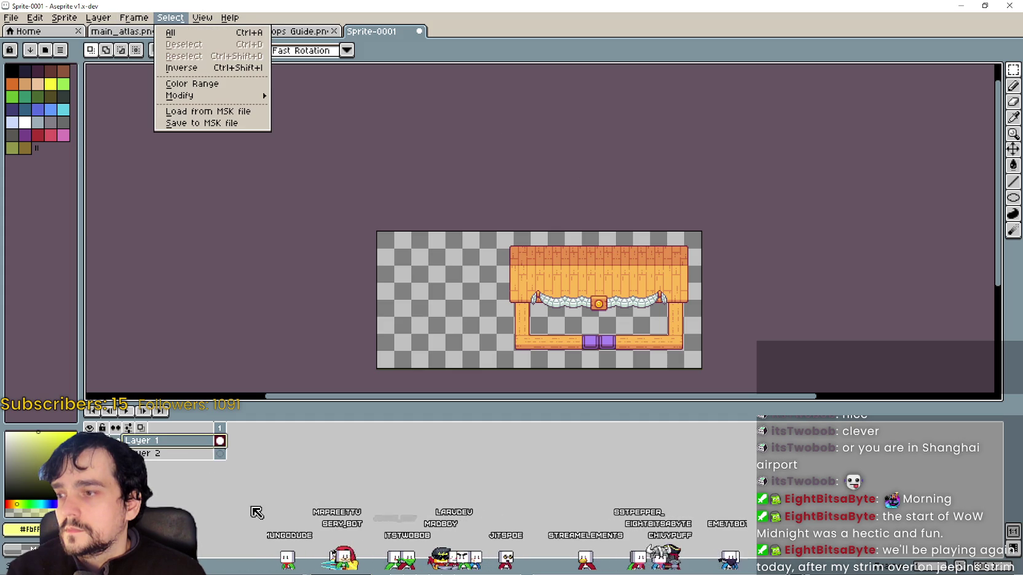
left_click(165, 463)
key("shift+p")
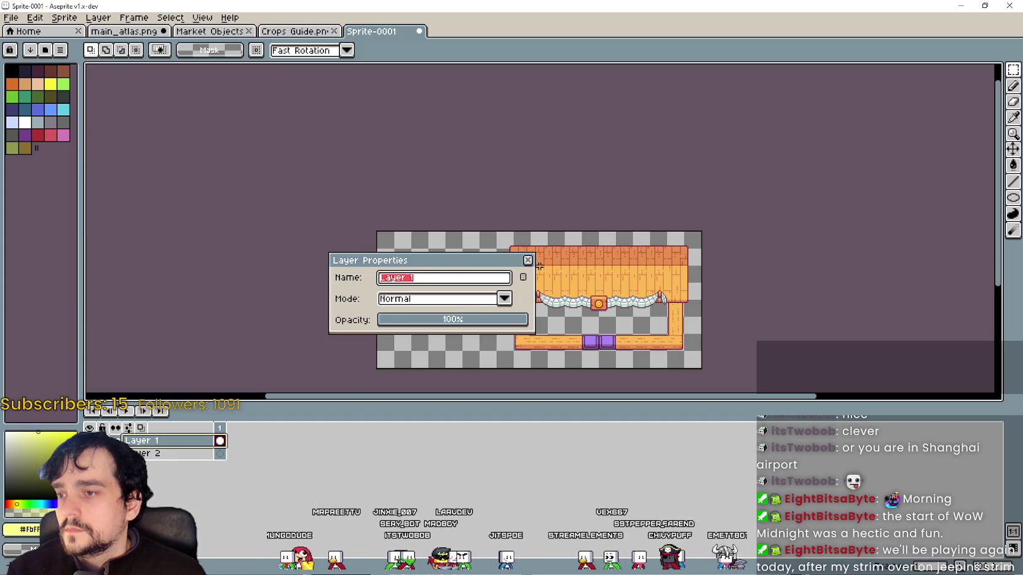
Close Layer Properties, make Layer 2 active, and copy the wooden crate from main_atlas.png.
left_click(527, 260)
left_click(179, 455)
left_click(138, 31)
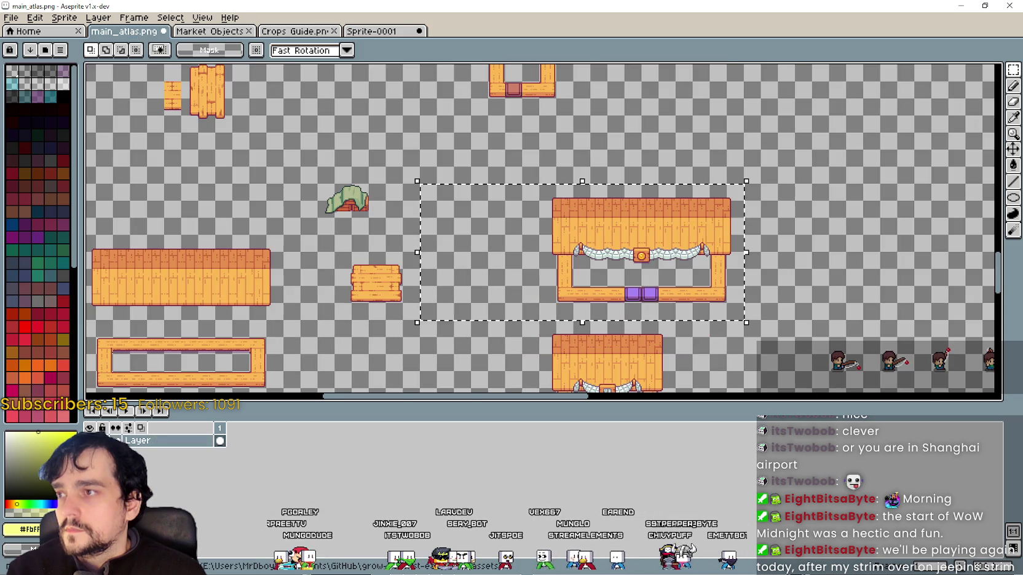
scroll(407, 301, "down", 1)
scroll(407, 301, "up", 1)
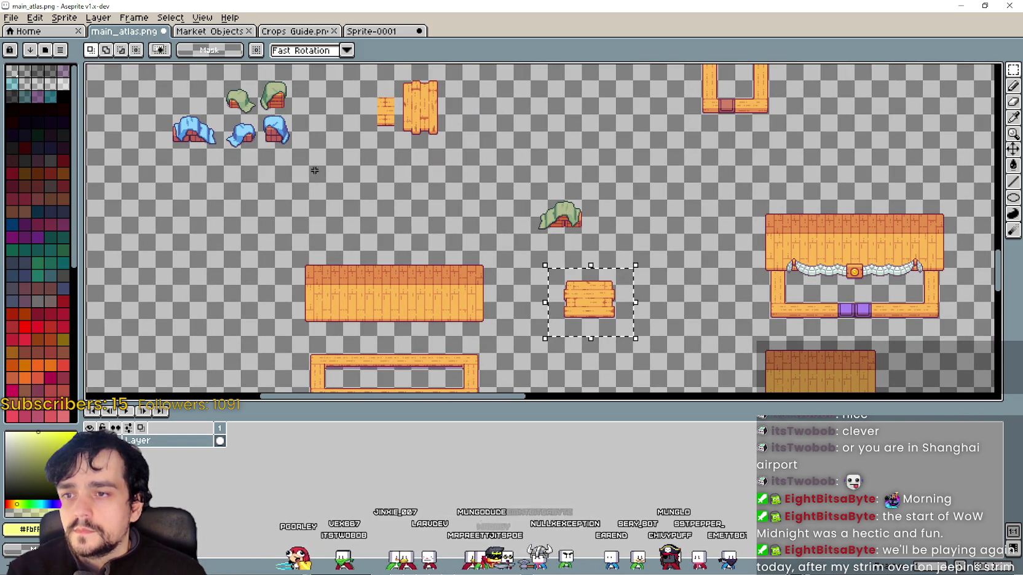
key("ctrl+c")
Paste the crate into Sprite-0001 and position it left of the stall.
left_click(372, 31)
key("ctrl+v")
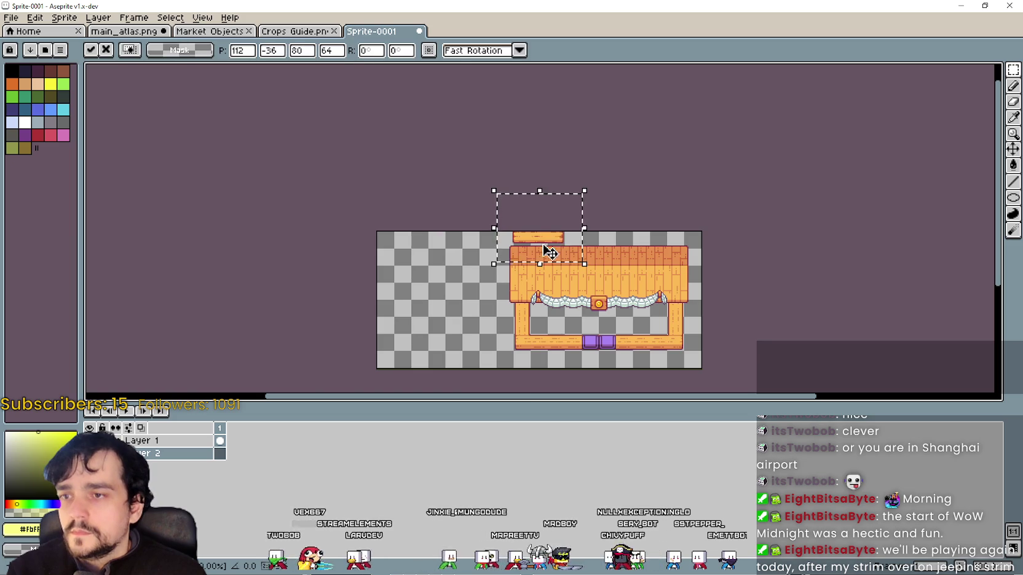
left_click_drag(559, 243, 474, 333)
left_click(560, 324)
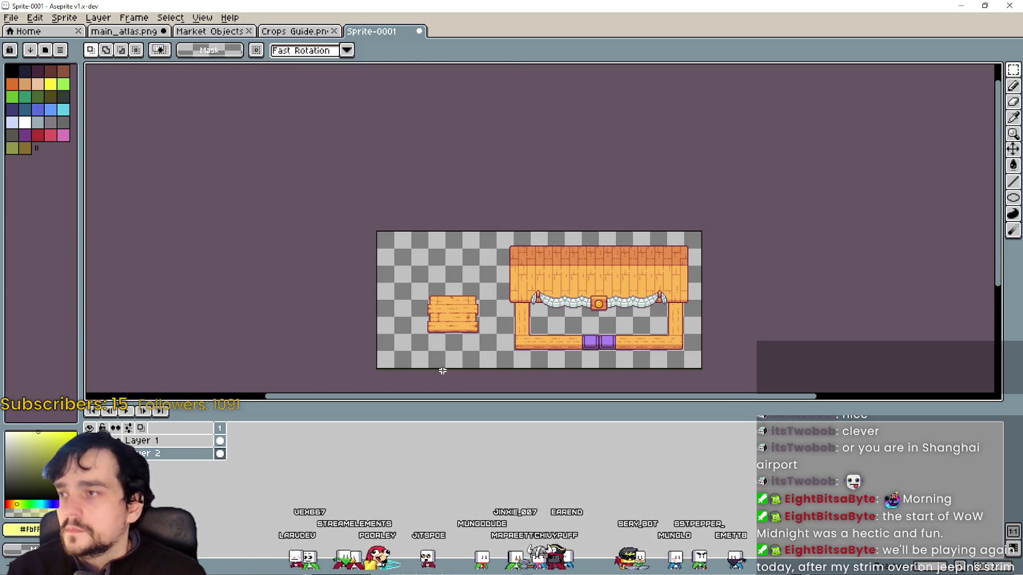
scroll(428, 340, "up", 1)
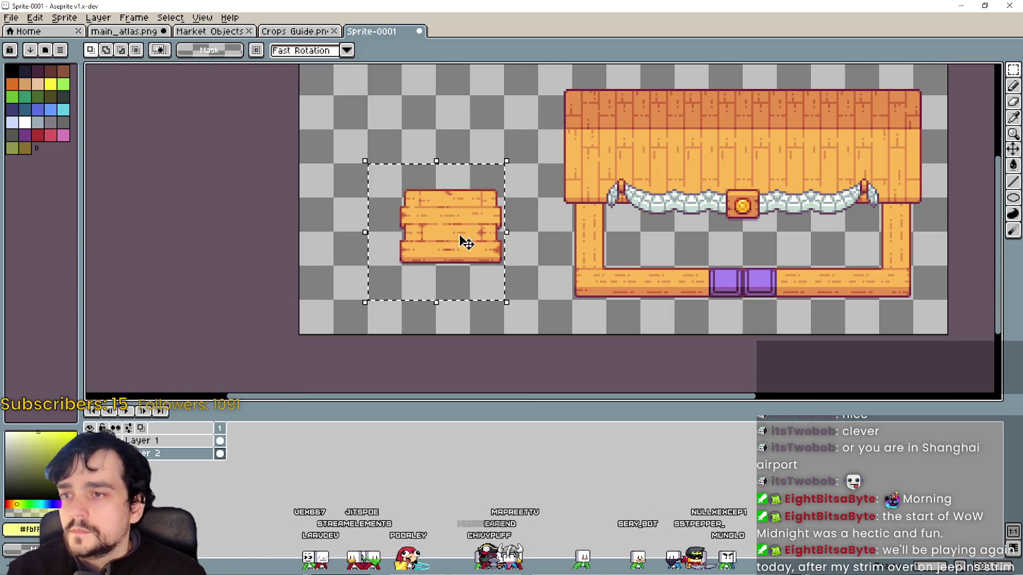
left_click_drag(475, 223, 497, 286)
scroll(502, 284, "up", 1)
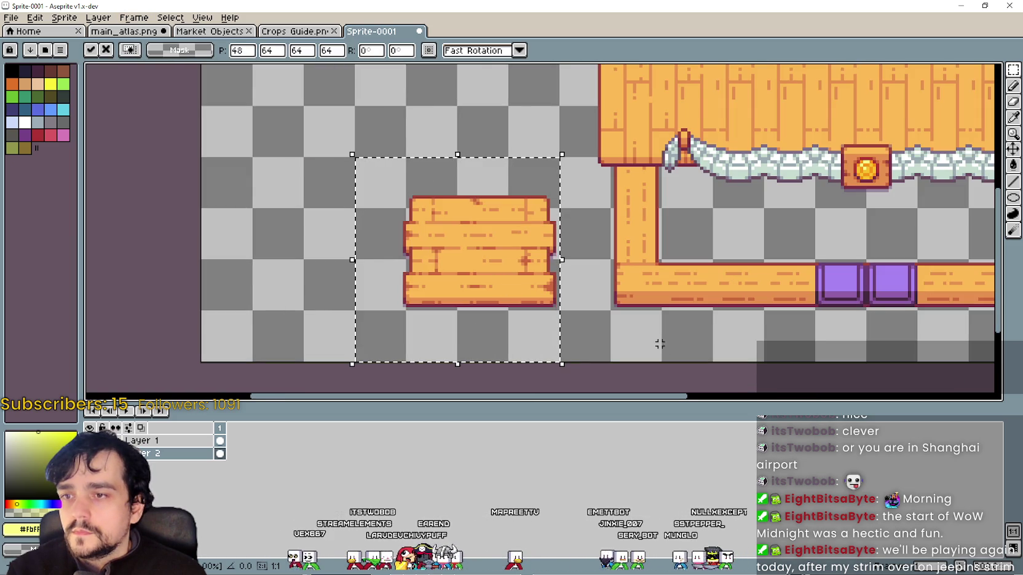
left_click(435, 320)
Nudge the crate slightly right, commit and deselect, then return to main_atlas.png.
left_click_drag(376, 163, 597, 341)
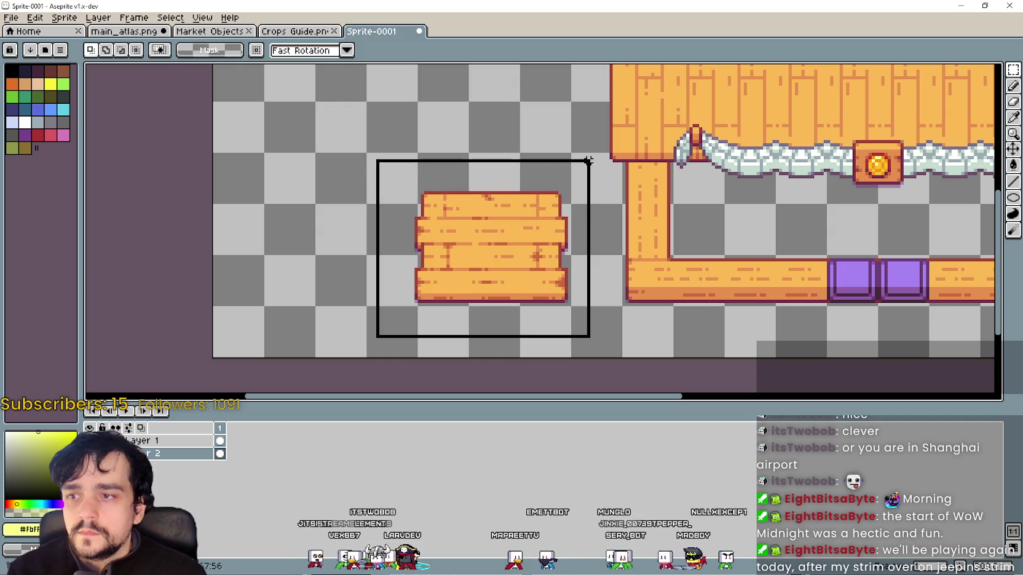
left_click_drag(562, 197, 566, 197)
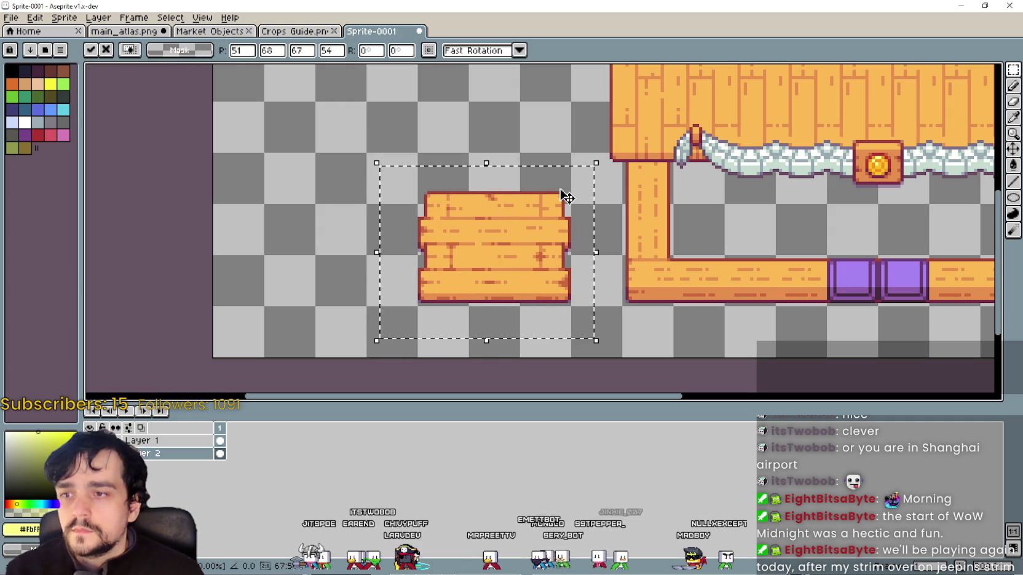
key("Return")
key("ctrl+d")
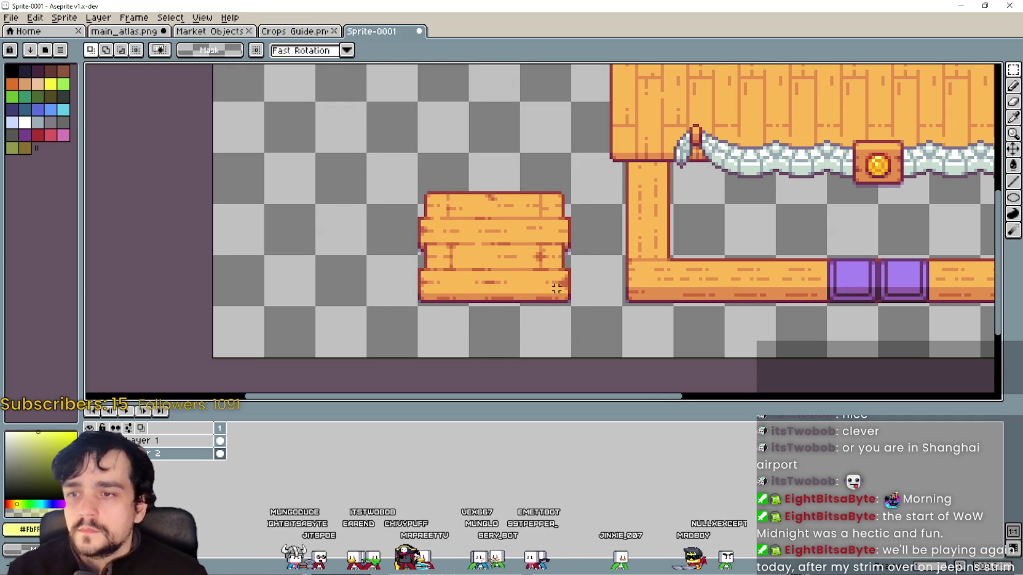
left_click(148, 35)
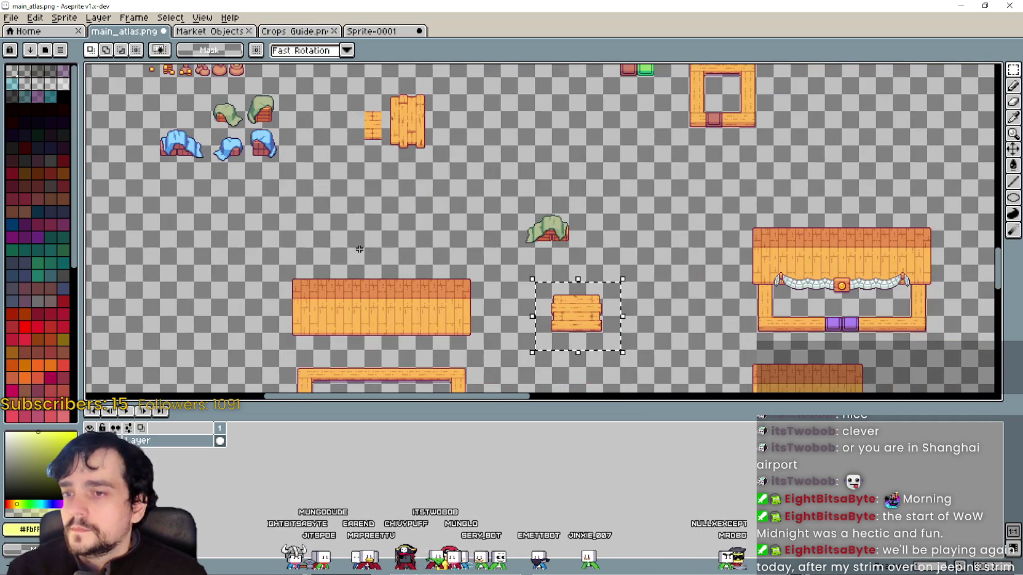
Paste the green cloth-covered goods above the plank crate, left of the stall, then return to the atlas.
scroll(531, 256, "up", 2)
scroll(530, 256, "up", 1)
left_click_drag(496, 239, 719, 103)
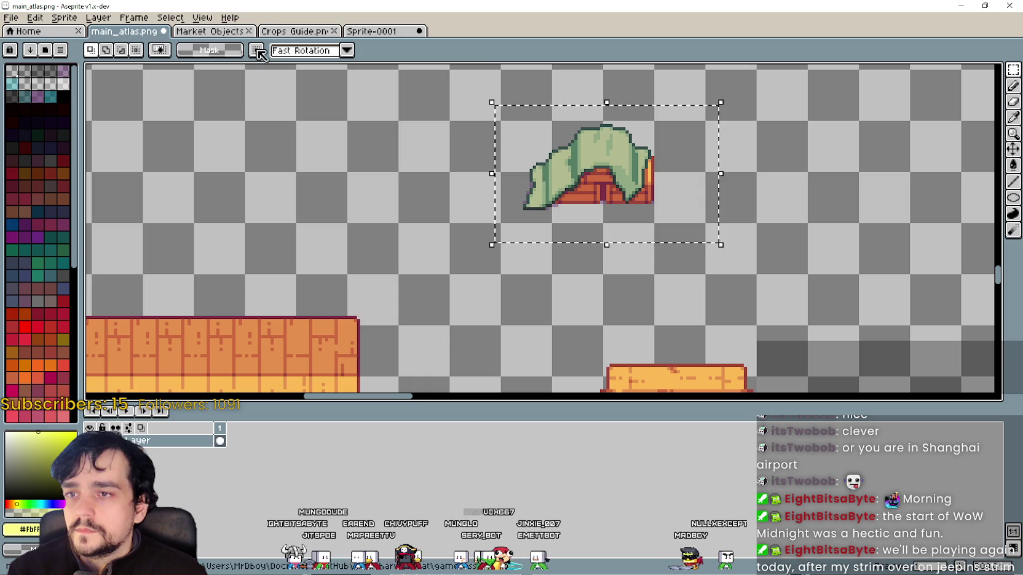
left_click(372, 31)
key("ctrl+v")
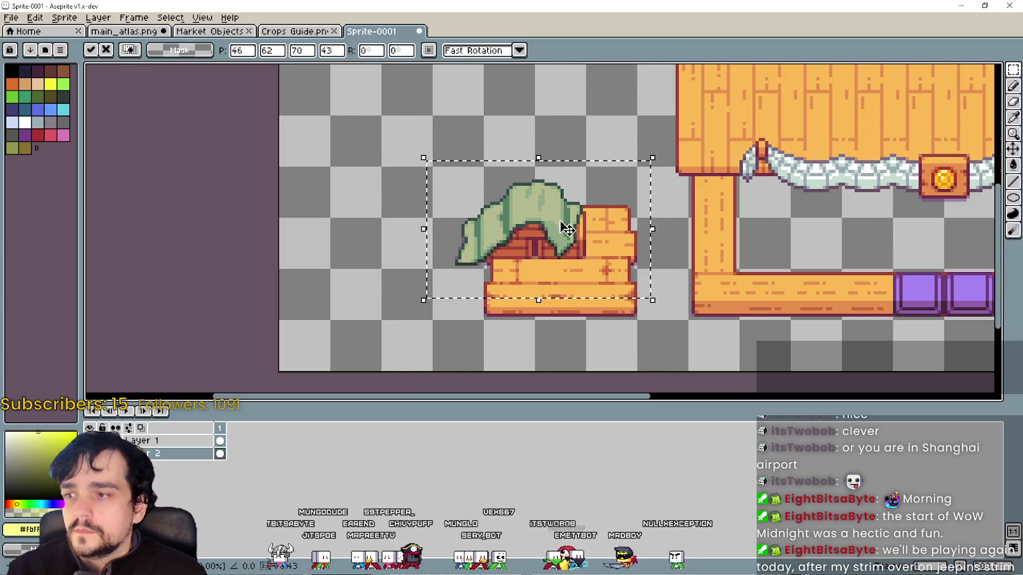
scroll(591, 237, "down", 1)
mouse_move(581, 212)
left_mouse_down()
mouse_move(628, 157)
mouse_move(626, 182)
left_mouse_up()
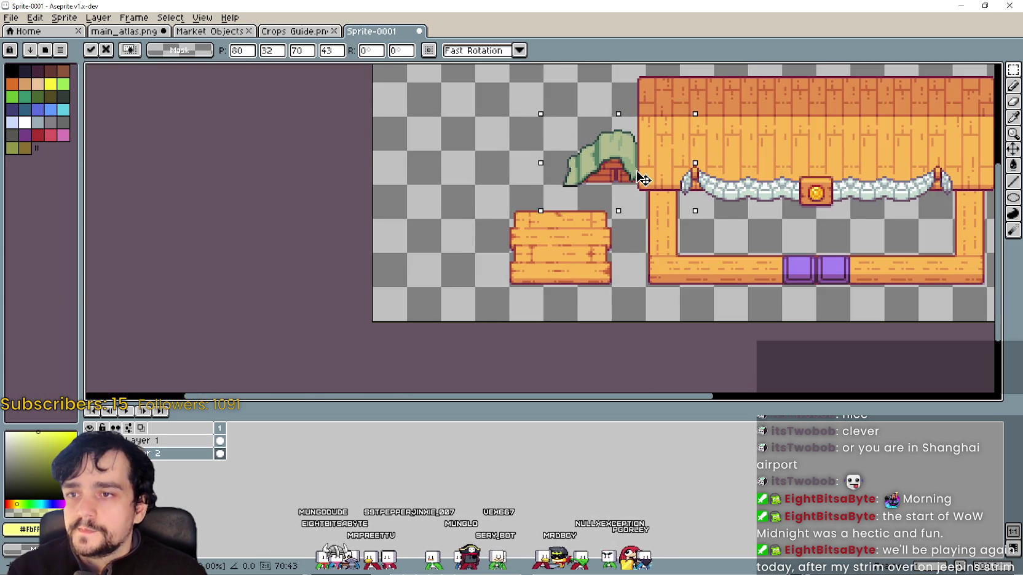
scroll(642, 180, "down", 1)
scroll(609, 246, "down", 1)
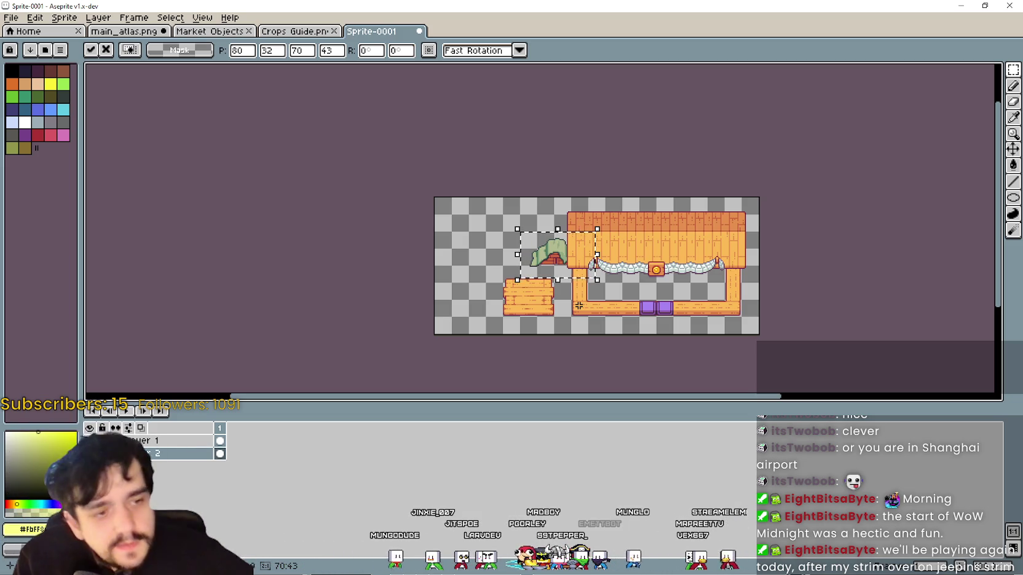
scroll(593, 264, "up", 1)
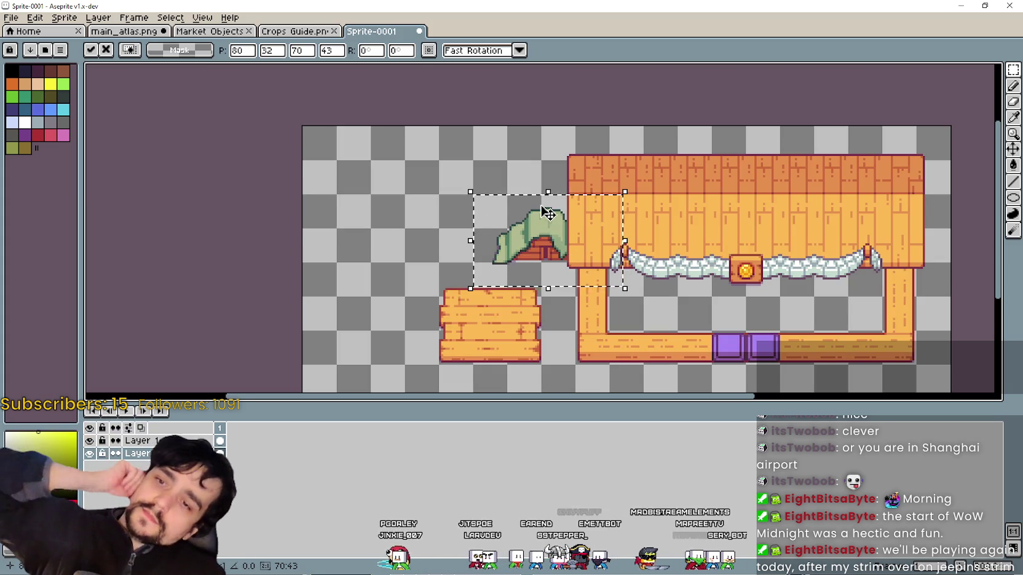
left_click(108, 32)
scroll(537, 377, "down", 4)
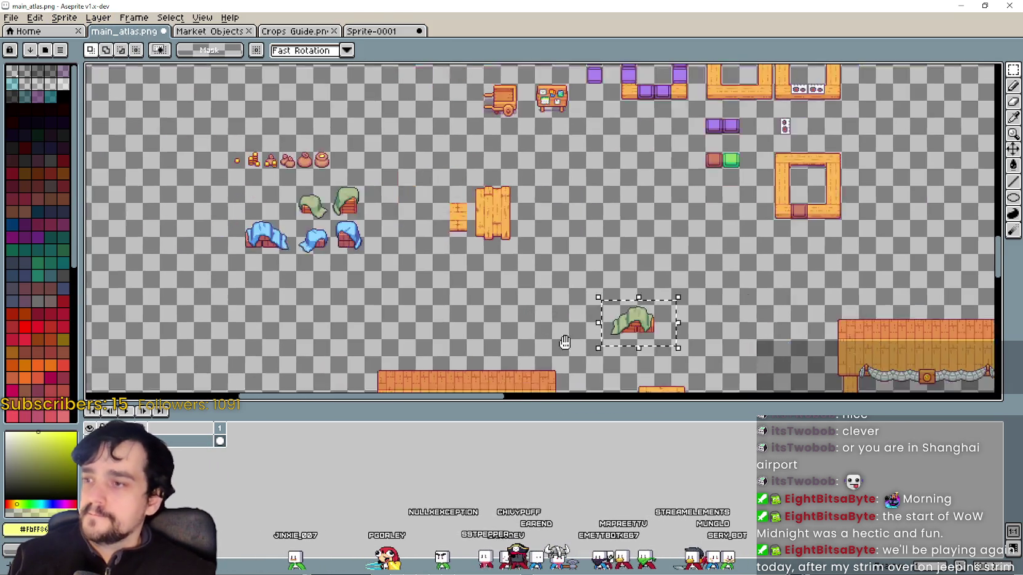
Paste the small blue cloth-covered crate into Sprite-0001's top-left corner.
scroll(573, 317, "up", 2)
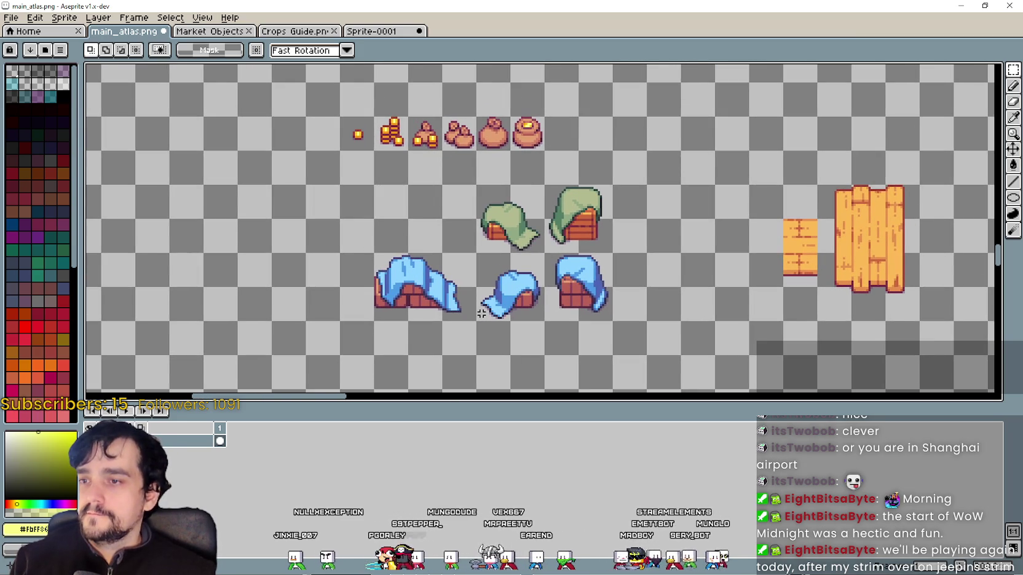
left_click_drag(477, 320, 545, 255)
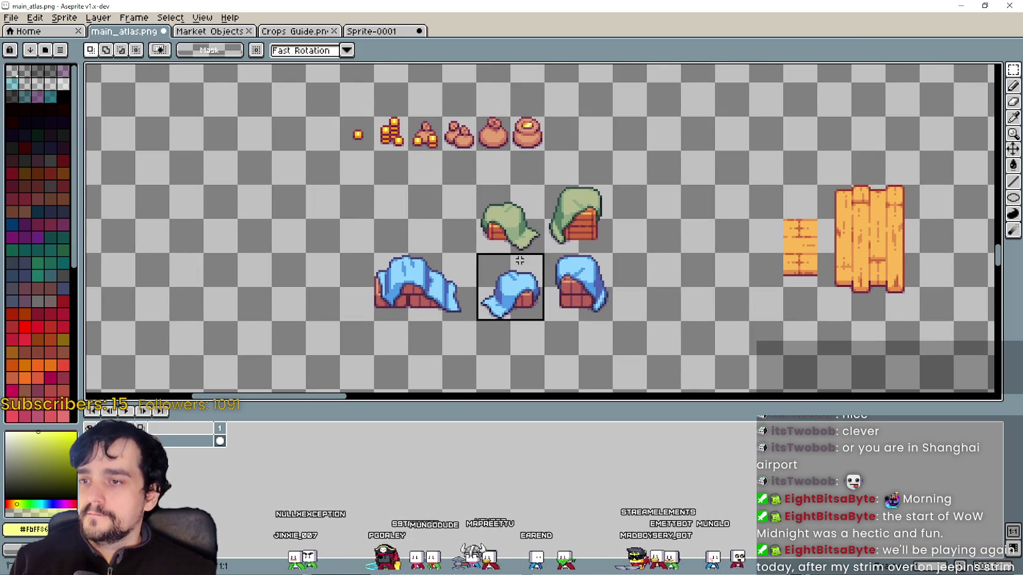
left_click(369, 31)
key("ctrl+v")
mouse_move(856, 244)
left_mouse_down()
mouse_move(841, 261)
mouse_move(896, 192)
left_mouse_up()
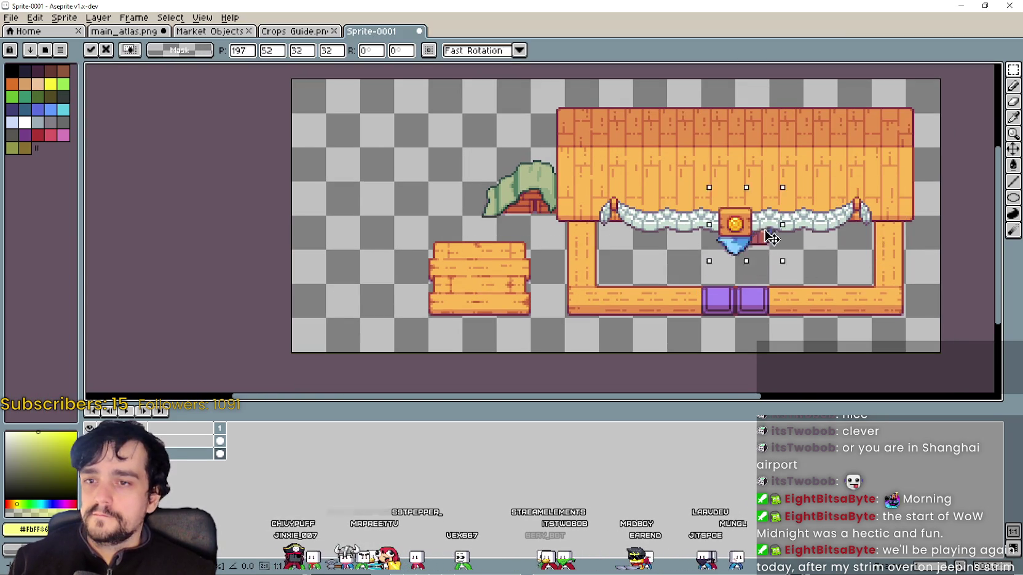
mouse_move(896, 150)
left_mouse_down()
mouse_move(469, 160)
mouse_move(407, 201)
mouse_move(349, 129)
left_mouse_up()
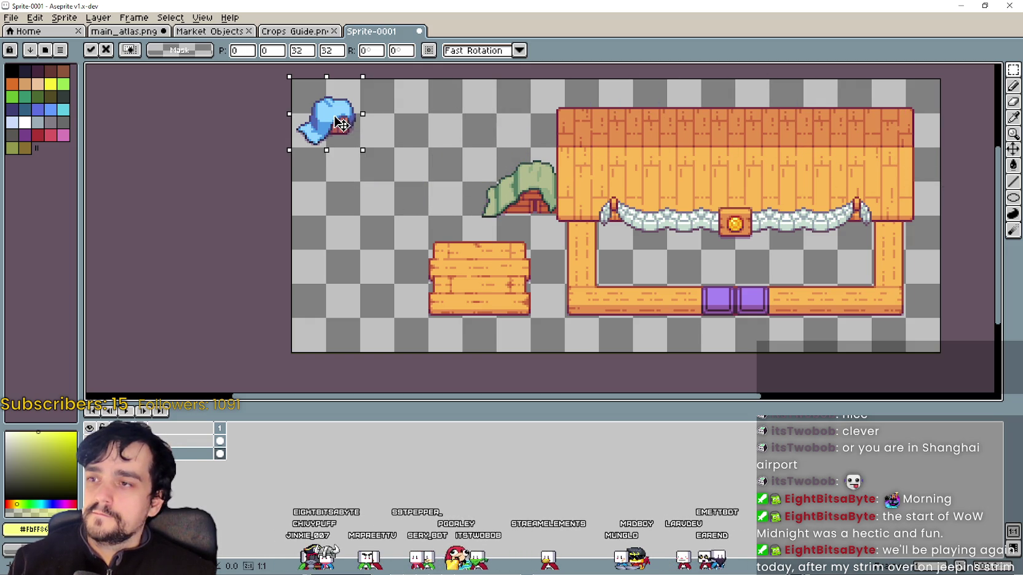
key("Return")
Paste the large blue draped crates along Sprite-0001's top edge beside the small one.
left_click(131, 32)
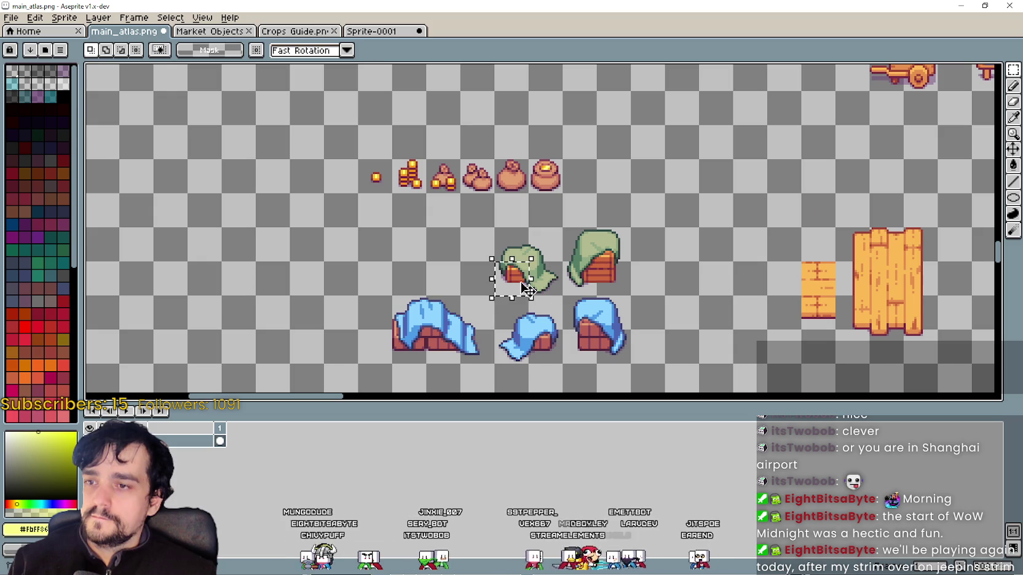
scroll(441, 256, "down", 1)
scroll(434, 292, "down", 2)
scroll(417, 259, "down", 2)
scroll(417, 259, "up", 3)
scroll(424, 275, "down", 2)
left_click_drag(400, 293, 461, 211)
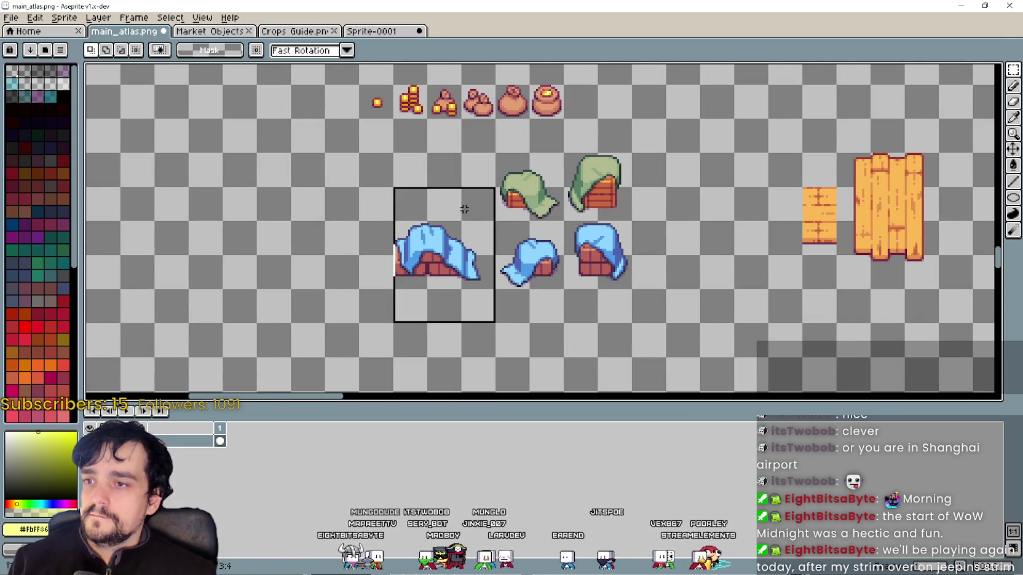
scroll(332, 290, "down", 3)
scroll(342, 154, "up", 1)
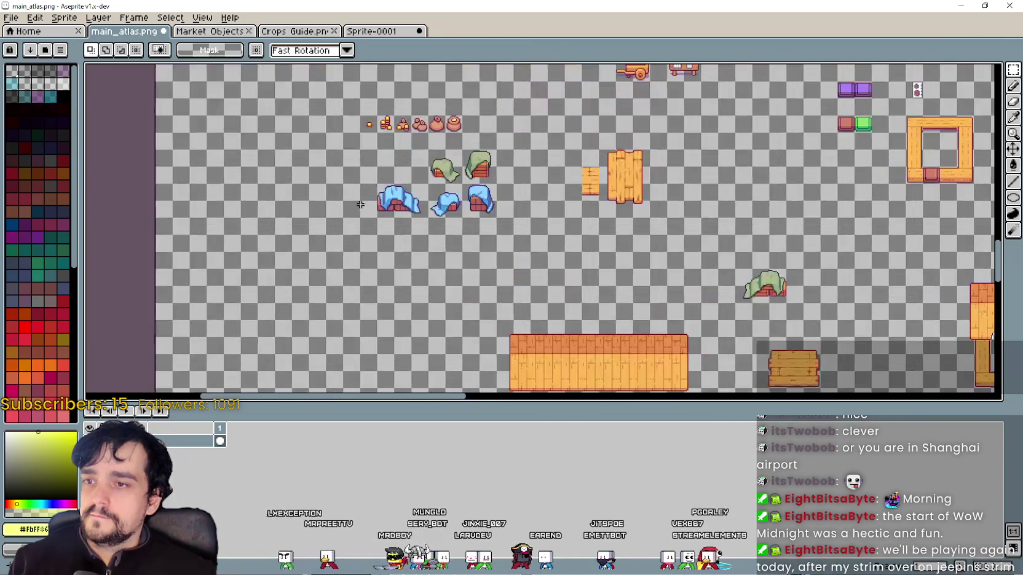
scroll(385, 220, "up", 2)
left_click_drag(399, 203, 470, 154)
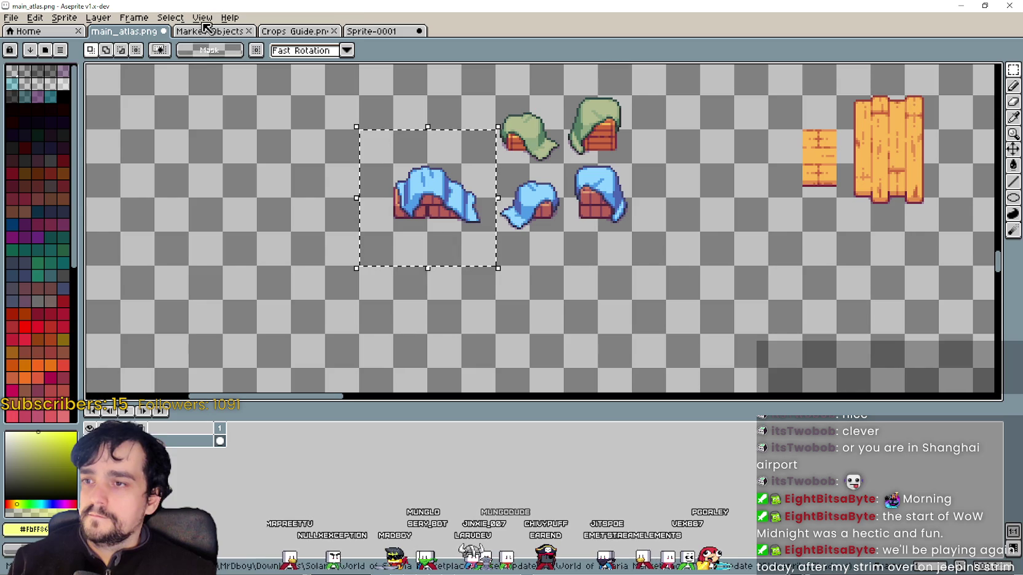
left_click(369, 31)
key("ctrl+v")
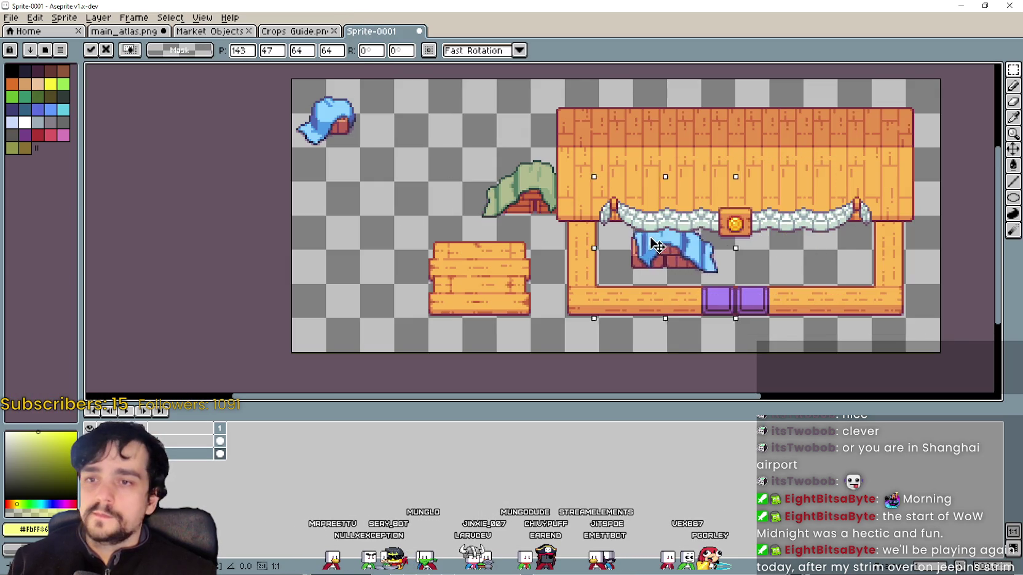
mouse_move(758, 233)
left_mouse_down()
mouse_move(931, 228)
mouse_move(376, 217)
mouse_move(411, 216)
mouse_move(413, 183)
mouse_move(445, 146)
mouse_move(413, 149)
mouse_move(413, 97)
mouse_move(397, 100)
mouse_move(426, 185)
mouse_move(447, 123)
left_mouse_up()
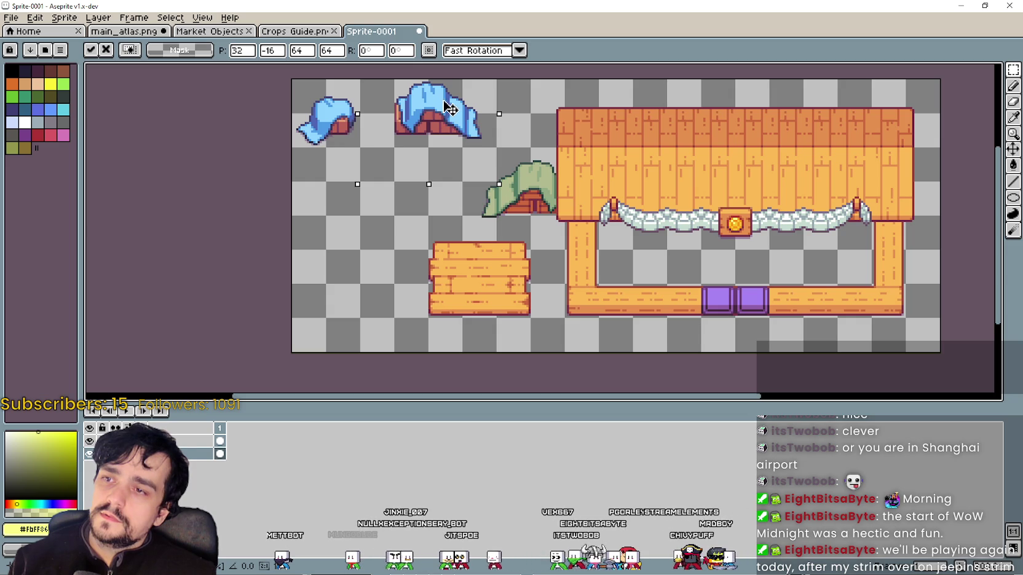
left_click(123, 31)
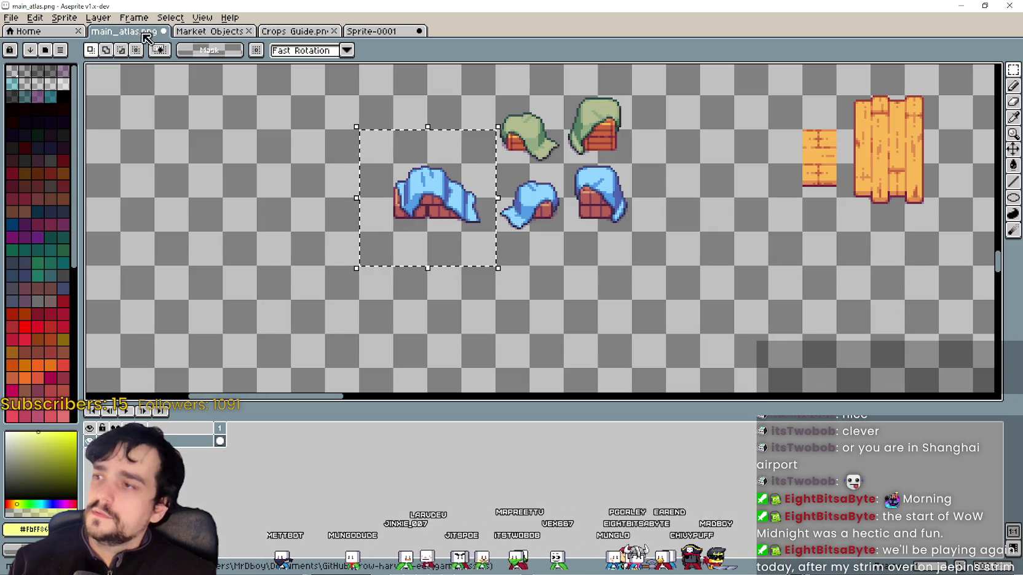
Copy the small green cloth-covered crate into Sprite-0001's left edge.
key("ctrl+d")
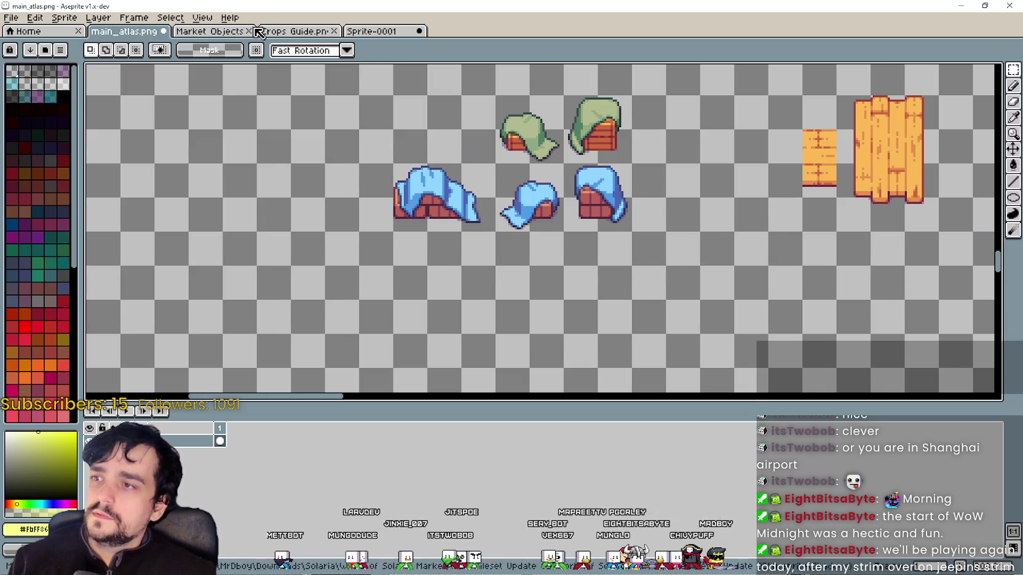
left_click(378, 32)
left_click(128, 32)
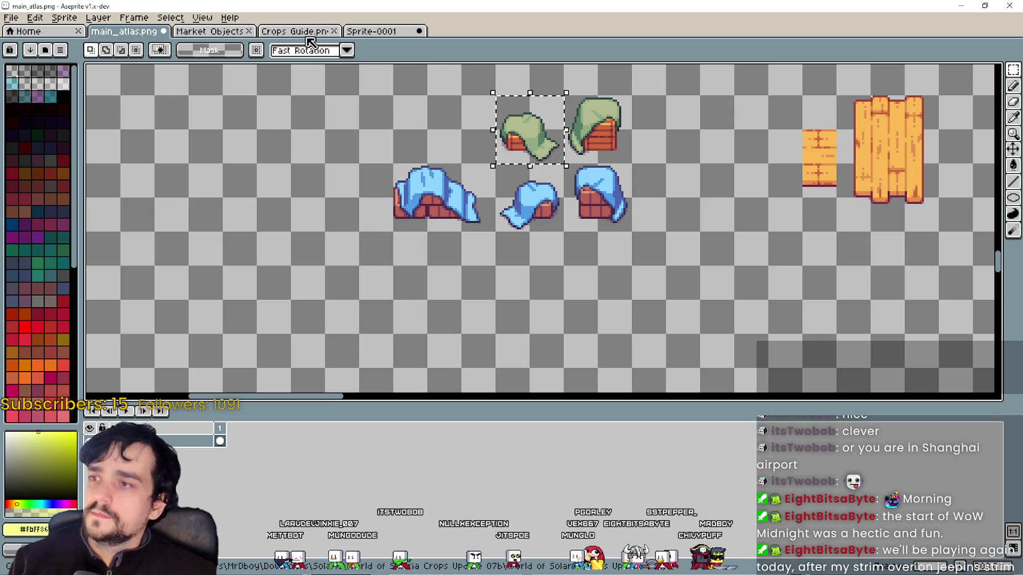
left_click_drag(454, 143, 403, 206)
key("ctrl+c")
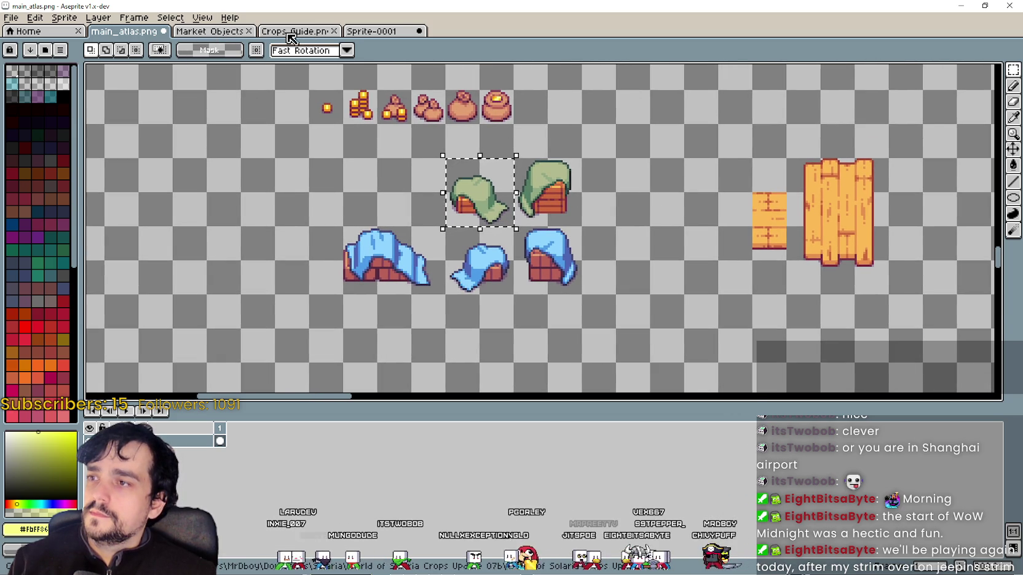
left_click(369, 32)
key("ctrl+v")
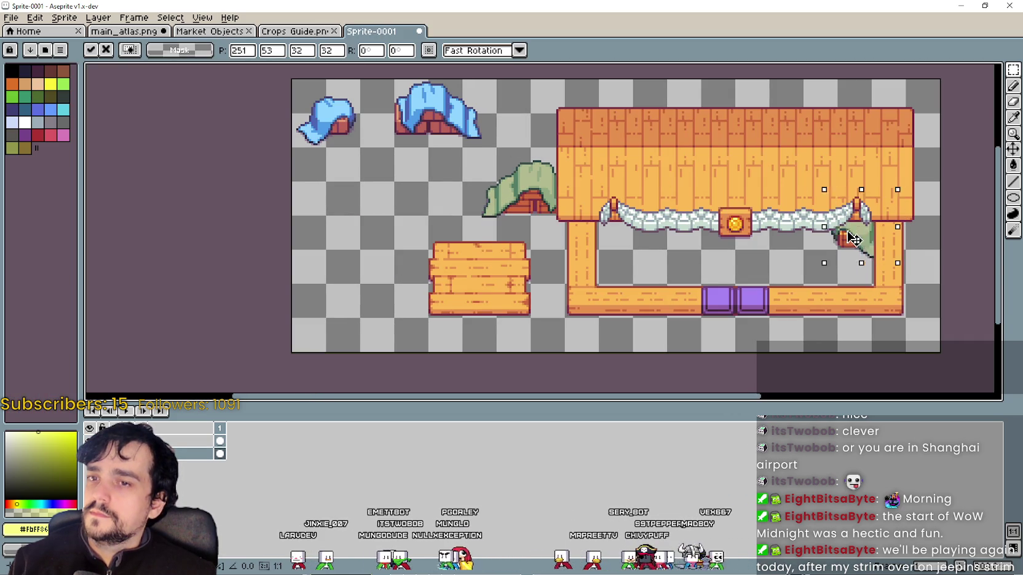
left_click_drag(866, 239, 335, 207)
key("Return")
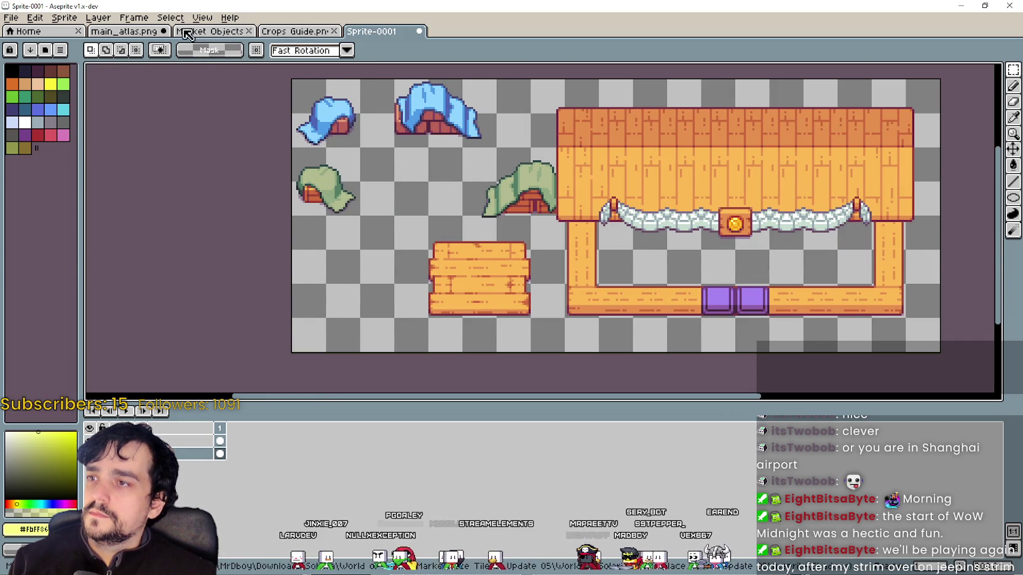
Paste the tall green-over-blue draped crate stack along Sprite-0001's left edge.
left_click(161, 35)
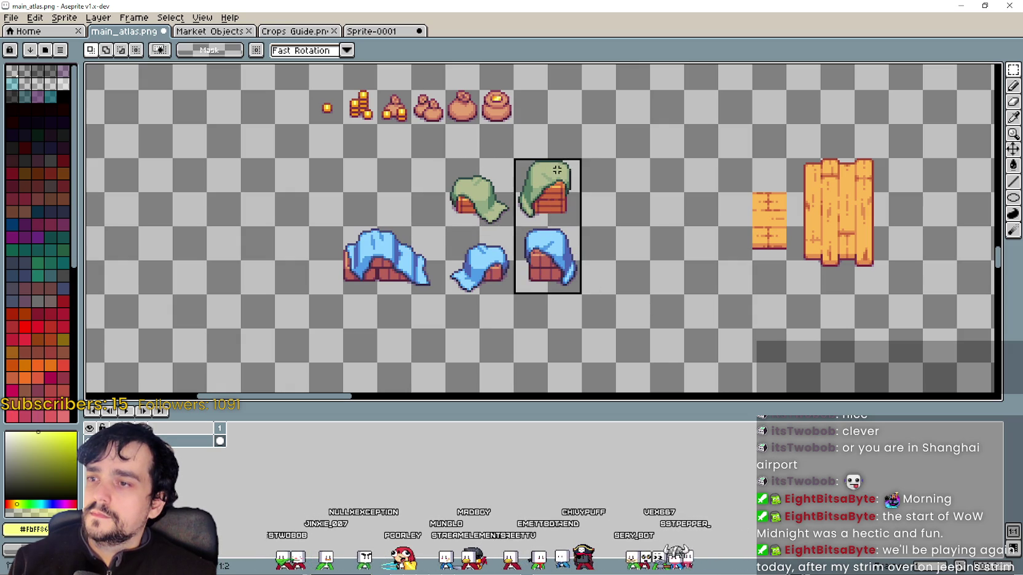
left_click(356, 34)
key("ctrl+v")
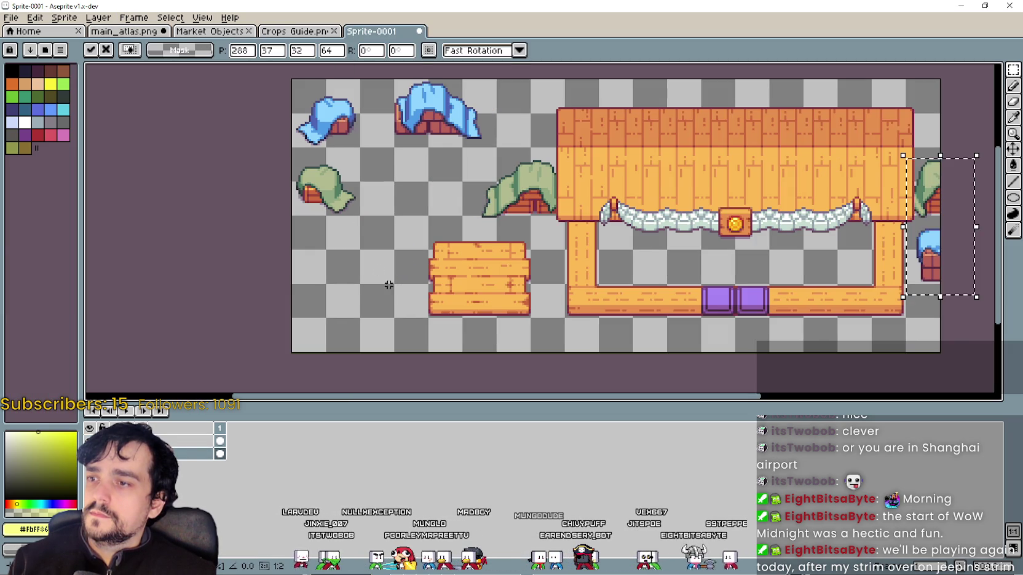
mouse_move(886, 233)
left_mouse_down()
mouse_move(400, 319)
mouse_move(275, 238)
left_mouse_up()
key("Return")
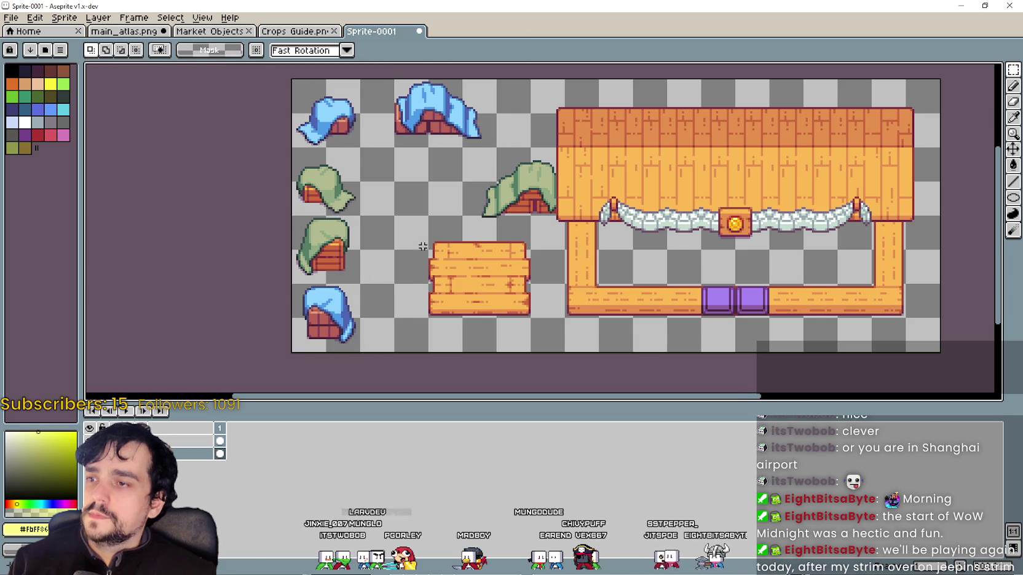
left_click_drag(410, 208, 430, 239)
scroll(430, 239, "up", 1)
scroll(430, 242, "down", 1)
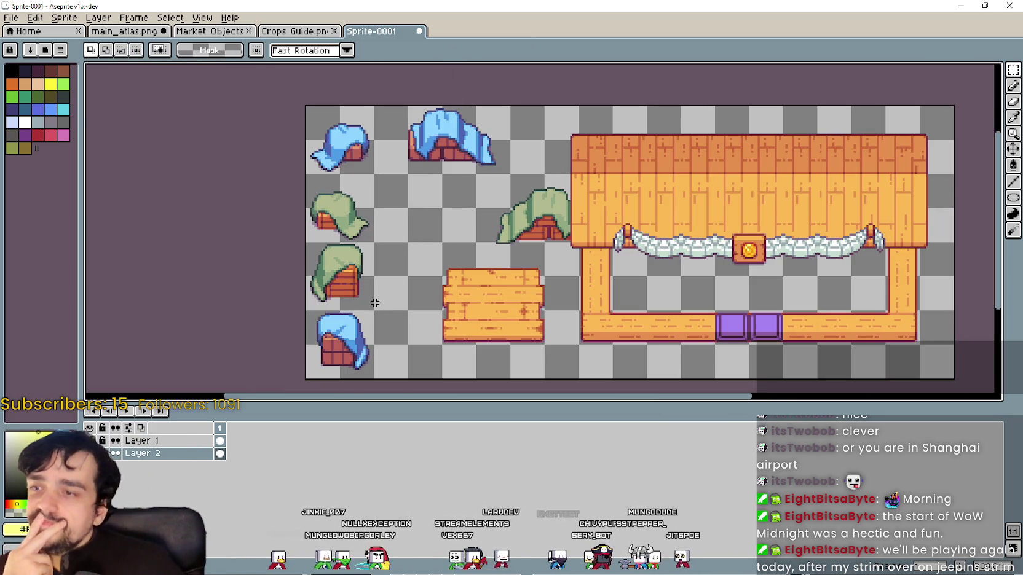
Move the tall blue draped crate above the wooden crate.
mouse_move(308, 238)
left_mouse_down()
mouse_move(378, 311)
mouse_move(455, 237)
mouse_move(438, 258)
mouse_move(366, 291)
left_mouse_up()
left_click(373, 371)
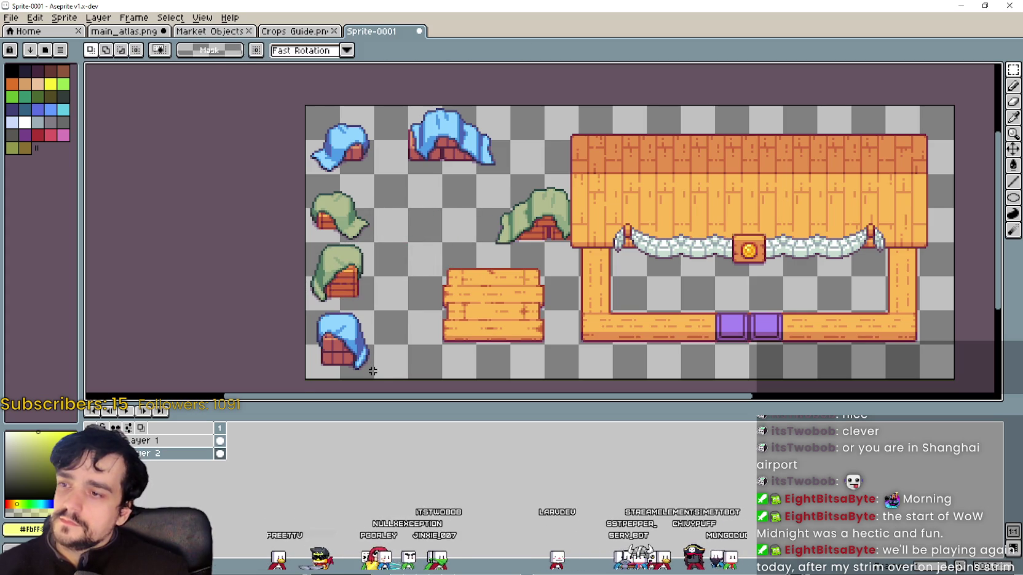
left_click_drag(322, 332, 463, 244)
key("Return")
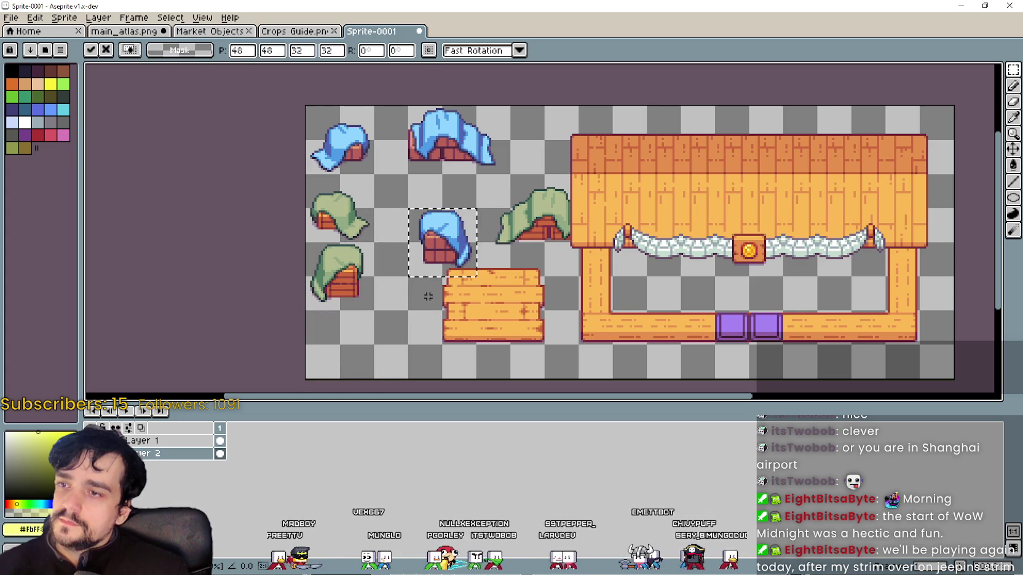
left_click(386, 328)
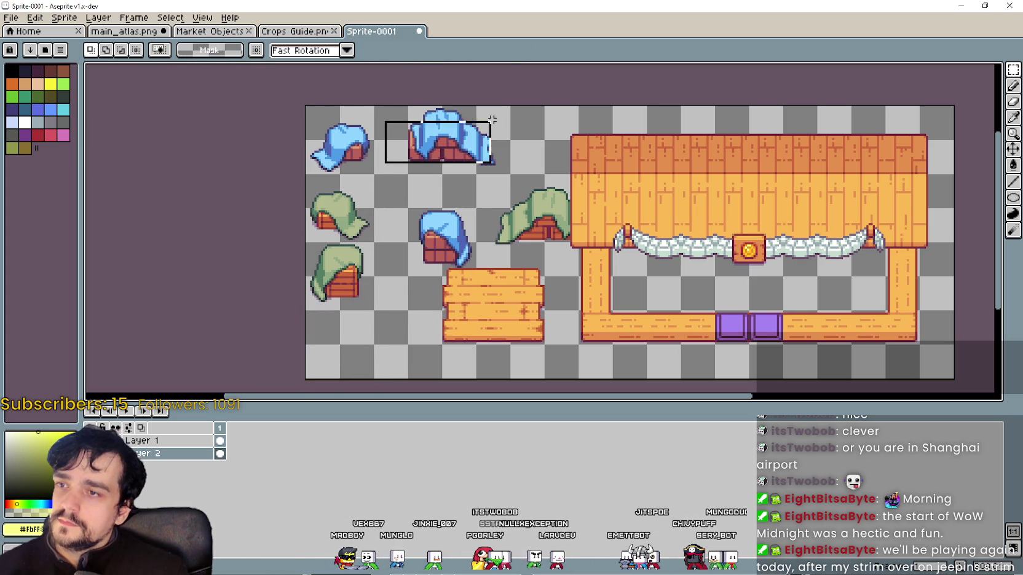
Shift the large blue draped crates down and to the right.
scroll(458, 146, "up", 1)
mouse_move(455, 150)
left_mouse_down()
mouse_move(489, 200)
mouse_move(534, 219)
mouse_move(484, 148)
mouse_move(424, 133)
left_mouse_up()
scroll(480, 199, "up", 1)
scroll(485, 148, "down", 1)
mouse_move(500, 296)
left_mouse_down()
mouse_move(717, 174)
mouse_move(678, 191)
mouse_move(746, 131)
left_mouse_up()
left_click(337, 162)
left_click_drag(332, 171, 511, 87)
mouse_move(421, 141)
left_mouse_down()
mouse_move(552, 230)
mouse_move(548, 213)
left_mouse_up()
key("Return")
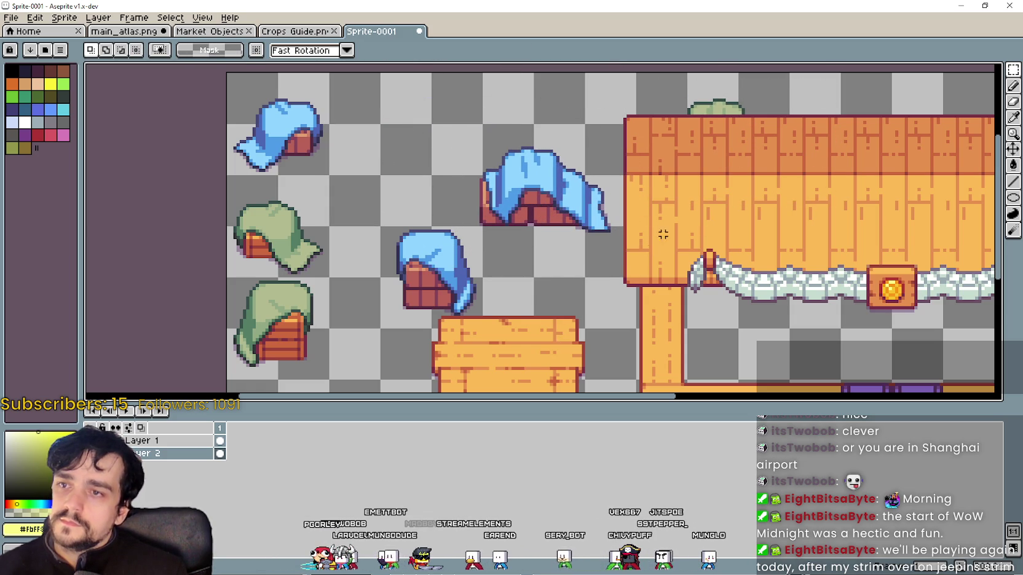
Move the green crate from behind the stall roof beside the large blue crates.
left_click_drag(633, 279, 863, 72)
mouse_move(804, 161)
left_mouse_down()
mouse_move(632, 303)
mouse_move(623, 285)
mouse_move(582, 262)
left_mouse_up()
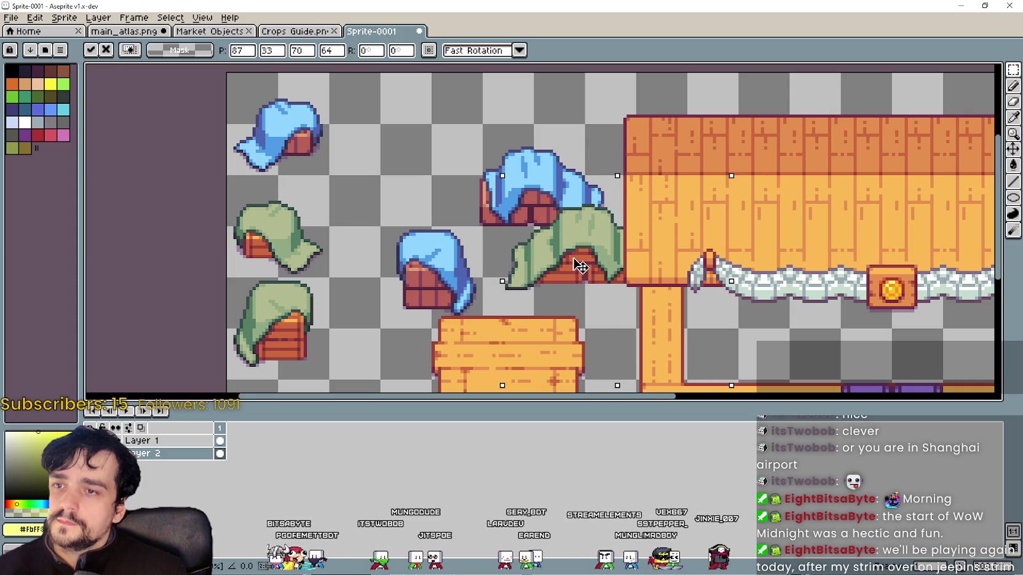
key("Up")
key("Up")
key("Up")
key("Up")
left_click_drag(578, 281, 580, 286)
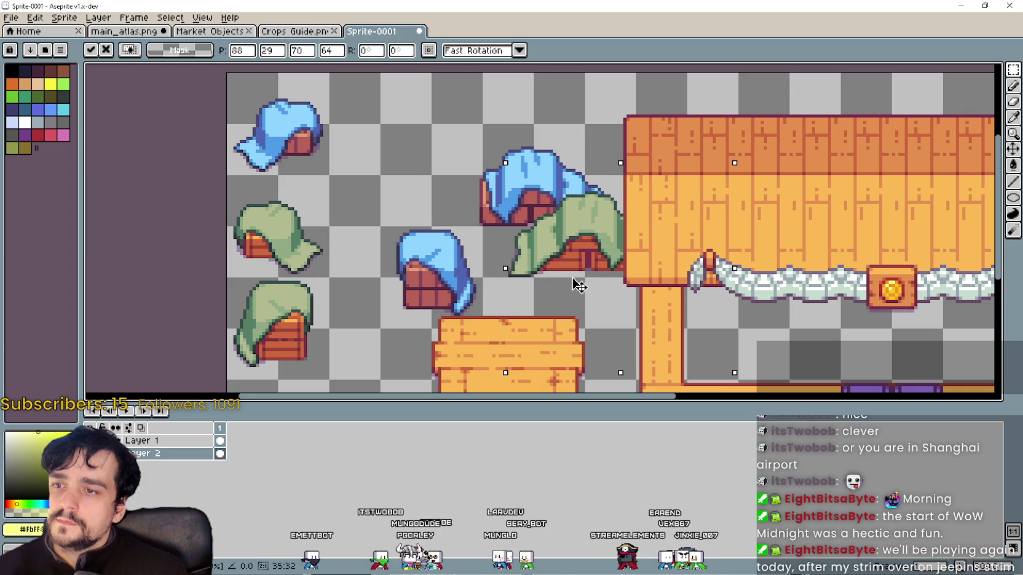
key("Left")
key("Left")
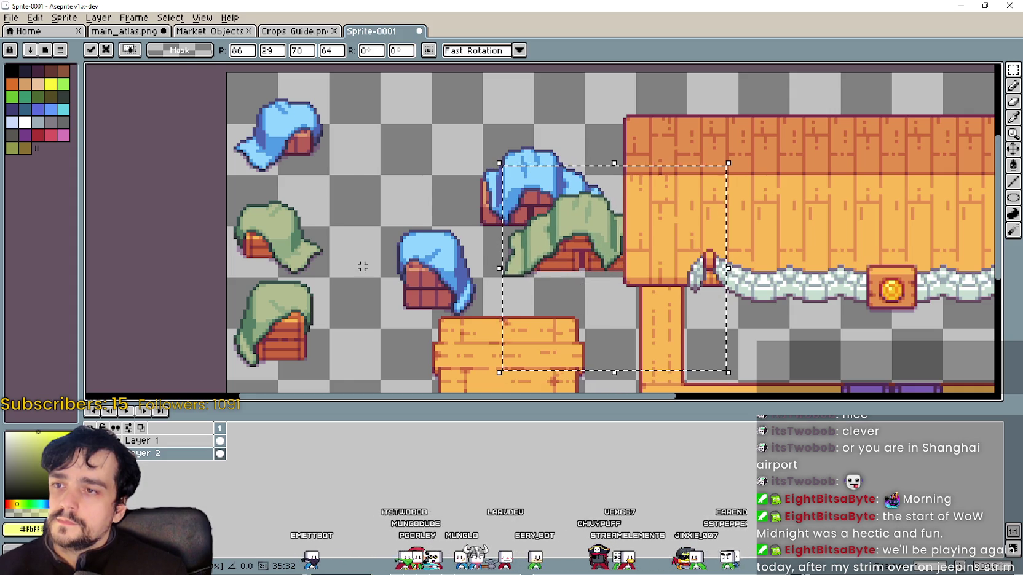
left_click(363, 265)
Place the tall green crate beside the others and a green draped crate against the stall pillar.
scroll(363, 265, "down", 1)
scroll(400, 296, "up", 1)
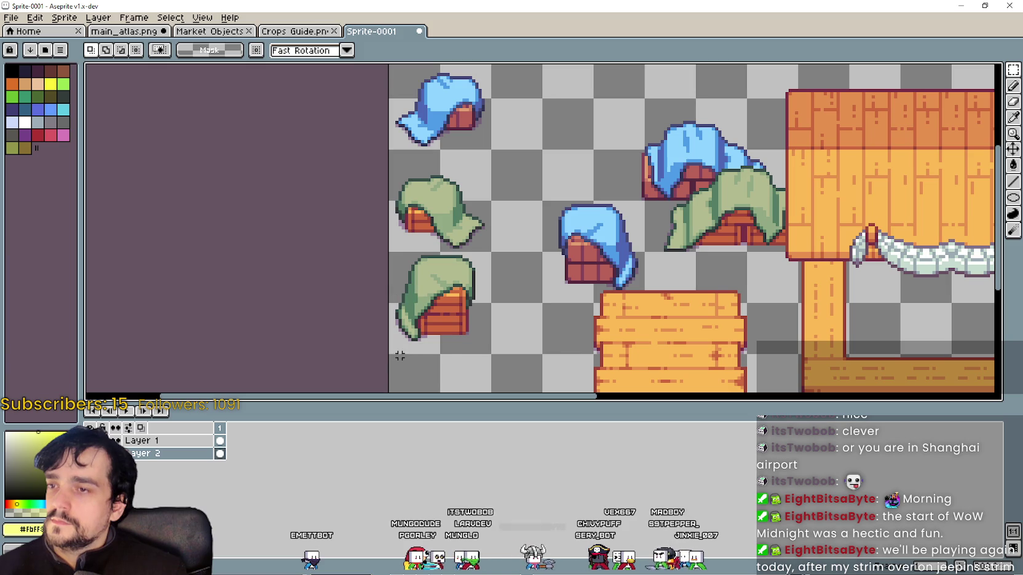
left_click_drag(455, 271, 488, 255)
mouse_move(455, 298)
left_mouse_down()
mouse_move(603, 144)
mouse_move(625, 159)
left_mouse_up()
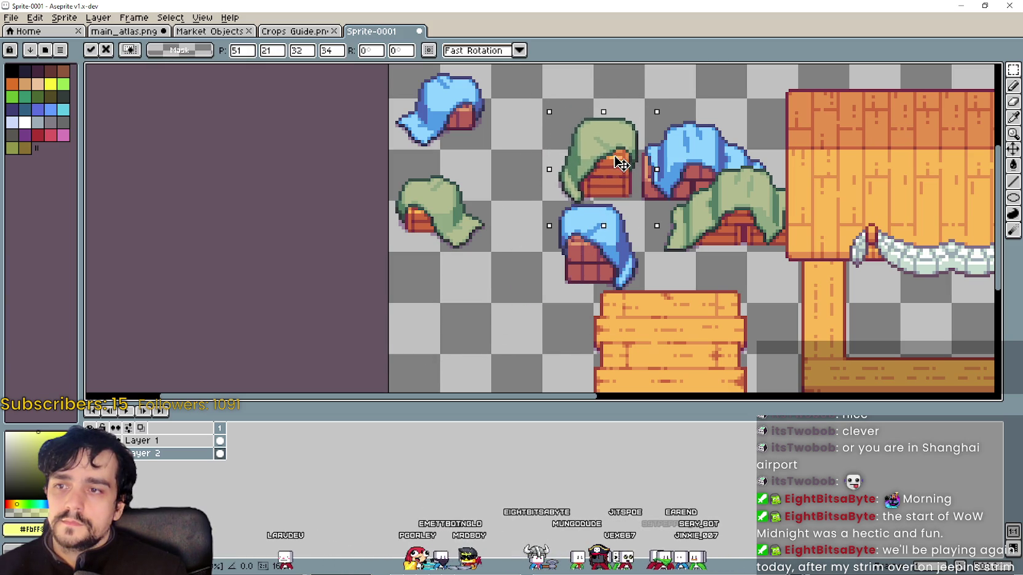
scroll(622, 159, "down", 1)
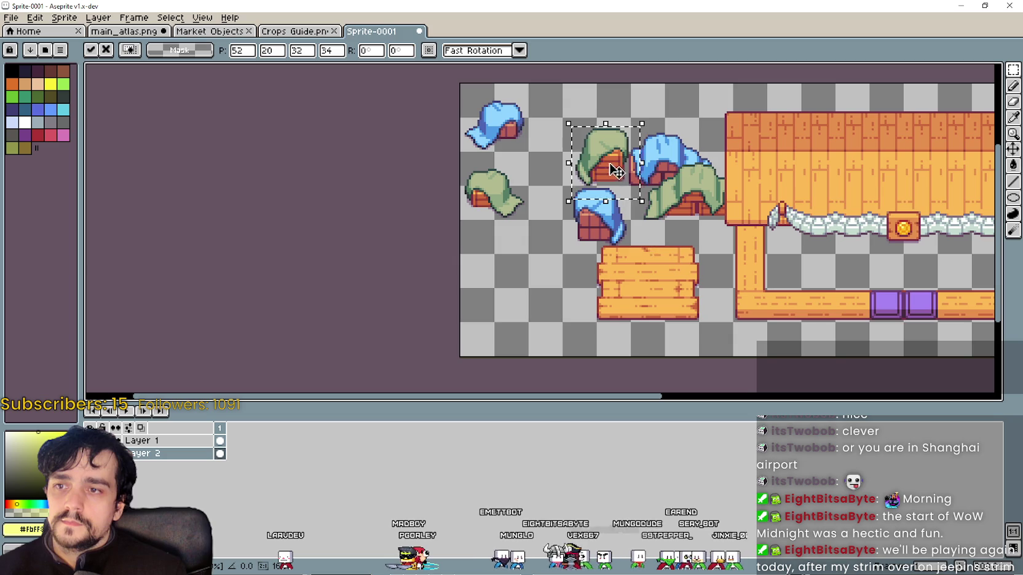
left_click_drag(618, 172, 610, 172)
left_click(659, 268)
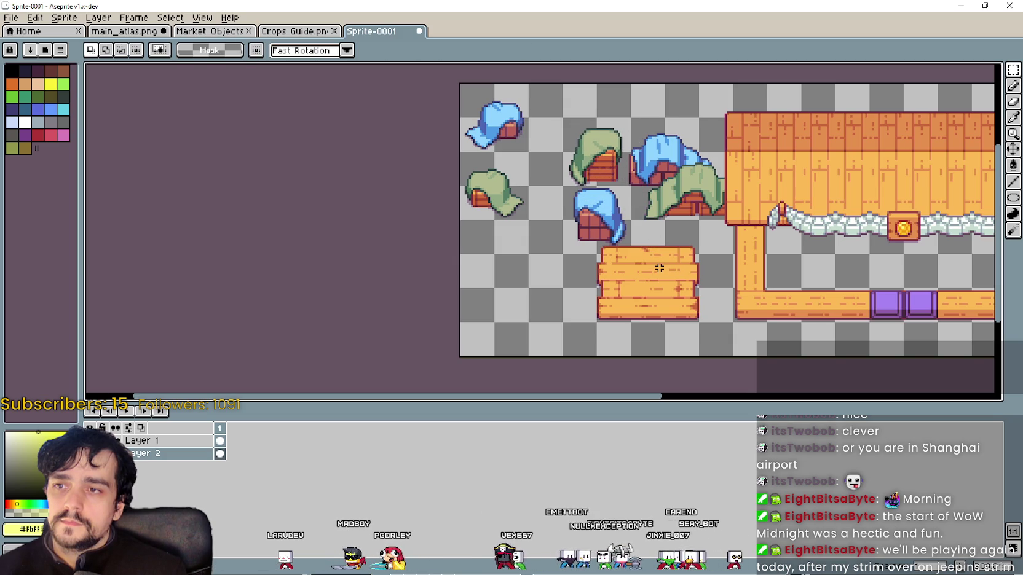
mouse_move(492, 196)
left_mouse_down()
mouse_move(742, 263)
mouse_move(732, 266)
mouse_move(736, 308)
mouse_move(729, 264)
mouse_move(722, 249)
mouse_move(709, 252)
left_mouse_up()
scroll(721, 251, "up", 2)
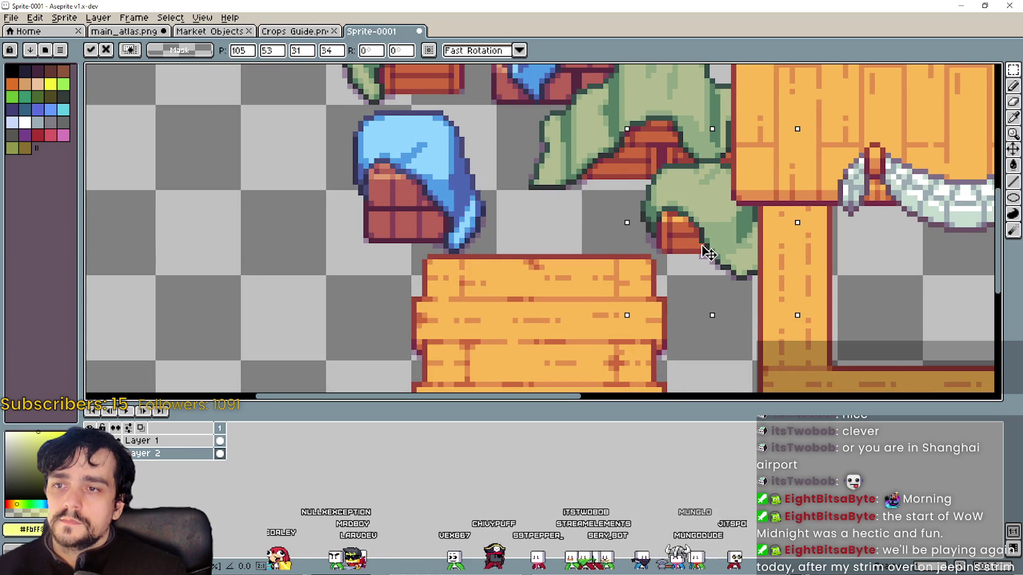
scroll(709, 252, "down", 2)
left_click(552, 274)
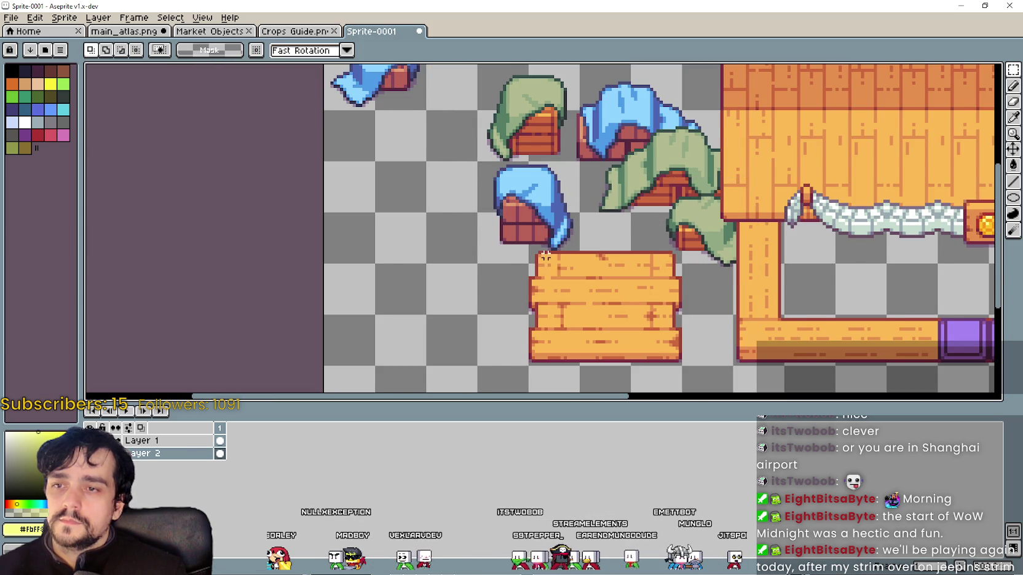
Select the small blue-cloth crate for repositioning.
scroll(552, 274, "down", 1)
scroll(434, 172, "up", 1)
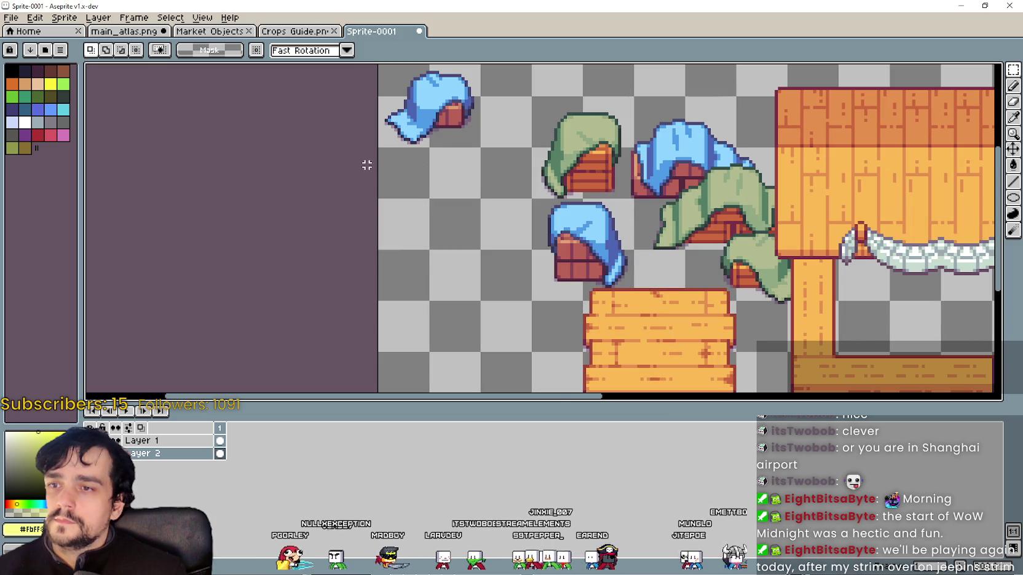
scroll(568, 199, "down", 1)
left_click_drag(568, 198, 445, 89)
scroll(535, 187, "down", 1)
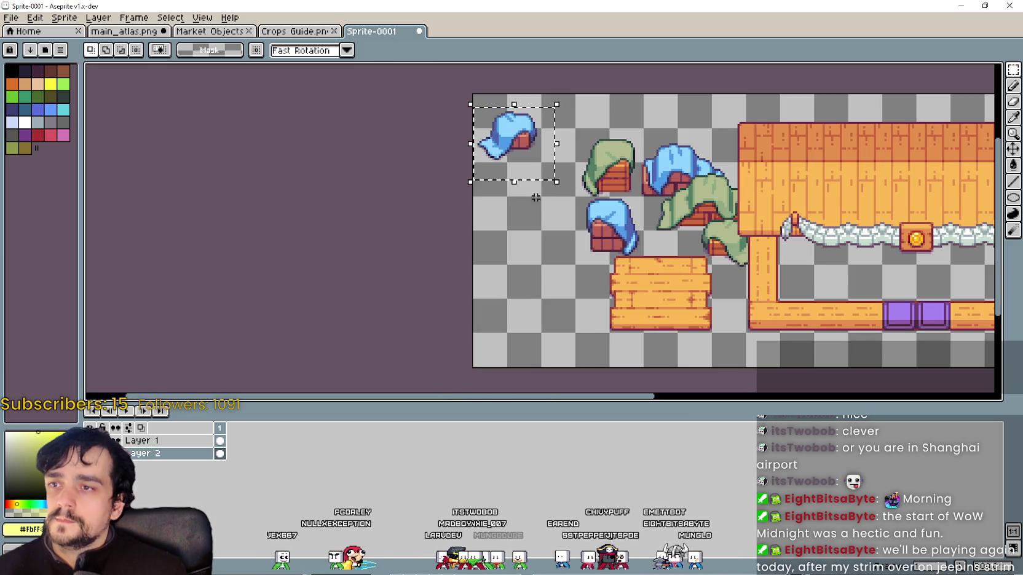
Try several positions for the blue-cloth crate, committing it at the top-left corner.
left_click_drag(504, 140, 753, 302)
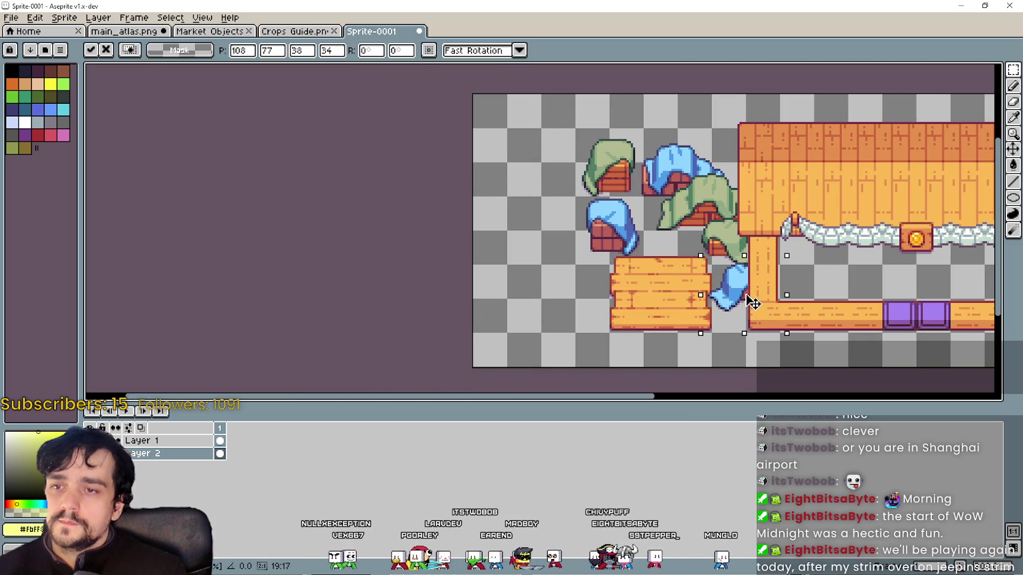
scroll(750, 309, "up", 1)
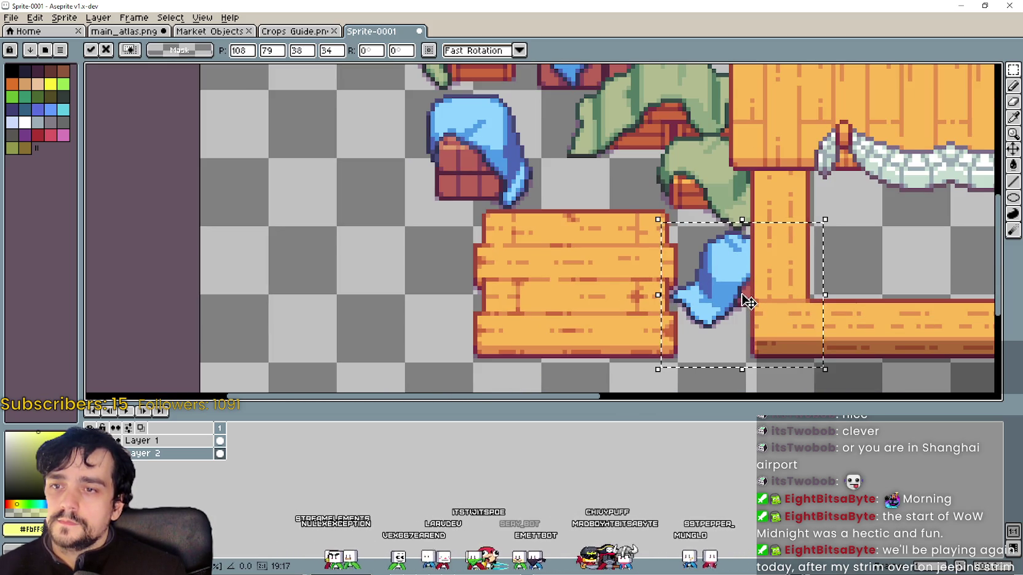
scroll(749, 303, "down", 1)
mouse_move(748, 303)
left_mouse_down()
mouse_move(510, 229)
mouse_move(578, 212)
mouse_move(407, 244)
left_mouse_up()
scroll(509, 229, "down", 1)
scroll(577, 227, "up", 1)
scroll(407, 244, "down", 2)
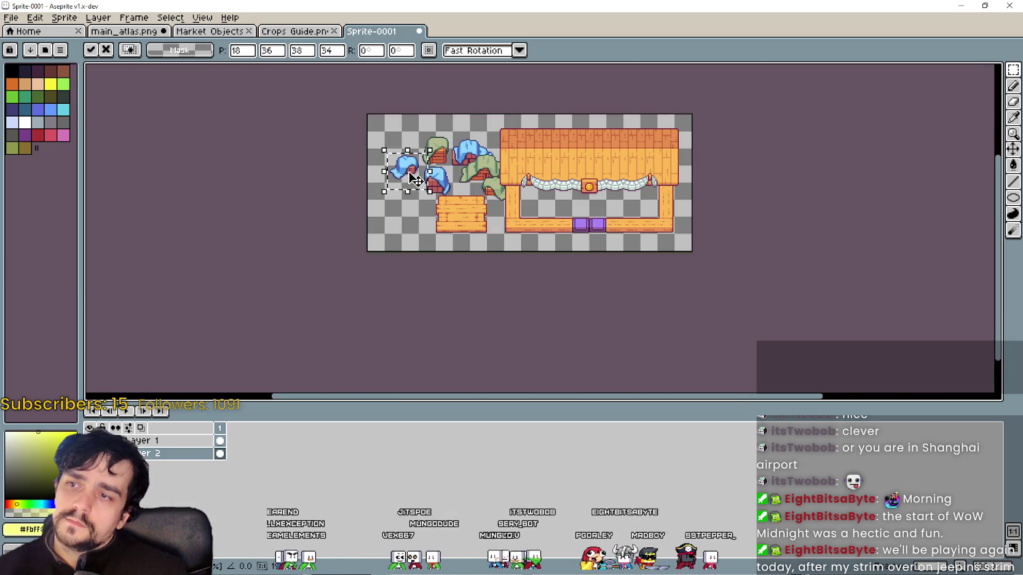
left_click_drag(416, 180, 693, 167)
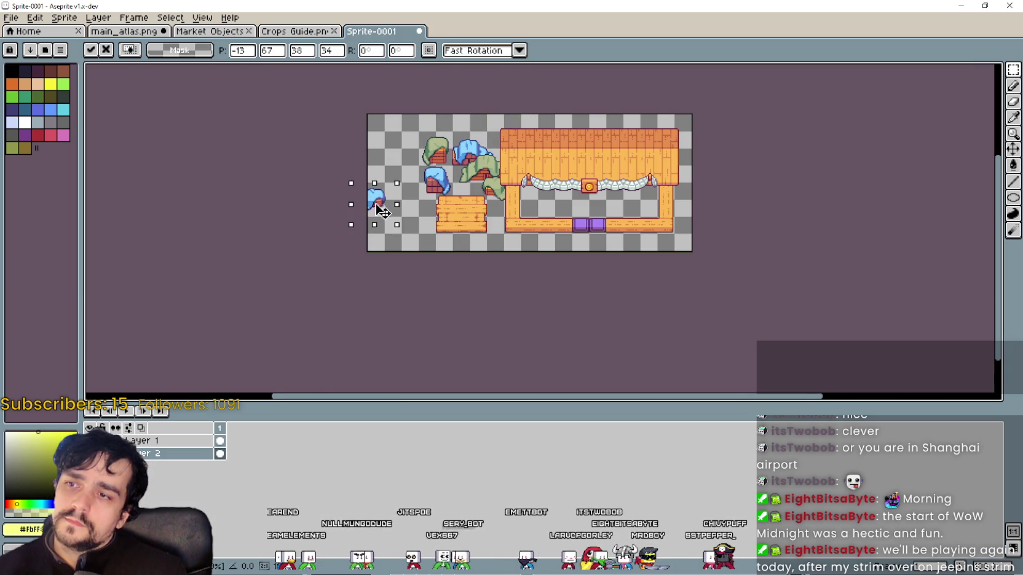
scroll(383, 210, "up", 1)
mouse_move(388, 216)
left_mouse_down()
mouse_move(435, 203)
mouse_move(461, 247)
left_mouse_up()
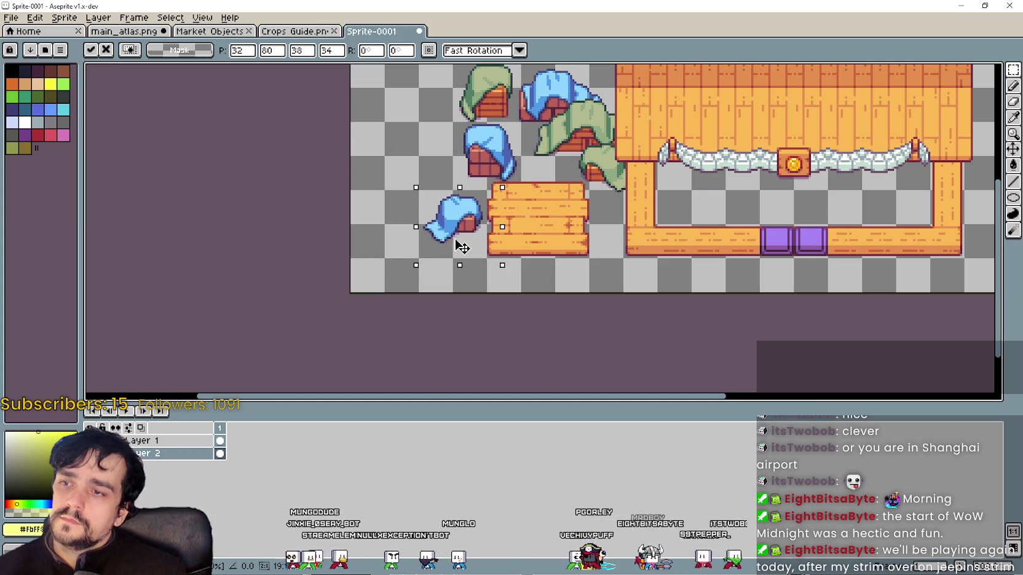
scroll(462, 246, "up", 1)
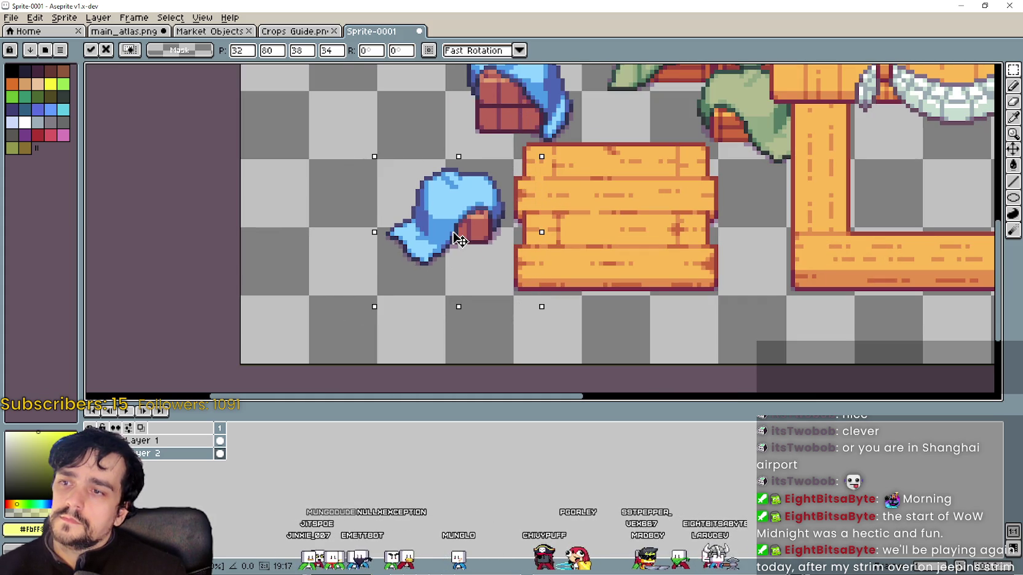
scroll(460, 240, "down", 1)
scroll(462, 238, "down", 1)
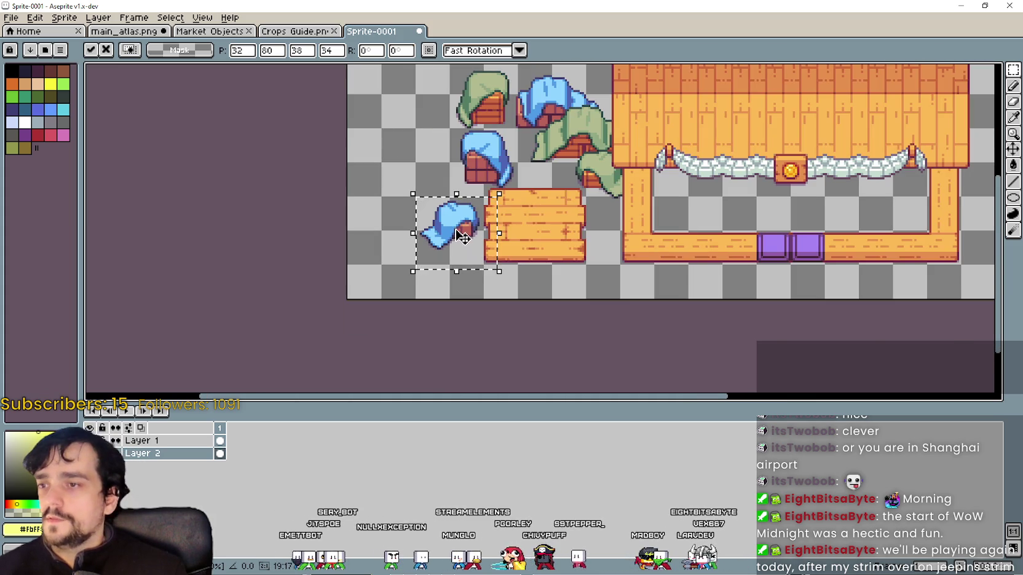
left_click_drag(449, 234, 386, 167)
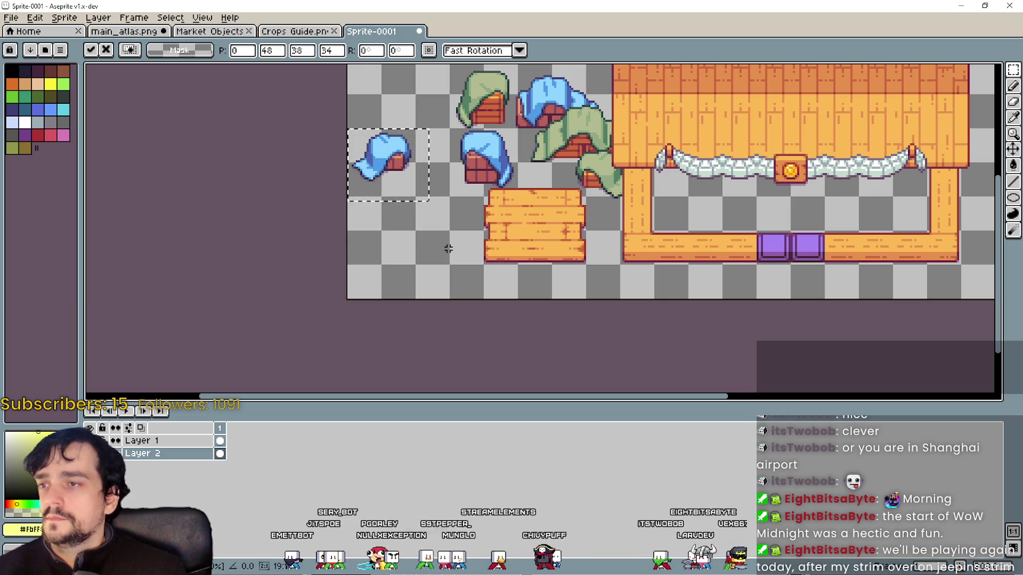
key("Return")
Move the blue-cloth crate back beside the plank crate, deselect, and return to the atlas.
scroll(425, 161, "up", 3)
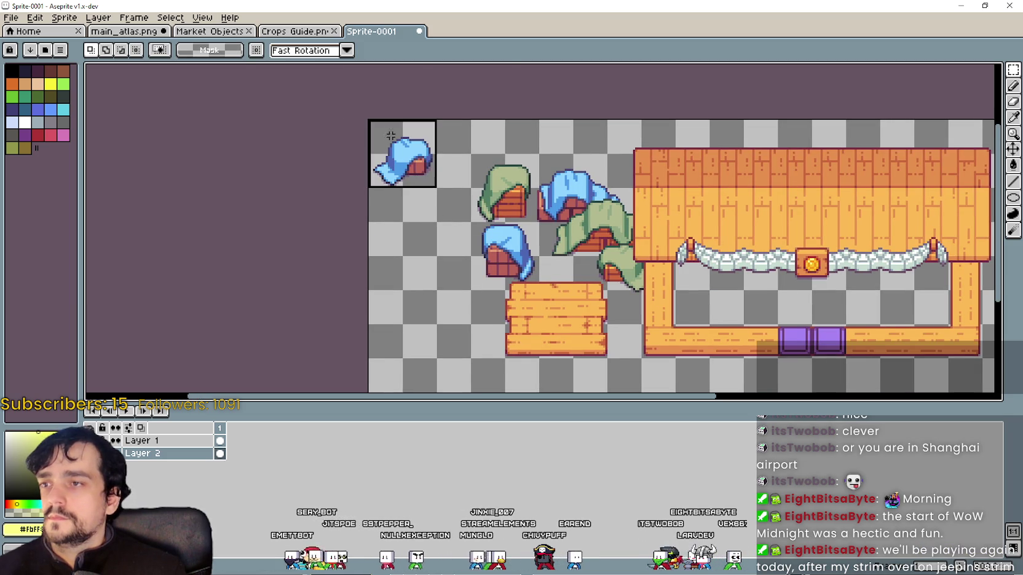
left_click_drag(395, 140, 464, 310)
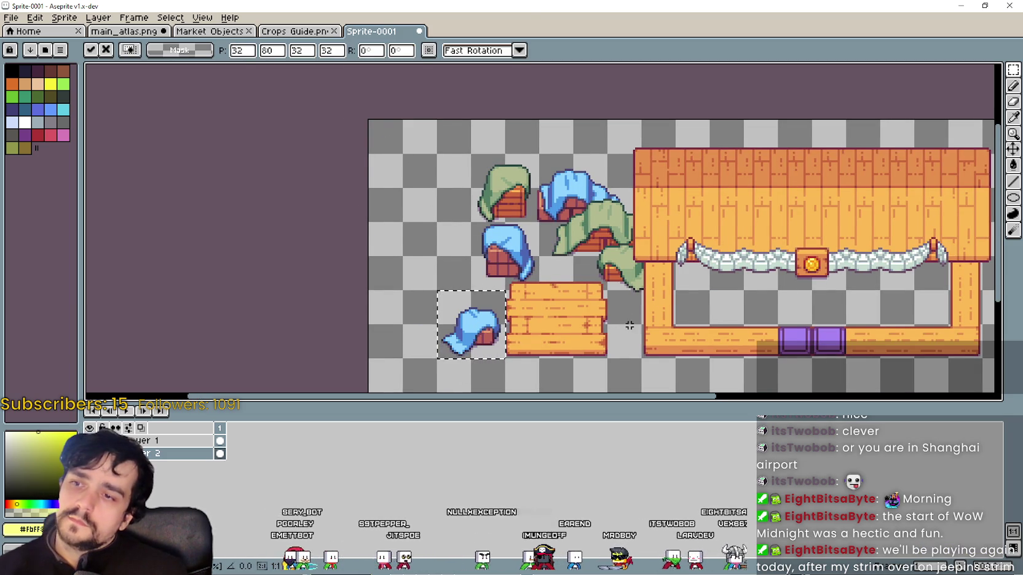
scroll(625, 326, "down", 2)
key("ctrl+d")
scroll(627, 307, "down", 1)
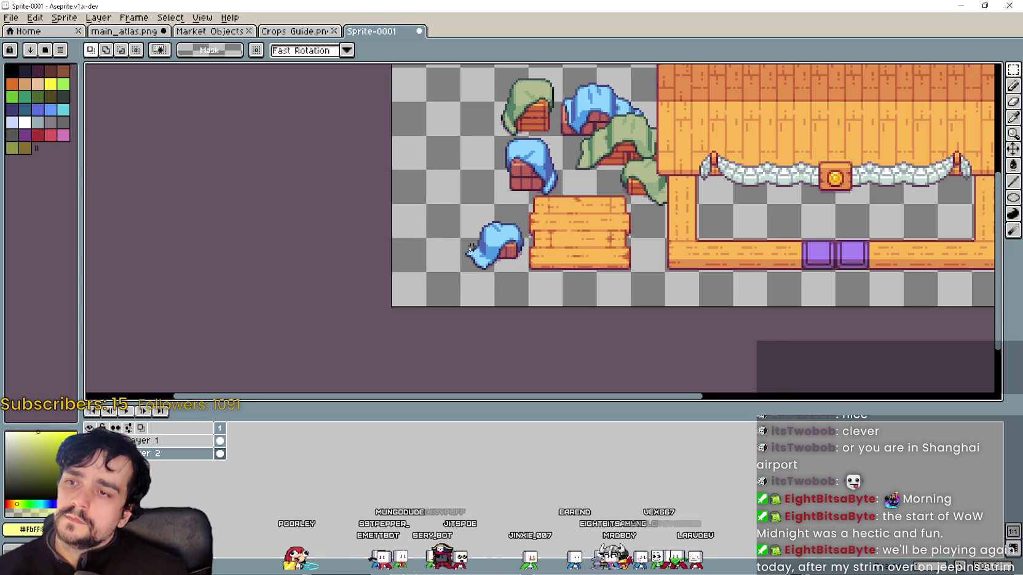
left_click_drag(471, 252, 464, 280)
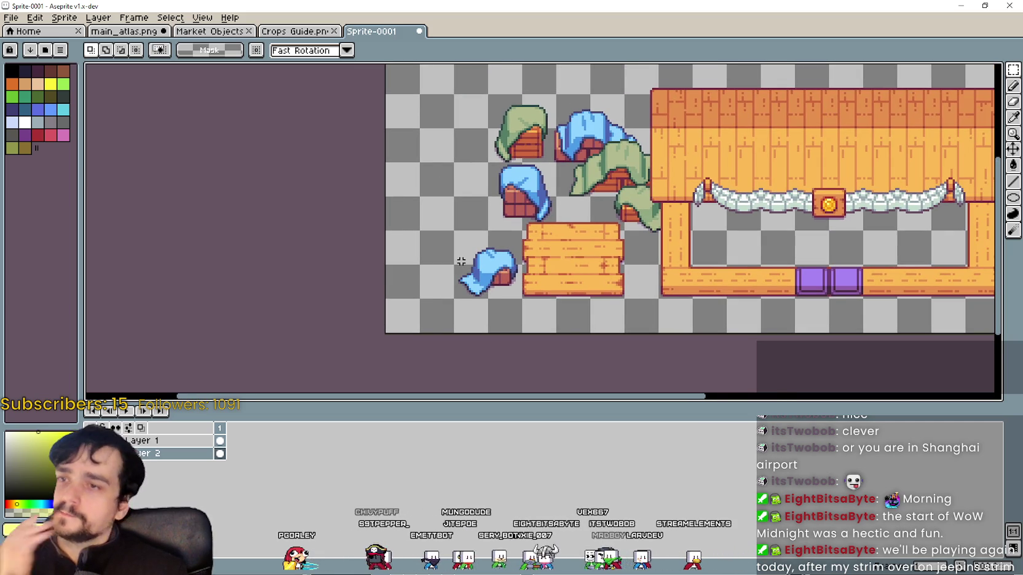
scroll(447, 272, "right", 5)
scroll(508, 335, "up", 1)
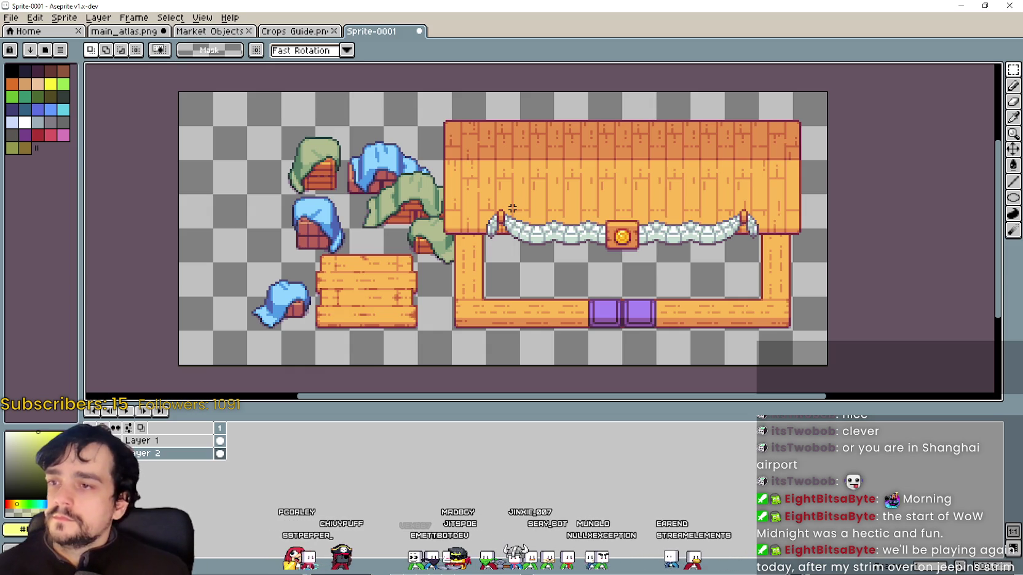
left_click(129, 39)
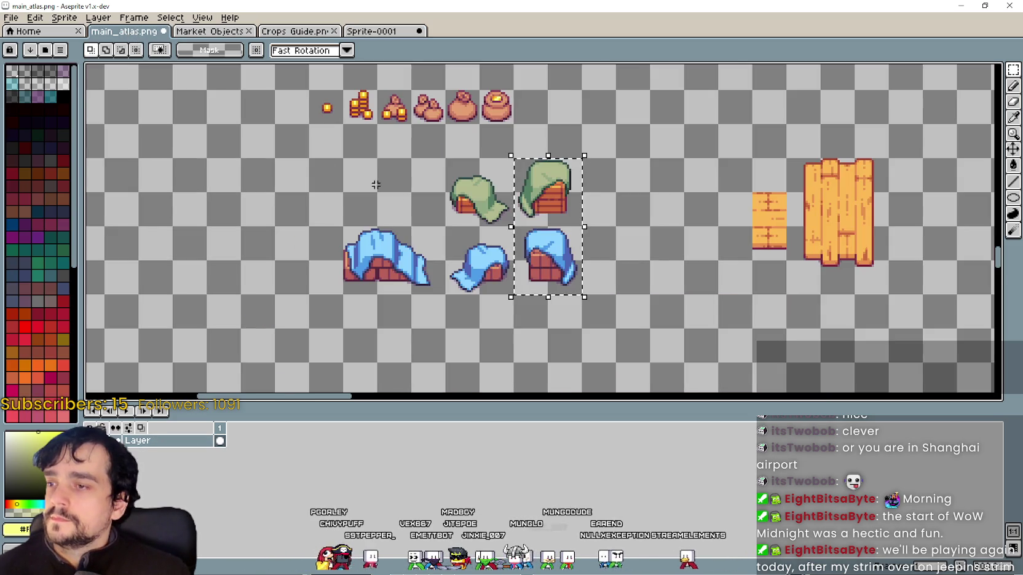
Paste the gold coin into Sprite-0001 and drag it to the top-left corner.
scroll(417, 253, "up", 2)
scroll(423, 198, "up", 1)
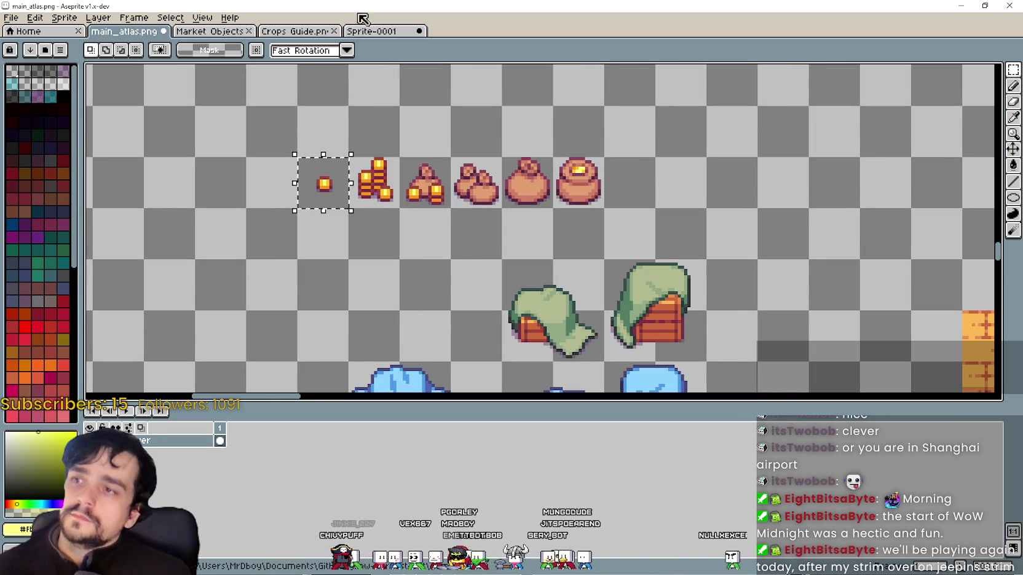
left_click(360, 31)
scroll(370, 279, "up", 1)
scroll(461, 341, "down", 1)
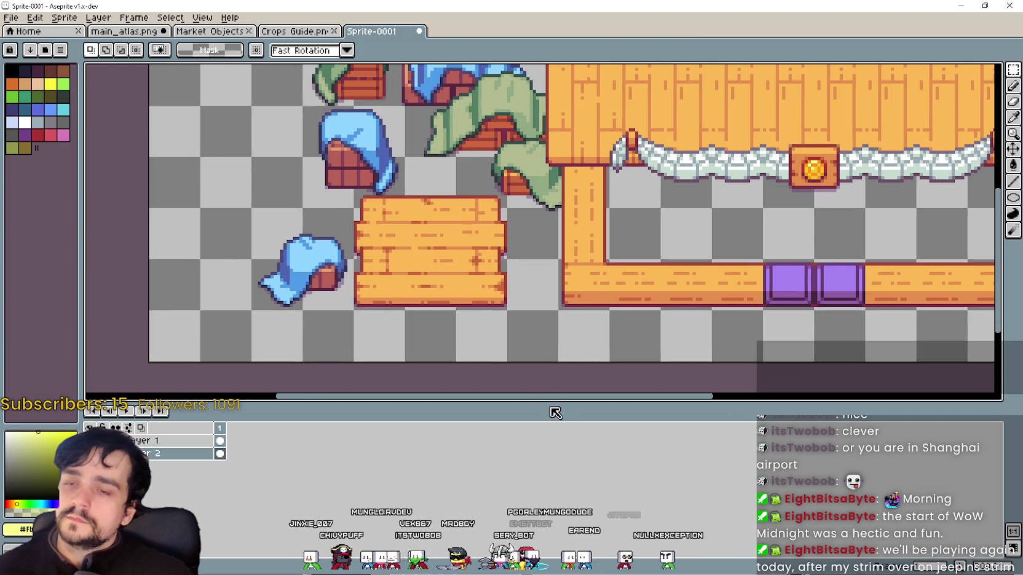
left_click_drag(556, 411, 563, 439)
key("ctrl+v")
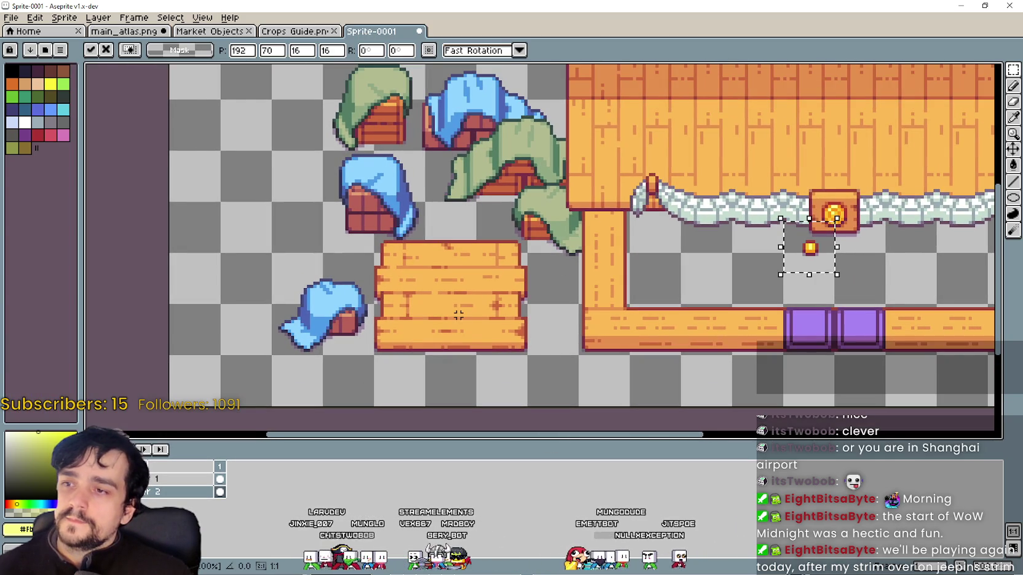
left_click_drag(802, 257, 511, 309)
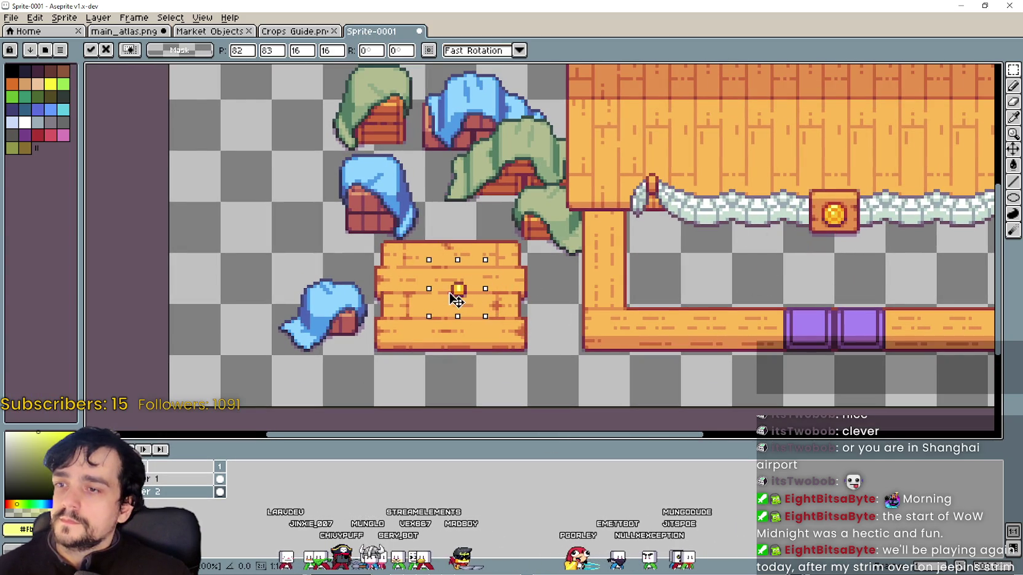
mouse_move(446, 298)
left_mouse_down()
mouse_move(294, 243)
mouse_move(230, 173)
mouse_move(329, 277)
mouse_move(296, 159)
left_mouse_up()
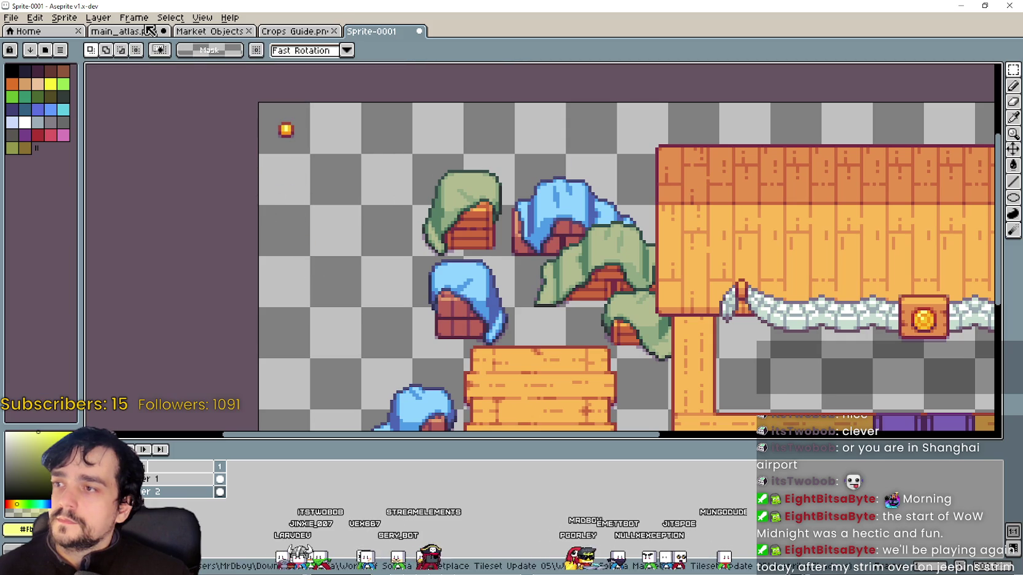
Copy the coin stack from the atlas and place it below the single coin.
left_click(114, 33)
key("ctrl+c")
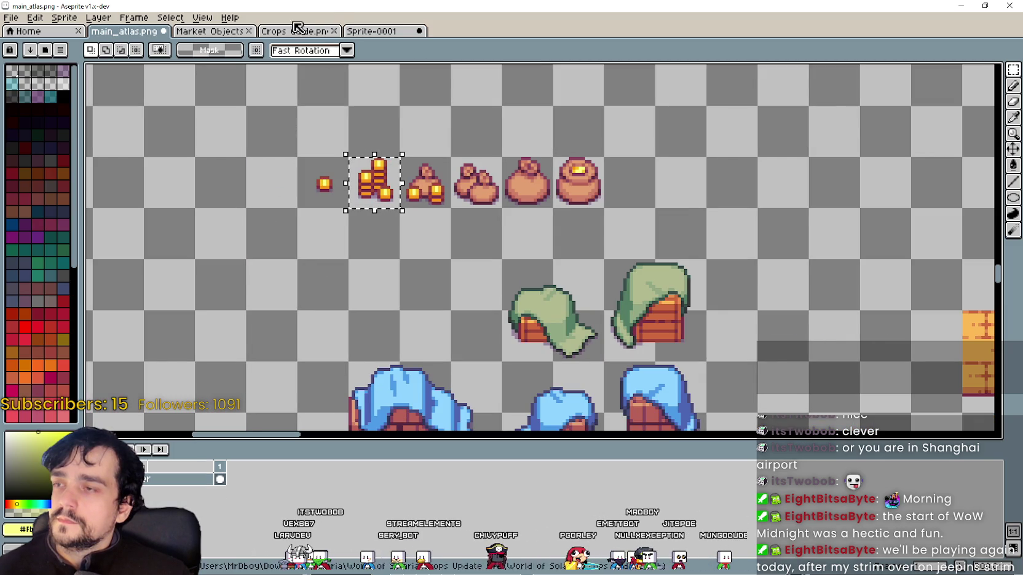
left_click(379, 32)
key("ctrl+v")
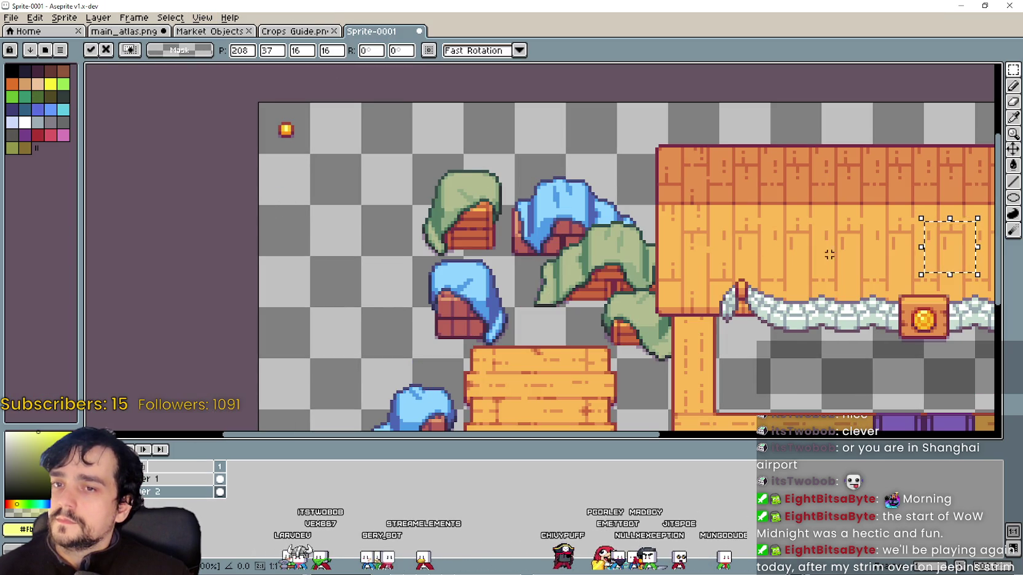
mouse_move(932, 247)
left_mouse_down()
mouse_move(294, 192)
mouse_move(258, 174)
left_mouse_up()
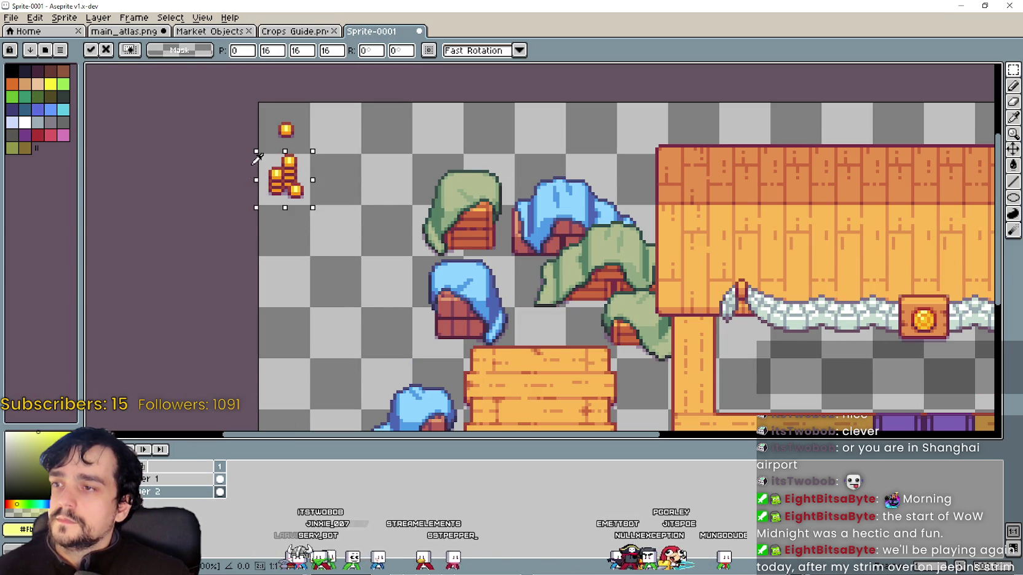
key("Return")
Paste the coin pile, sacks and pot in a row beside the coin.
left_click(123, 31)
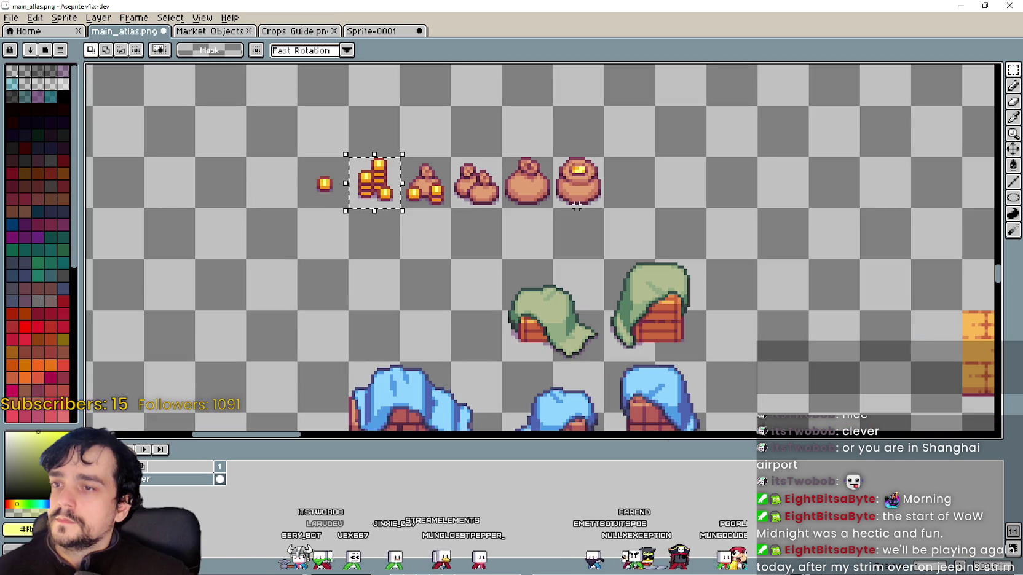
left_click_drag(400, 158, 451, 210)
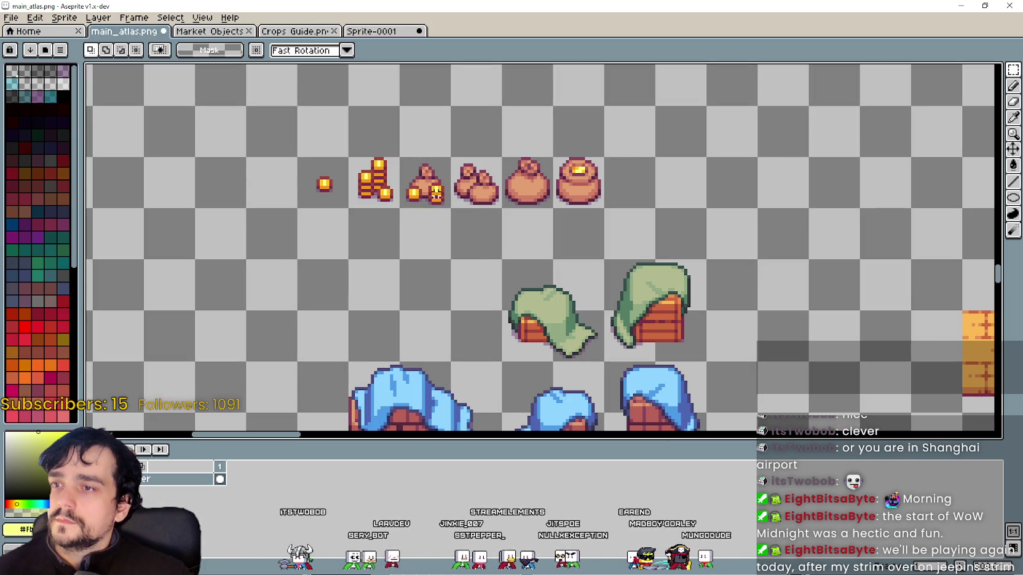
left_click_drag(401, 158, 604, 210)
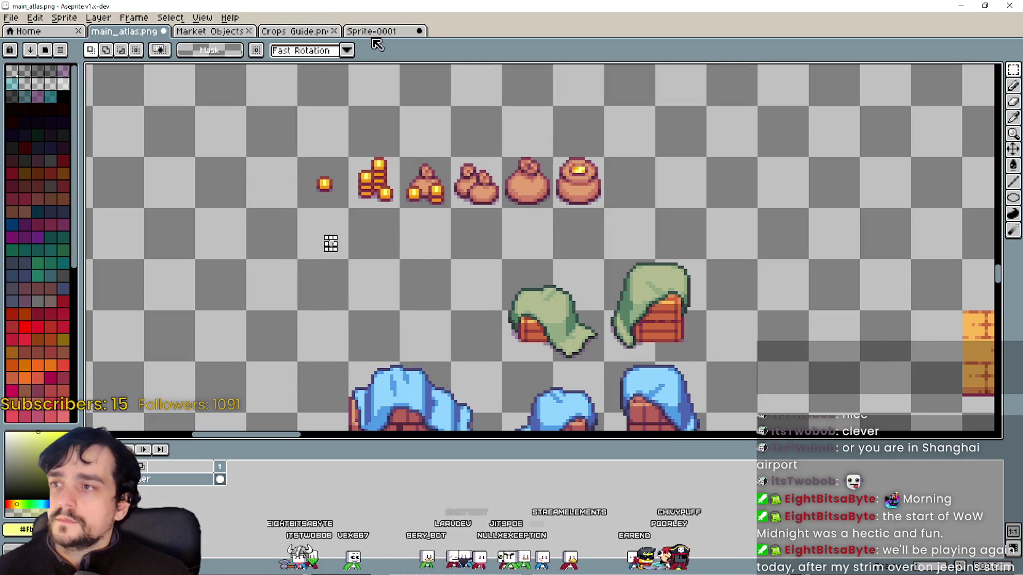
left_click(373, 30)
key("ctrl+v")
left_click_drag(553, 240, 439, 143)
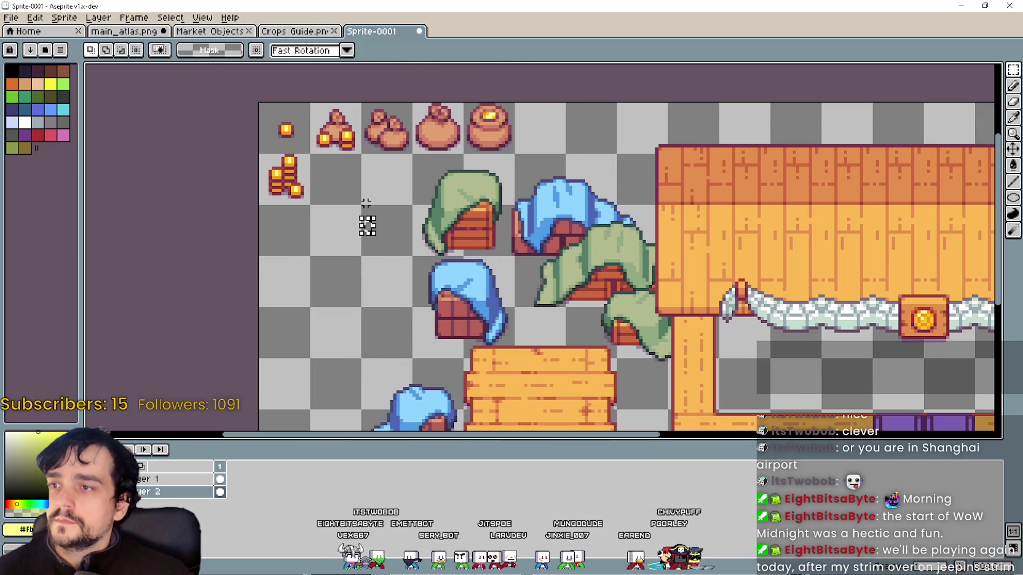
scroll(368, 225, "down", 1)
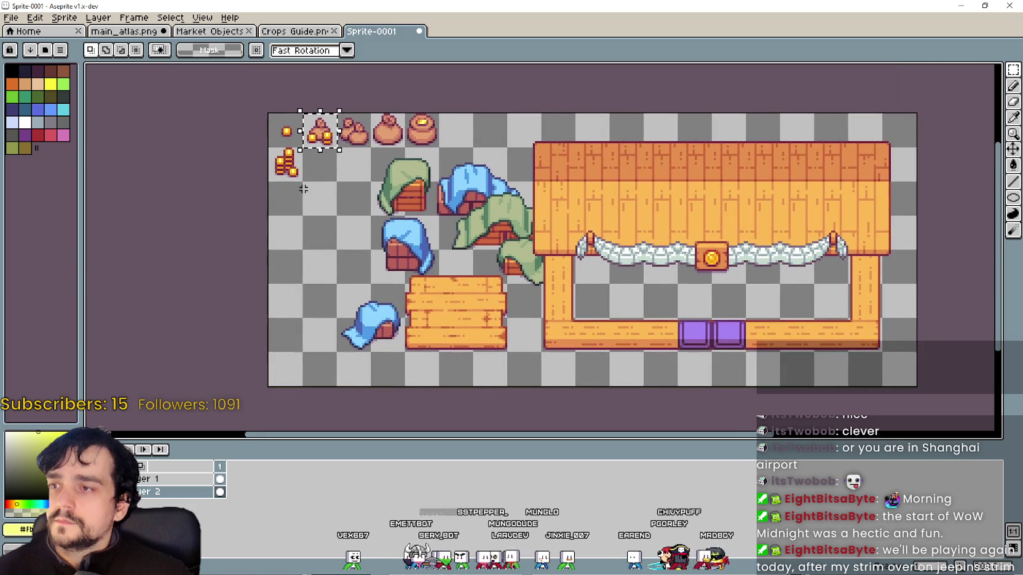
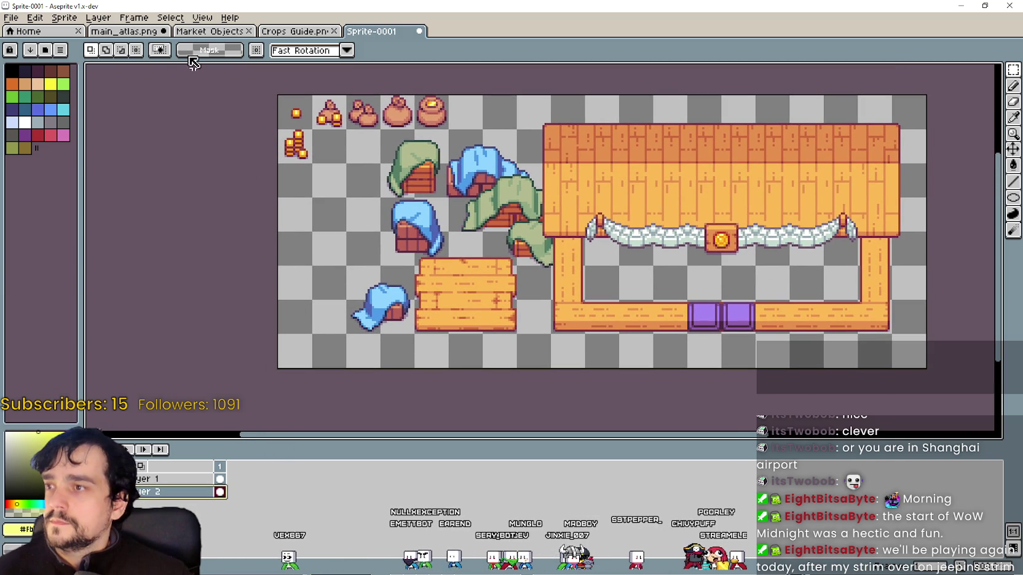
Add a new layer through the Layer menu and clear its name to leave it empty.
left_click(69, 24)
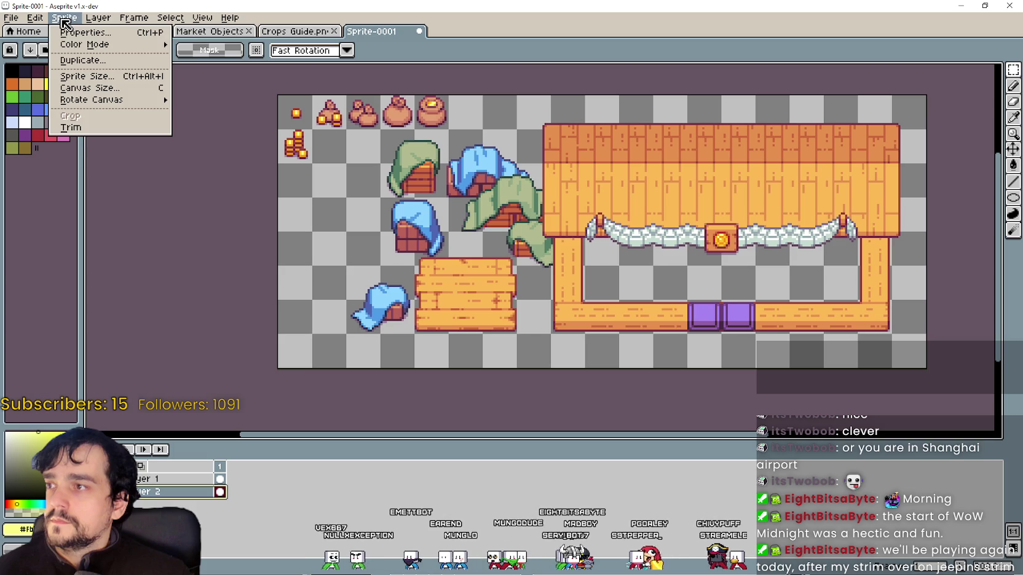
mouse_move(104, 83)
left_click(266, 87)
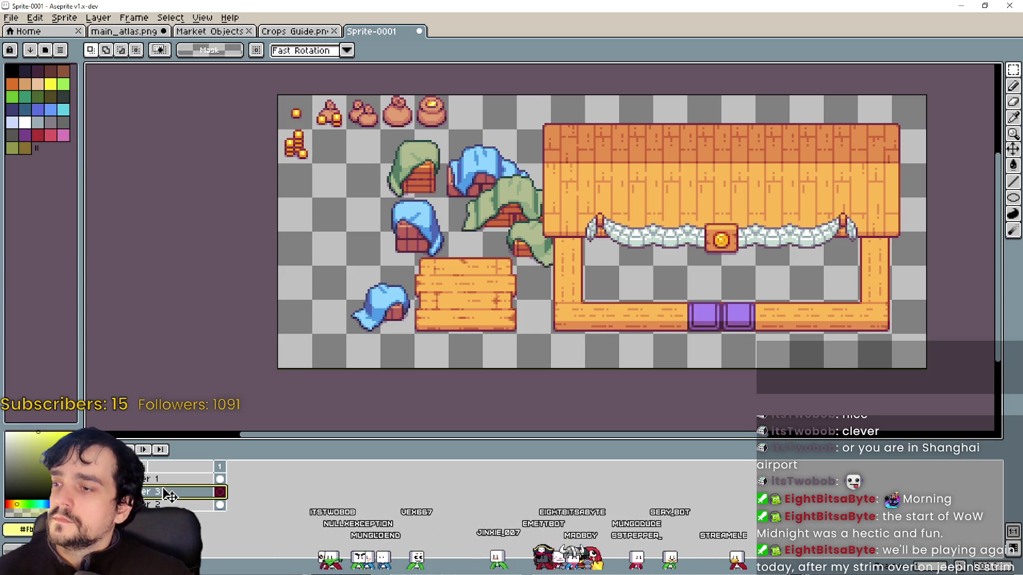
double_click(166, 498)
key("BackSpace")
key("Return")
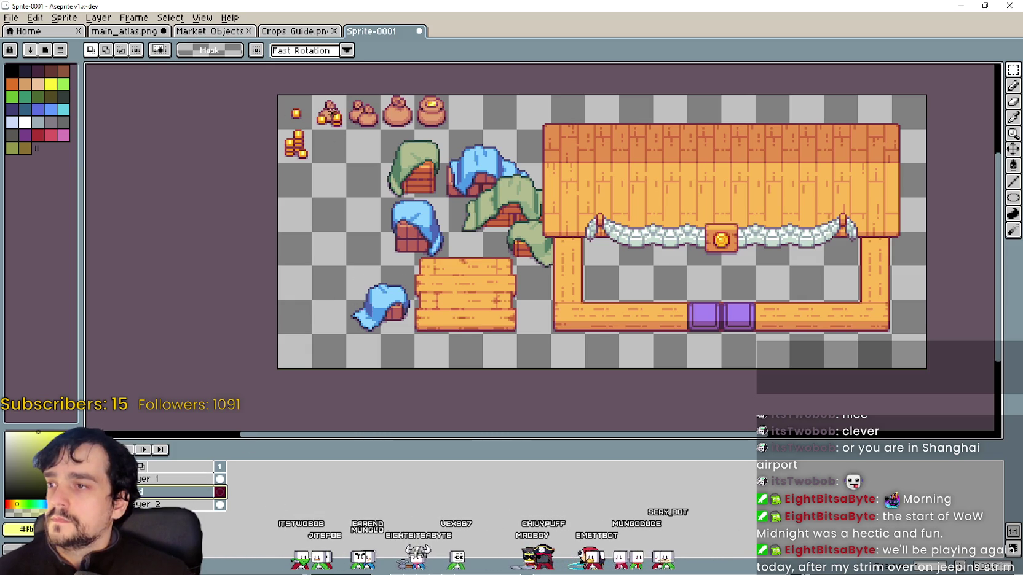
Paste the coin sprite into the top row, then paste the top-row coins and sacks onto another layer.
key("ctrl+v")
left_click_drag(362, 183, 332, 115)
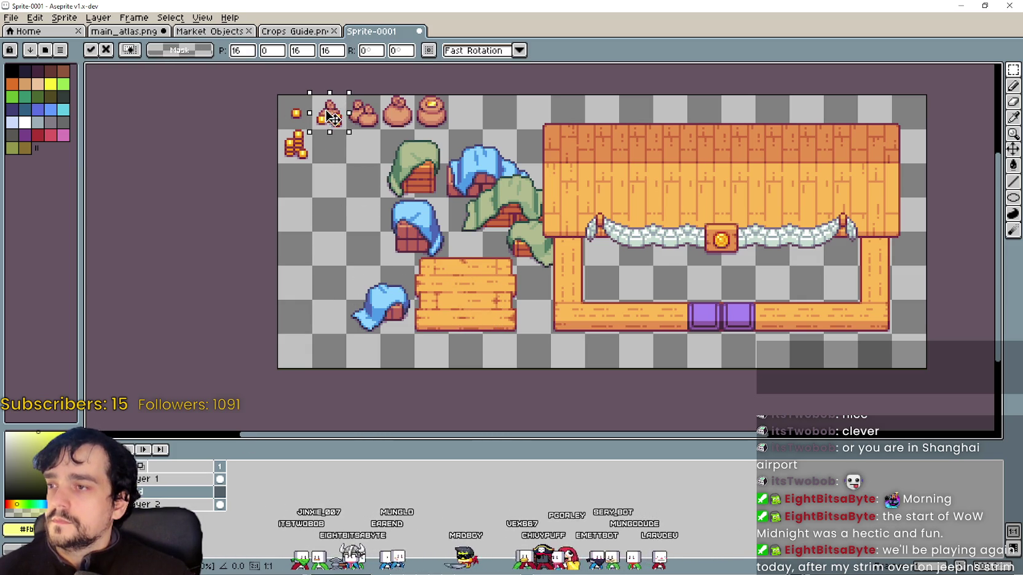
left_click(153, 505)
left_click(346, 168)
left_click_drag(276, 94, 451, 165)
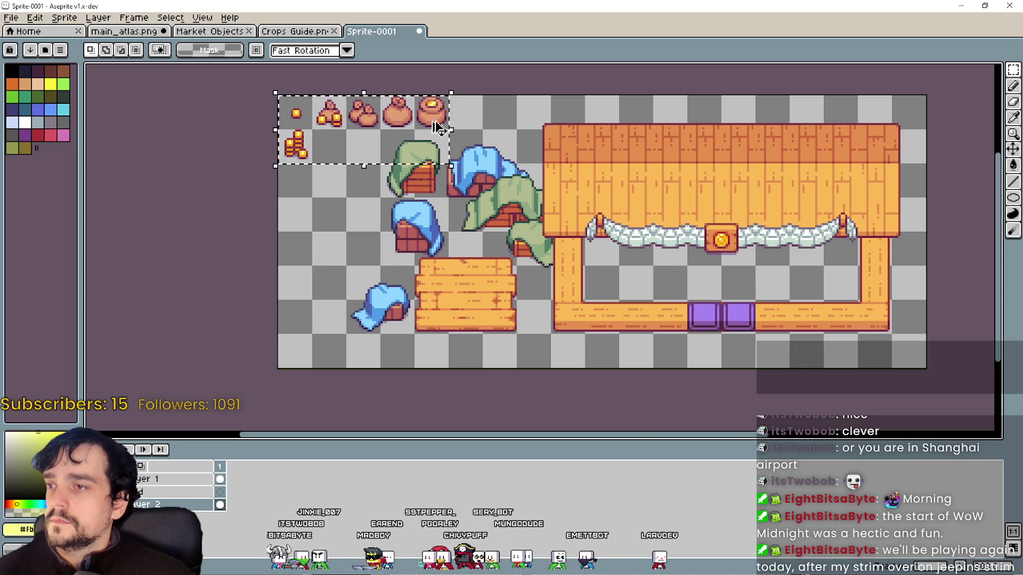
left_click(163, 492)
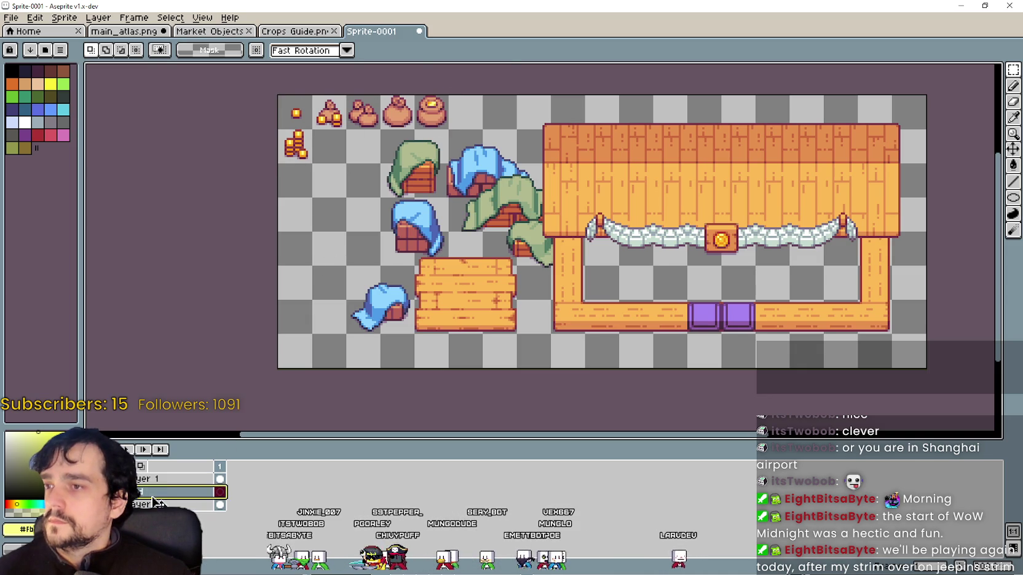
key("ctrl+v")
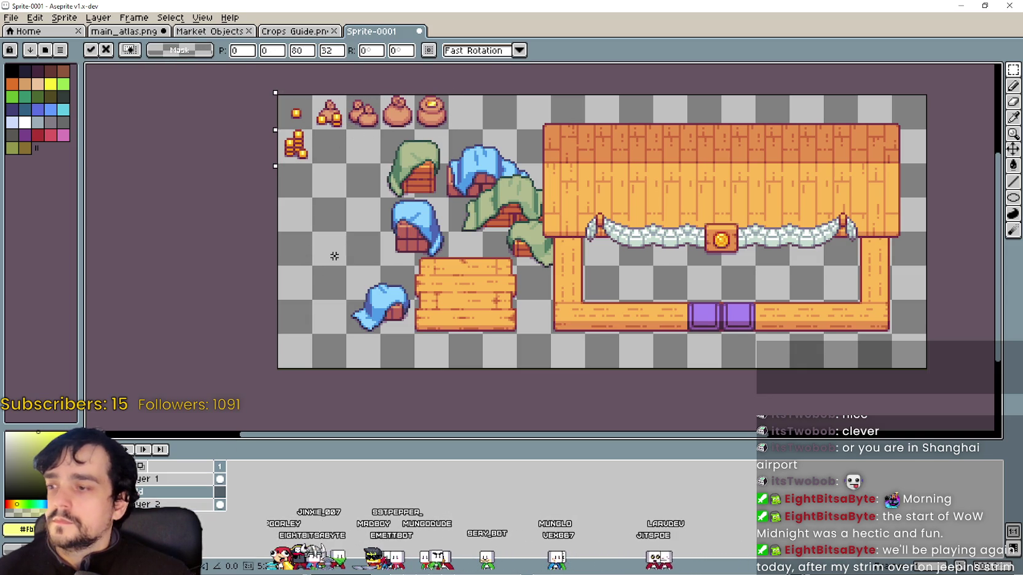
left_click(315, 221)
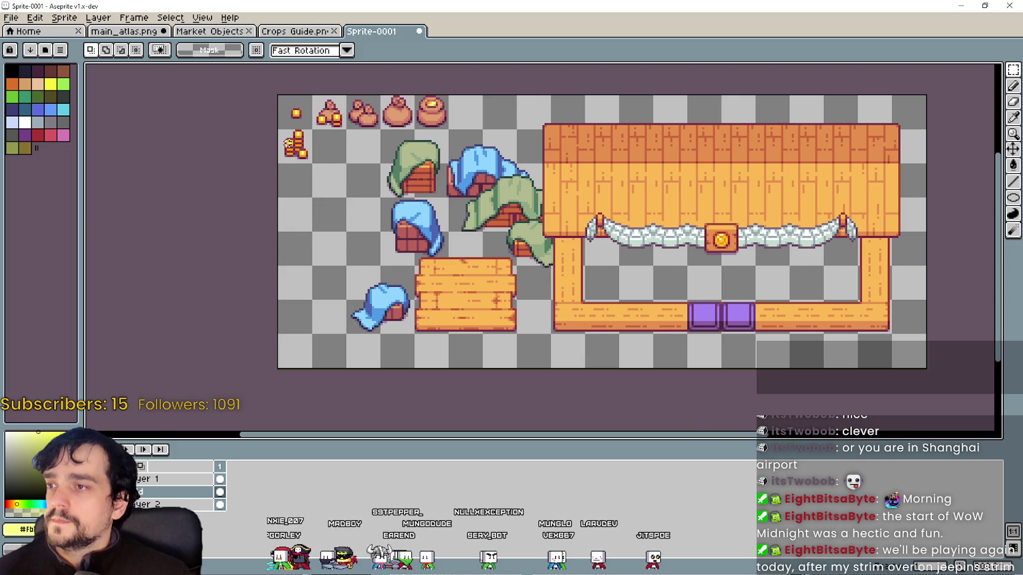
Select the top row of five sprites, then narrow the selection to the single top-left coin tile.
scroll(288, 144, "up", 1)
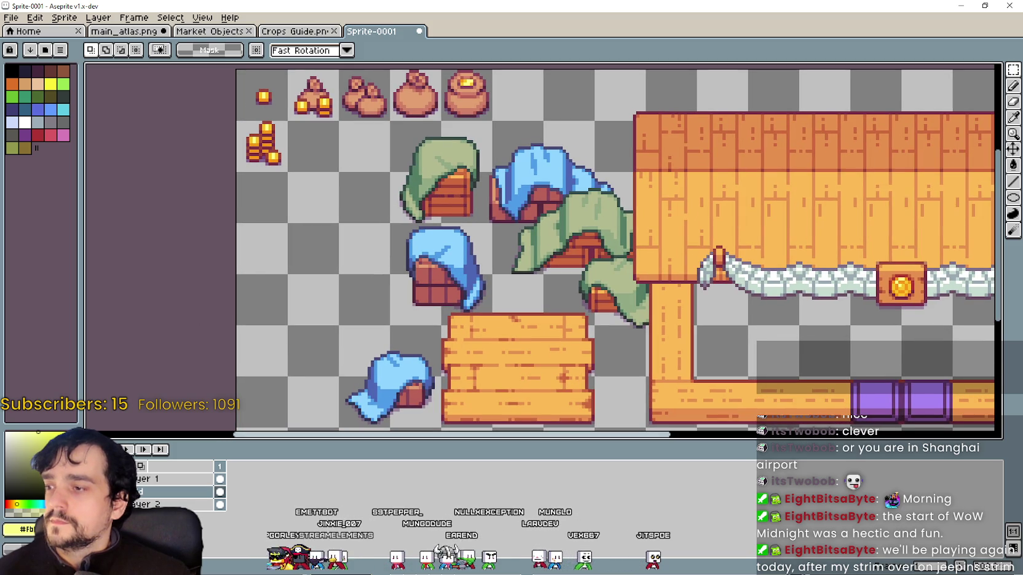
scroll(269, 89, "down", 1)
scroll(310, 183, "up", 1)
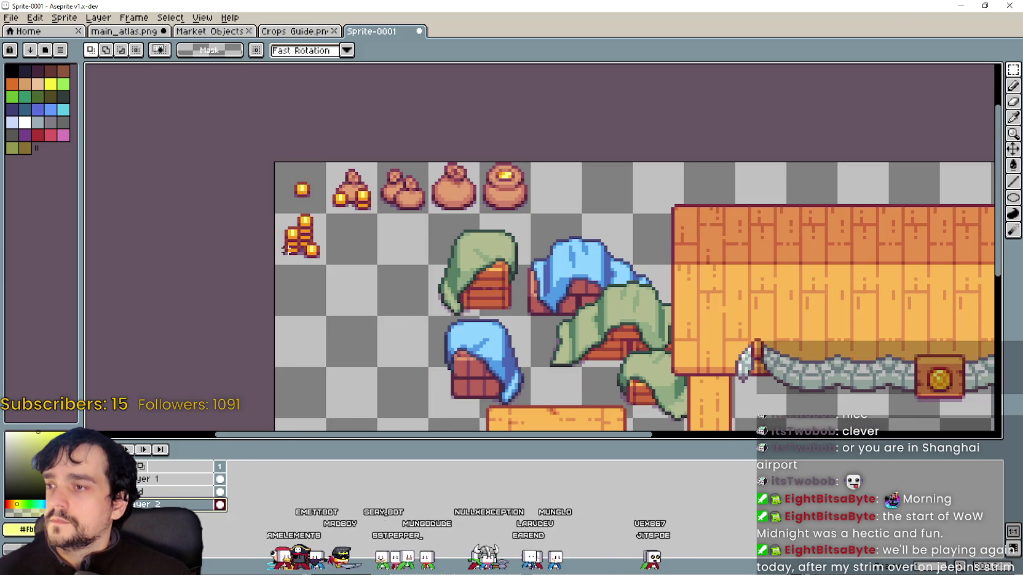
left_click_drag(308, 187, 513, 189)
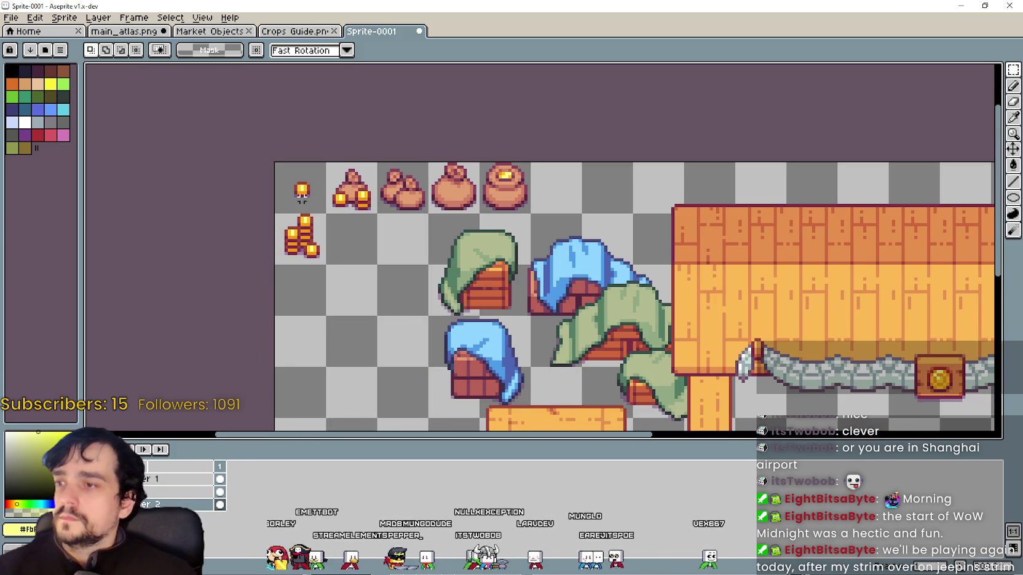
left_click(487, 209)
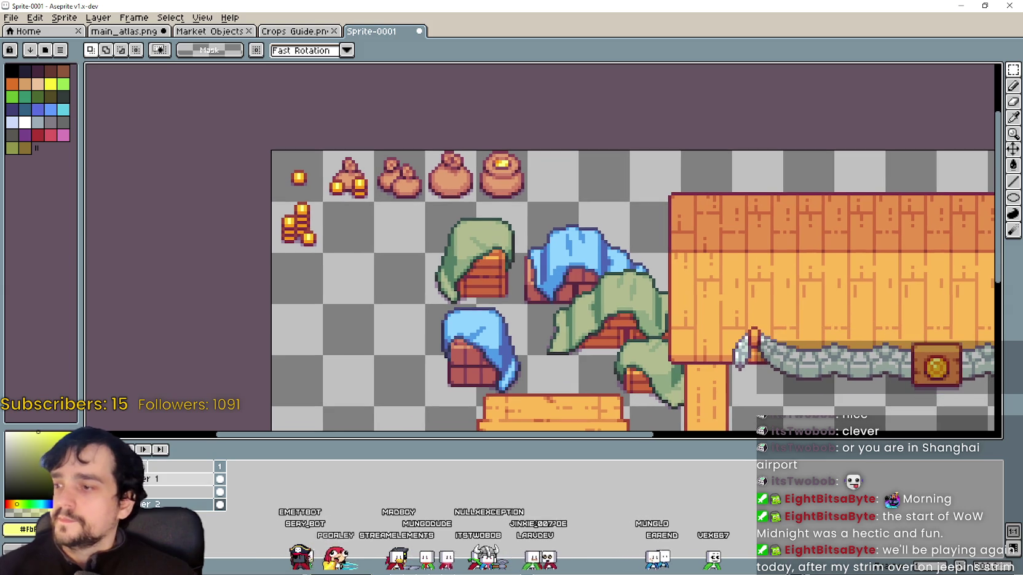
left_click_drag(346, 251, 294, 175)
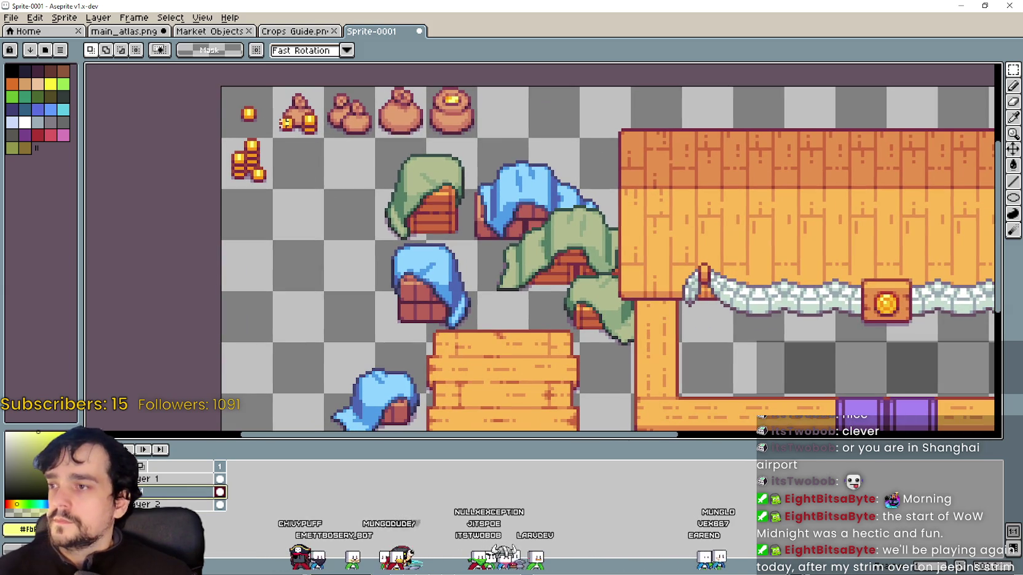
left_click(252, 117)
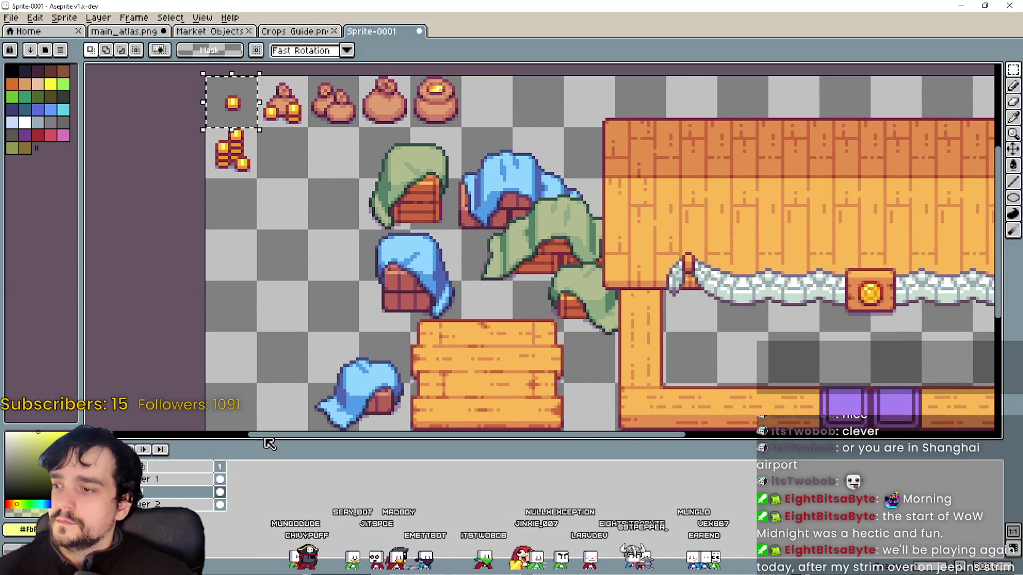
Drop a copy of the single coin onto the crate's lower plank and add frames, making seven.
scroll(275, 269, "down", 1)
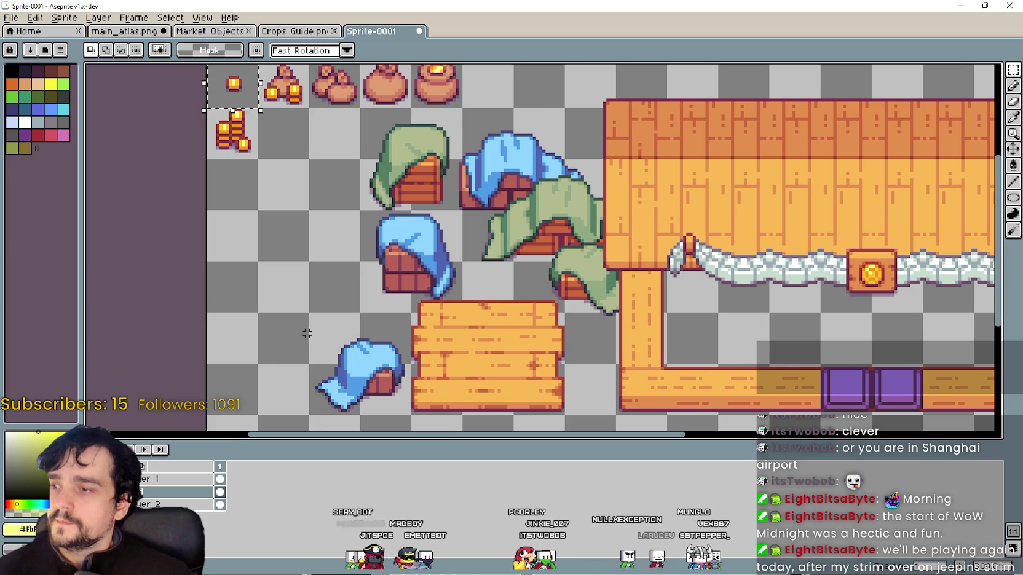
scroll(292, 262, "down", 1)
key("ctrl+t")
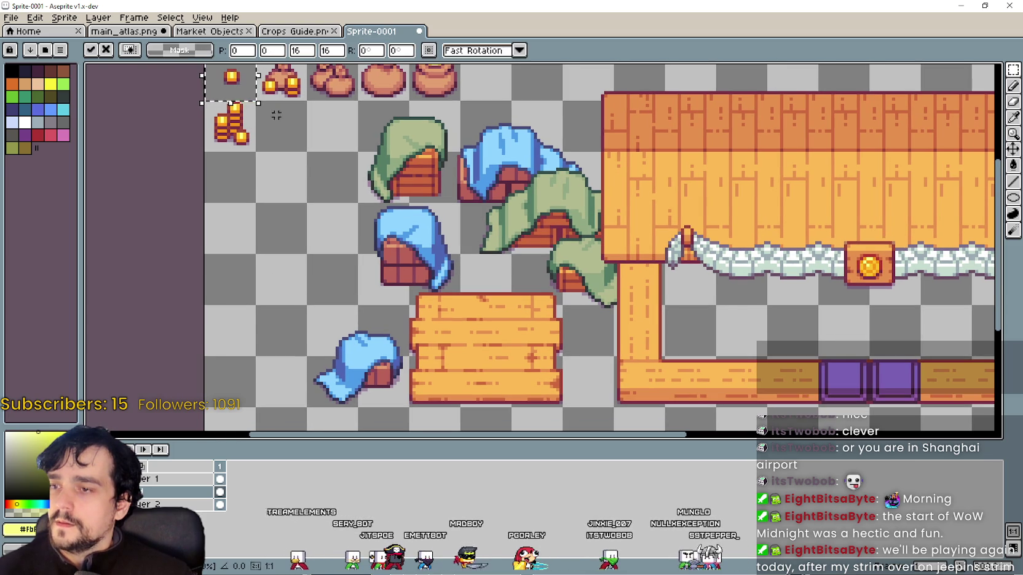
left_click_drag(247, 81, 504, 359)
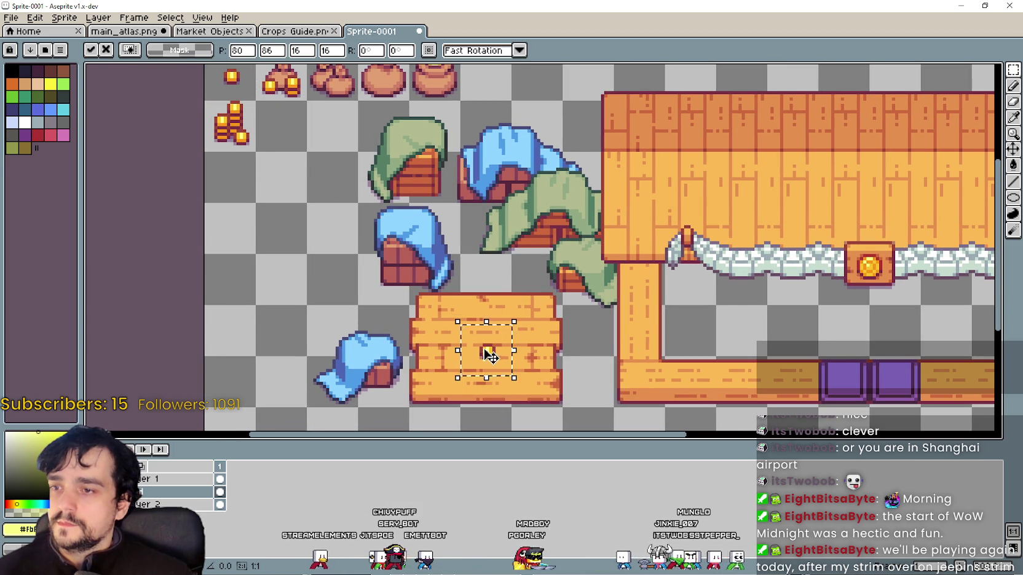
scroll(503, 336, "up", 1)
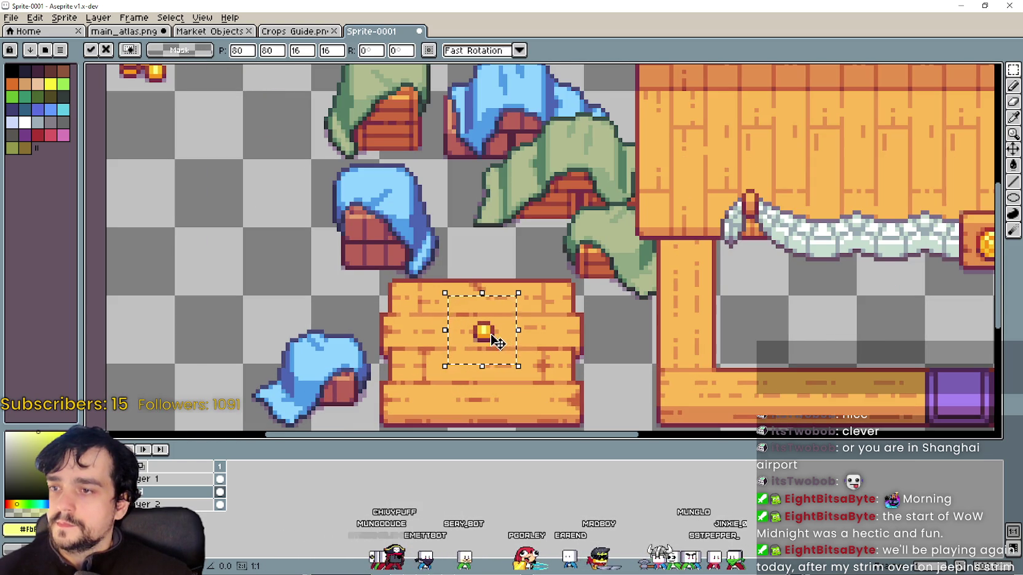
scroll(497, 342, "down", 3)
mouse_move(466, 289)
left_mouse_down()
mouse_move(473, 349)
mouse_move(468, 298)
left_mouse_up()
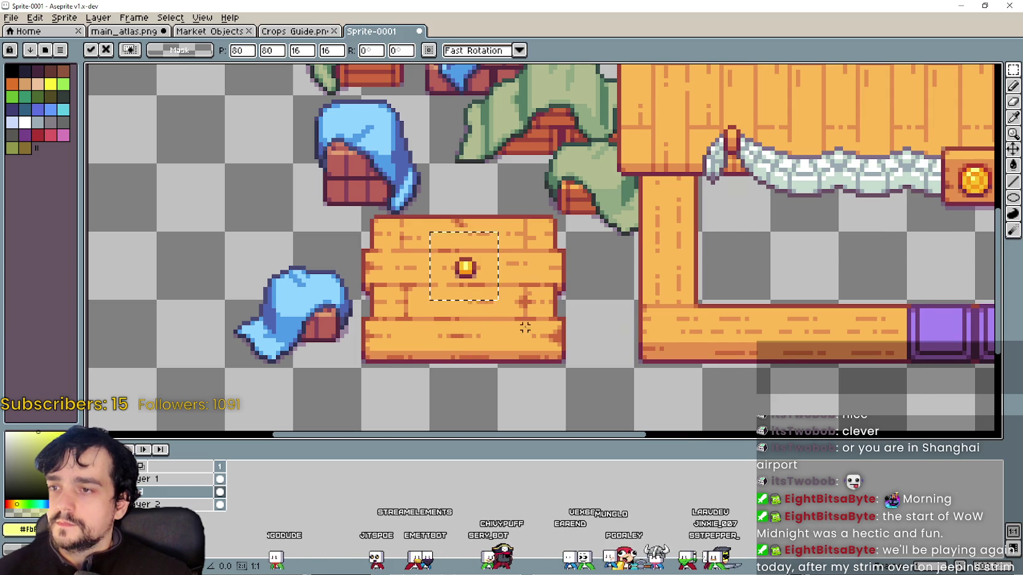
scroll(523, 332, "down", 1)
left_click(263, 256)
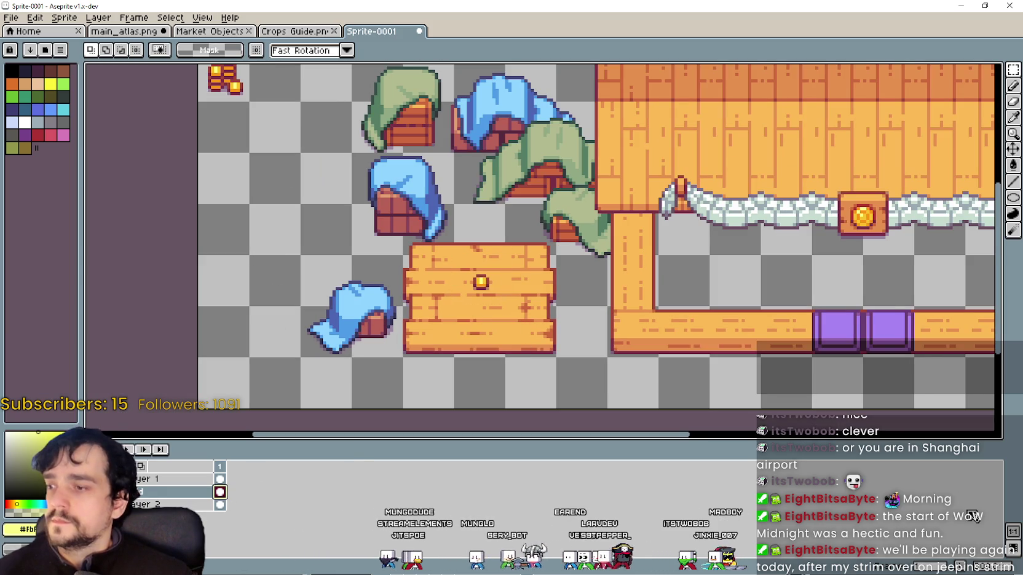
key("alt+n")
key("alt+n")
key("alt+n")
key("alt+n")
key("alt+n")
key("alt+n")
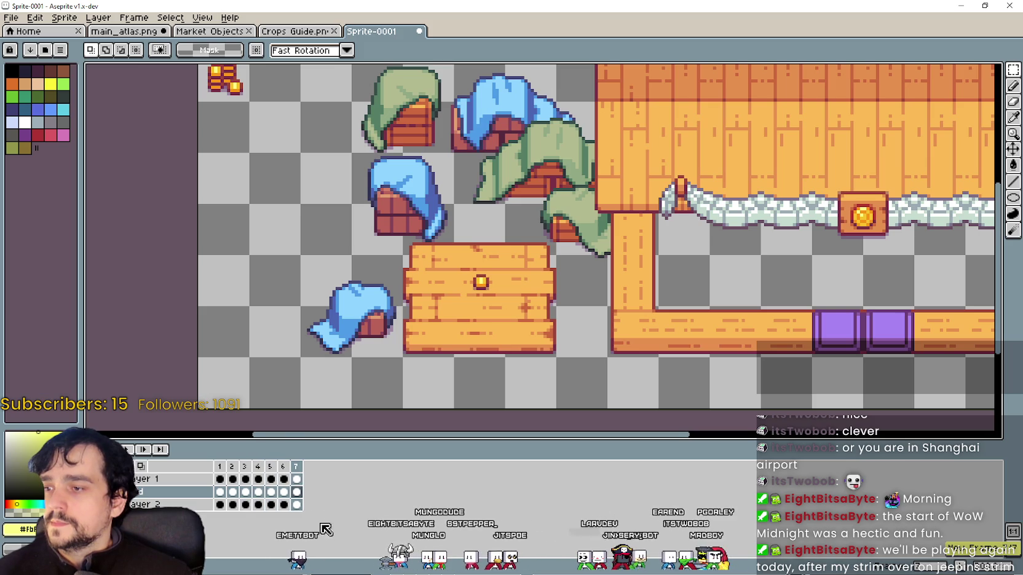
In the first frame, place a copy of the top-left coin on the wooden crate.
left_click(227, 468)
scroll(236, 275, "up", 2)
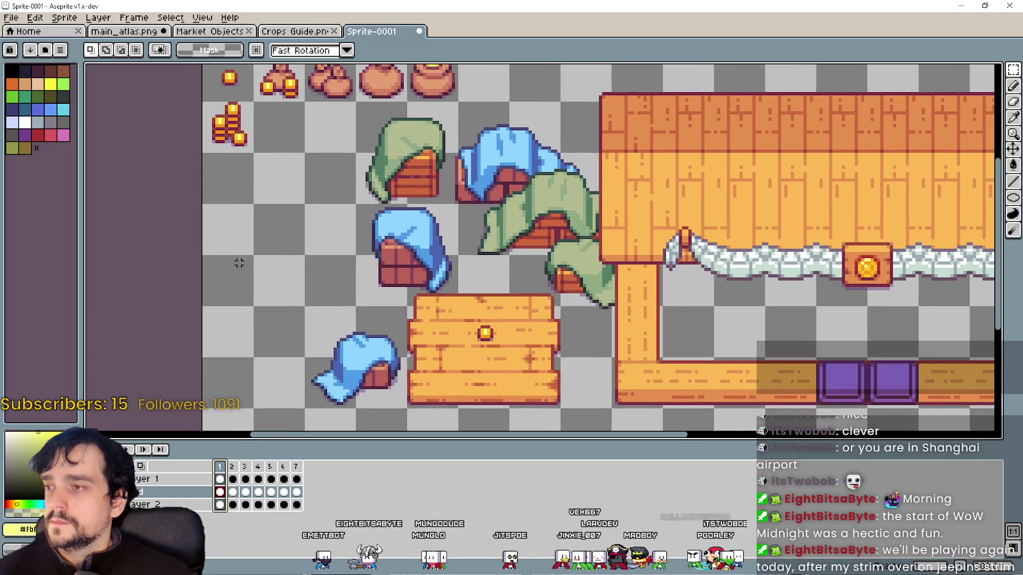
scroll(260, 206, "up", 2)
scroll(297, 227, "down", 1)
scroll(259, 265, "up", 1)
scroll(211, 122, "up", 1)
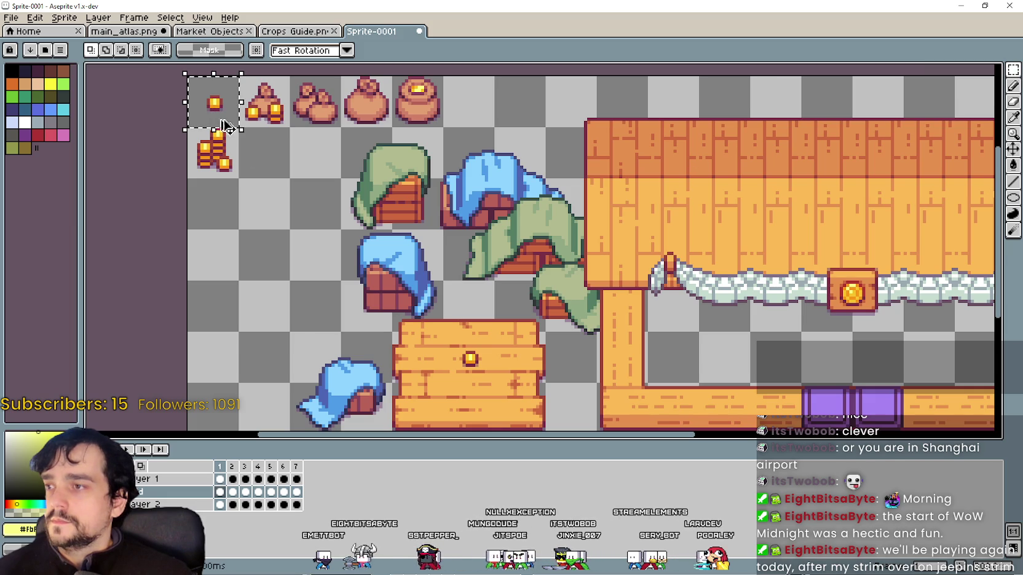
mouse_move(185, 113)
left_mouse_down()
mouse_move(238, 172)
mouse_move(246, 145)
mouse_move(454, 392)
mouse_move(462, 377)
left_mouse_up()
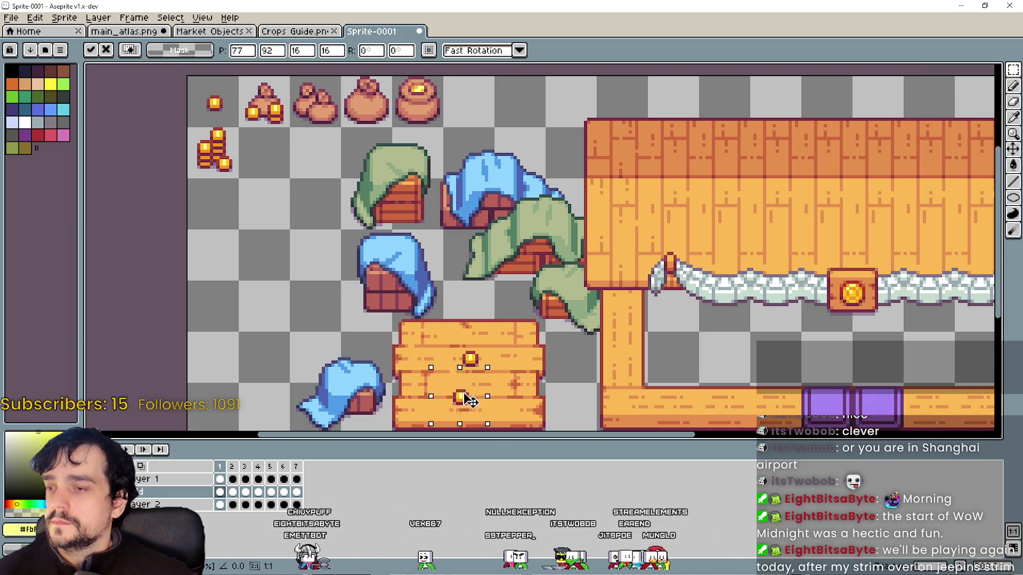
scroll(462, 376, "up", 1)
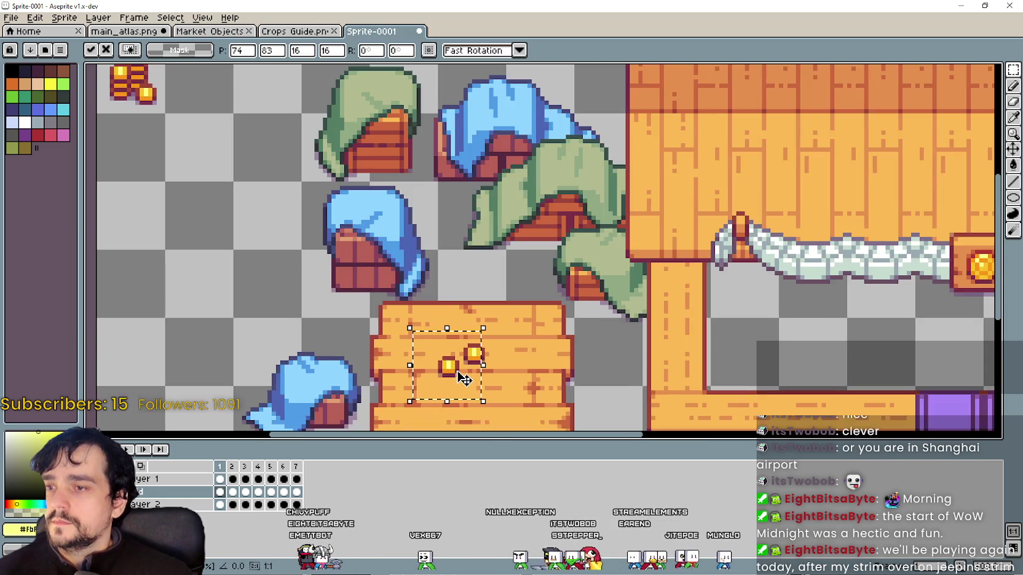
scroll(462, 376, "up", 1)
mouse_move(431, 347)
left_mouse_down()
mouse_move(151, 280)
mouse_move(457, 366)
mouse_move(484, 386)
left_mouse_up()
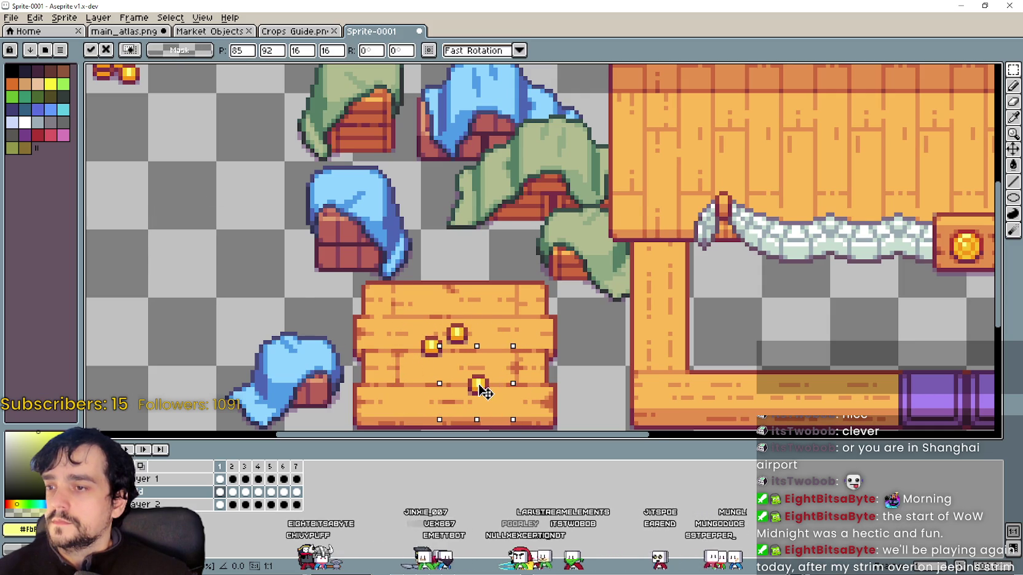
Paste two more coin copies onto the crate and commit them.
key("ctrl+v")
left_click_drag(123, 254, 493, 331)
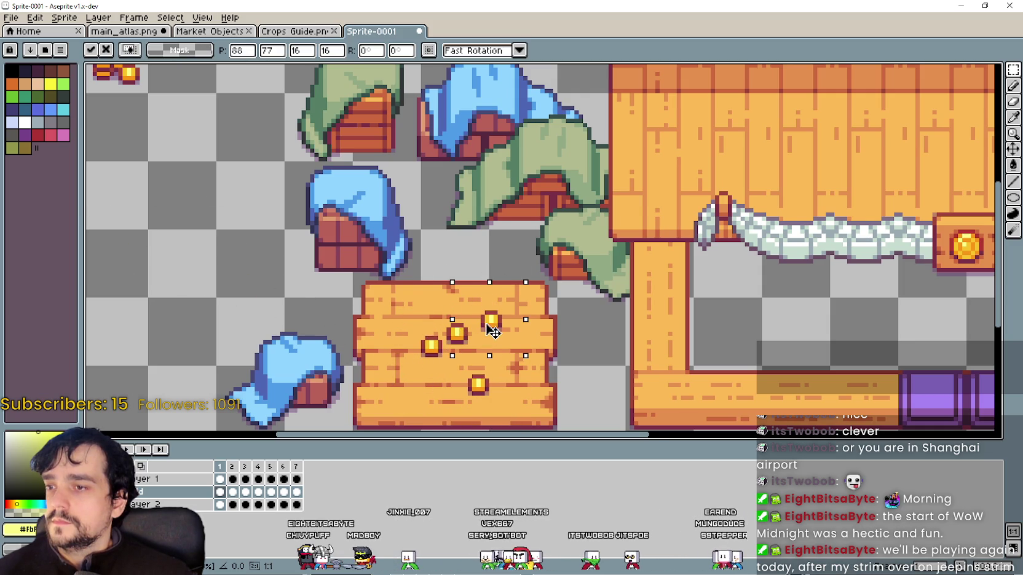
key("ctrl+v")
mouse_move(133, 255)
left_mouse_down()
mouse_move(349, 369)
mouse_move(430, 384)
mouse_move(426, 391)
left_mouse_up()
scroll(426, 391, "down", 1)
key("Return")
Select the coin stack sprite, then the coin-covered table in frame 1.
key("Right")
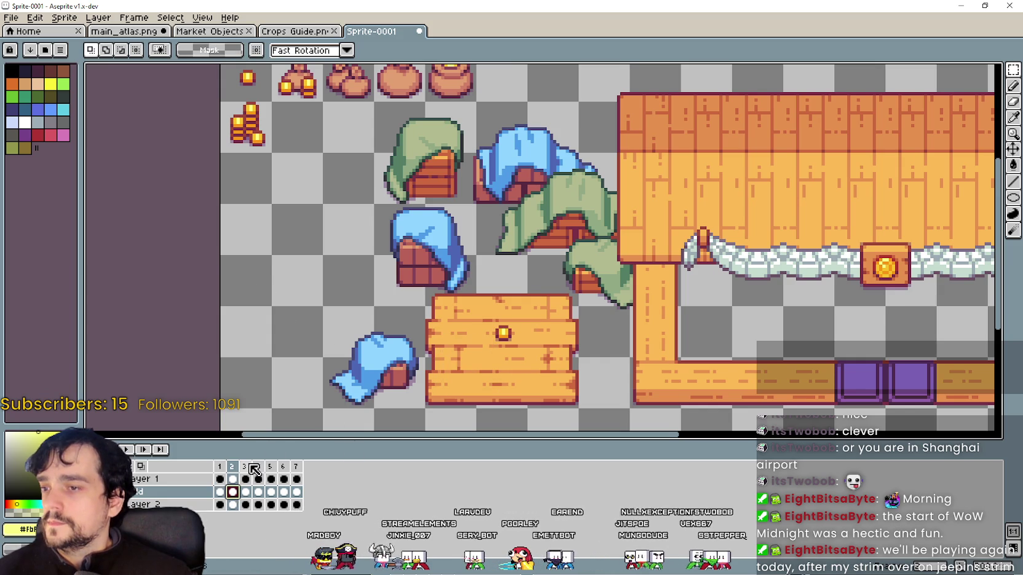
left_click(248, 493)
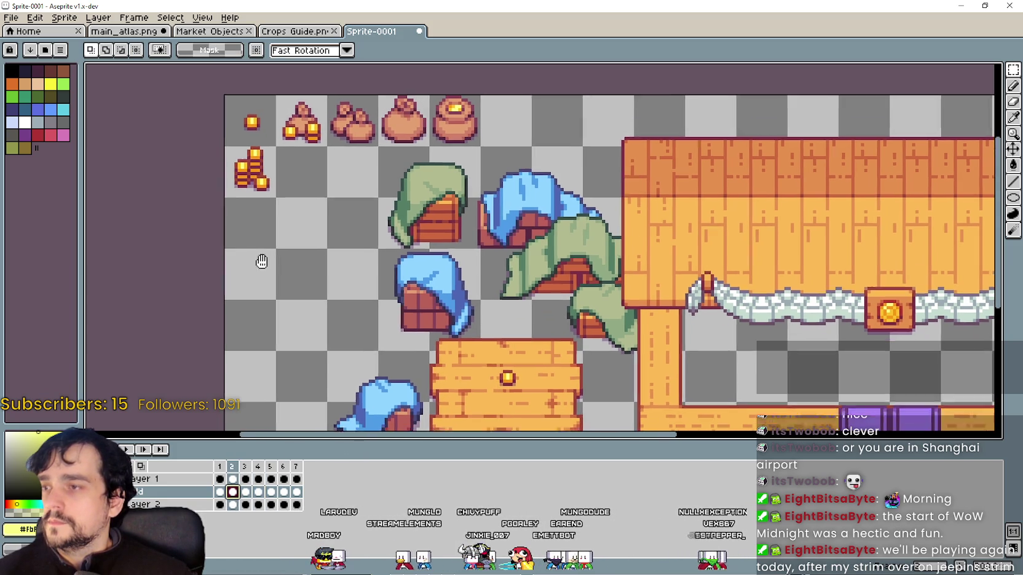
scroll(256, 258, "up", 2)
left_click(244, 166)
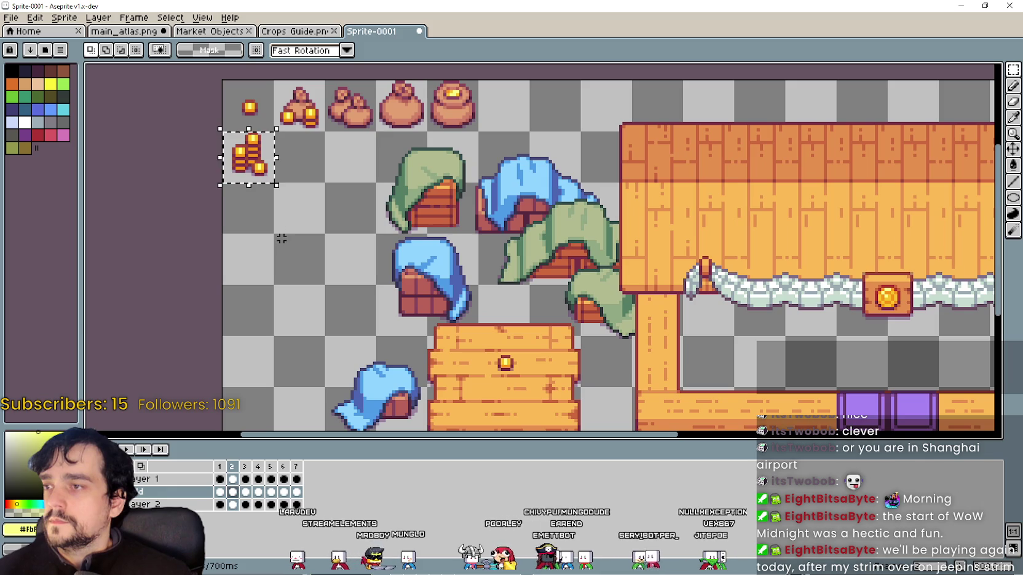
left_click(224, 492)
scroll(369, 369, "down", 2)
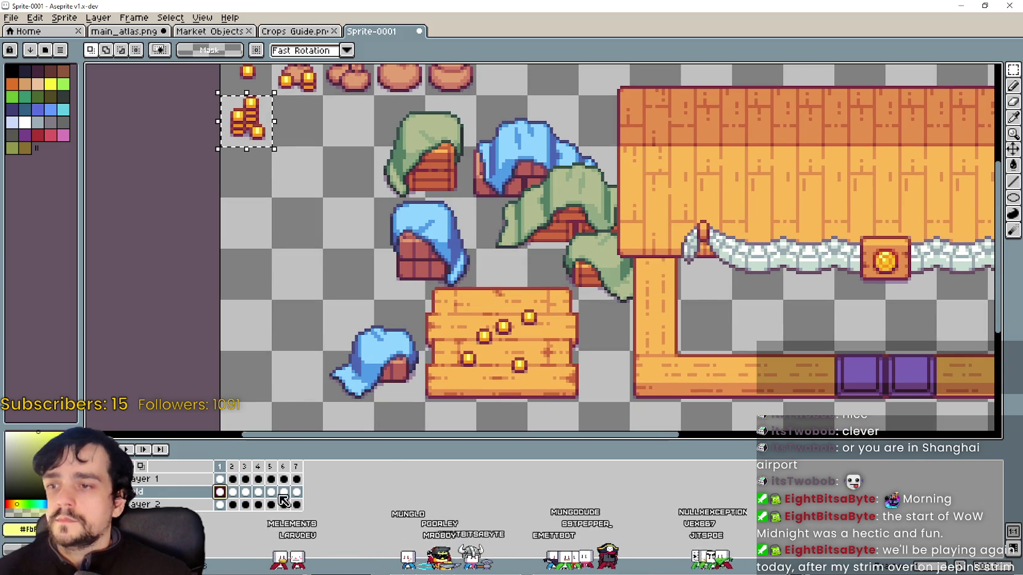
left_click(439, 394)
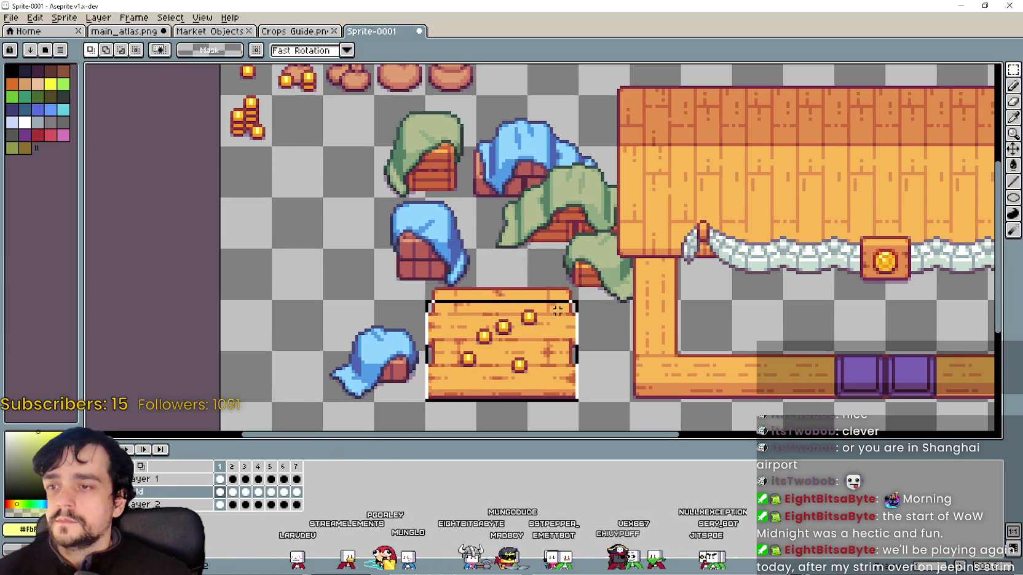
Copy the coin-covered table into frame 2 with its loose coins restored.
left_click(232, 504)
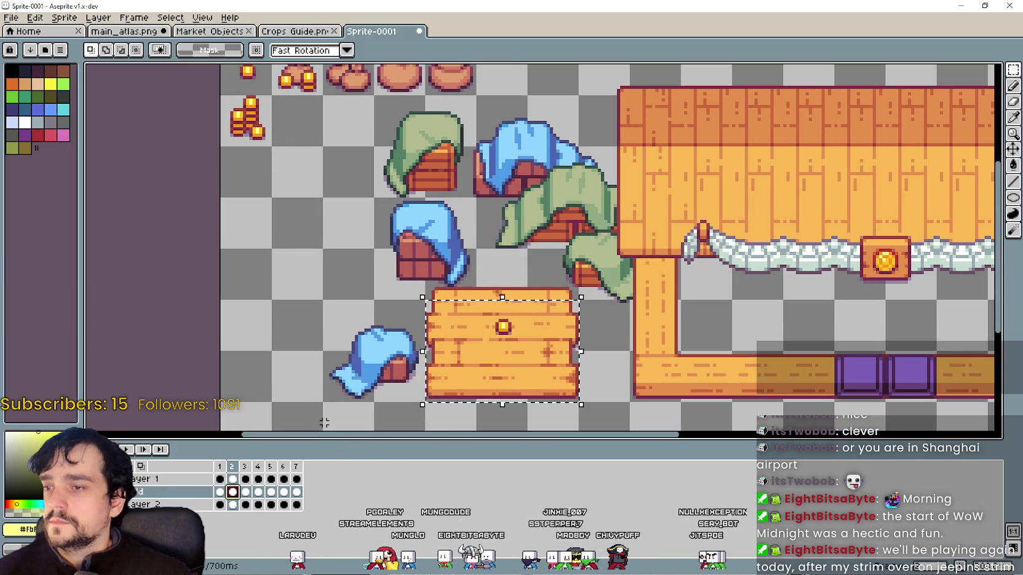
left_click(552, 388)
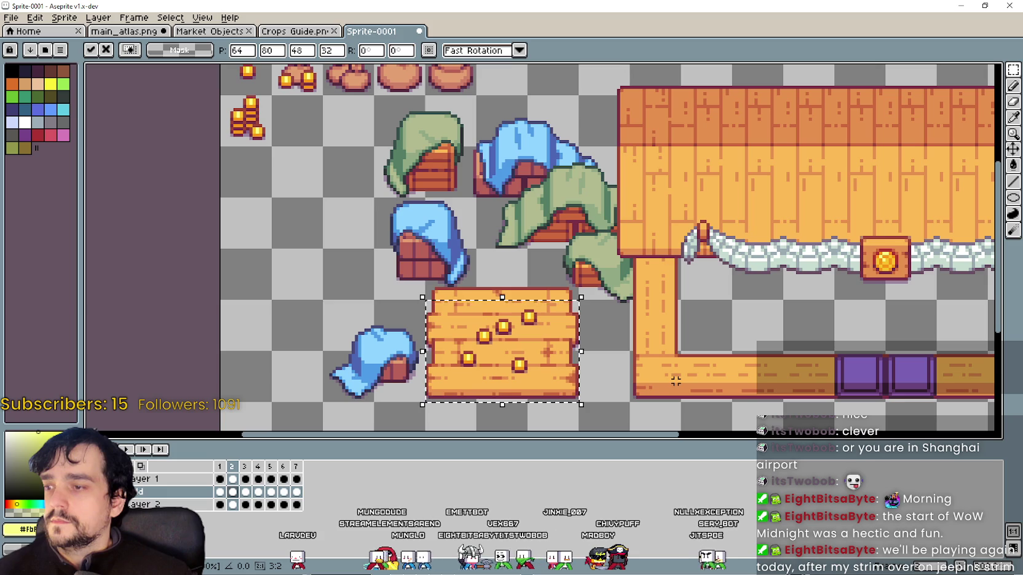
key("Escape")
key("ctrl+d")
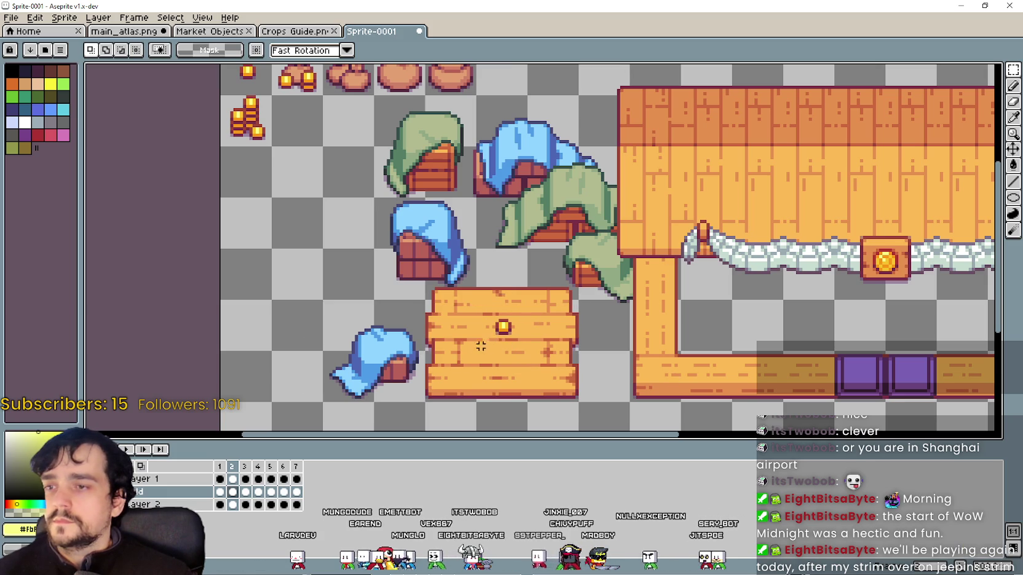
key("ctrl+z")
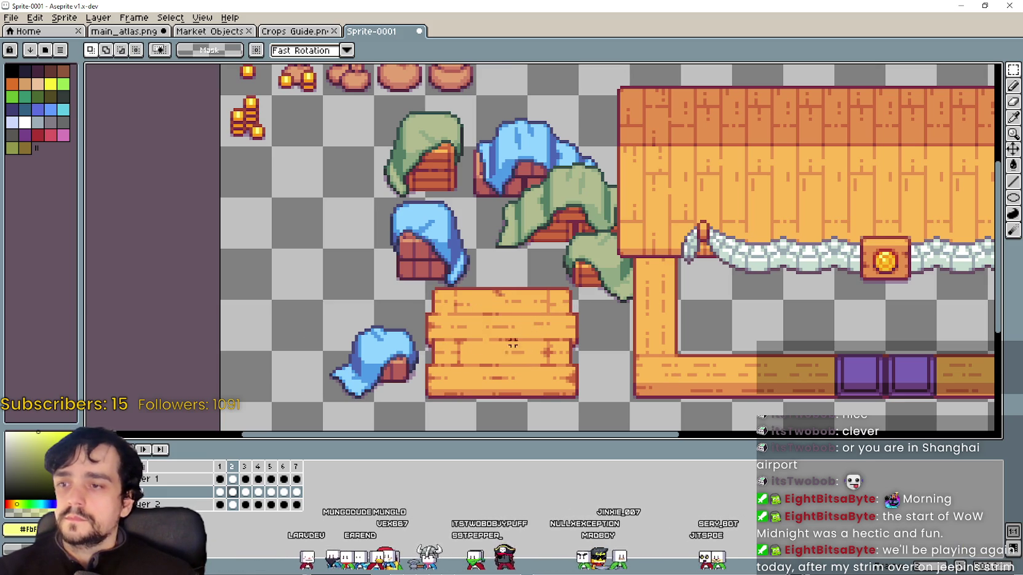
key("ctrl+y")
key("ctrl+d")
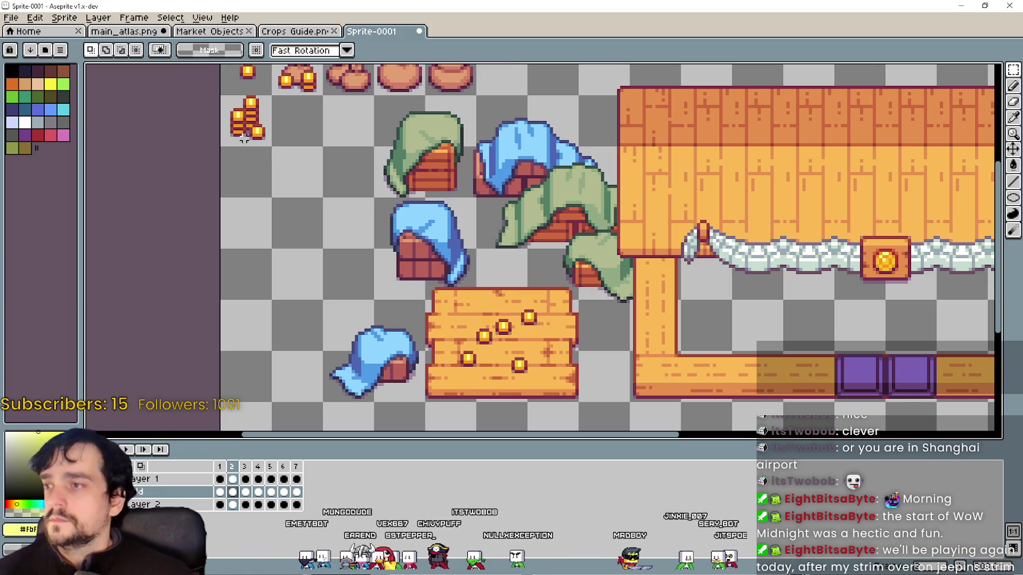
Place the first coin stack on the crate, nudging it pixel by pixel into position.
mouse_move(250, 123)
left_mouse_down()
mouse_move(259, 294)
mouse_move(483, 358)
mouse_move(452, 372)
mouse_move(475, 361)
mouse_move(501, 313)
left_mouse_up()
scroll(484, 358, "up", 1)
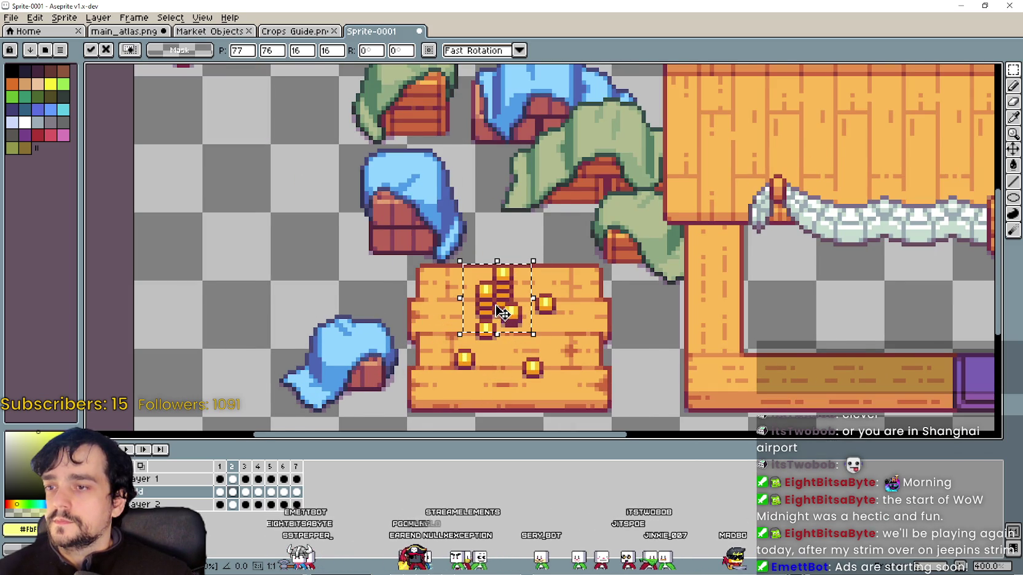
scroll(501, 313, "up", 1)
left_click_drag(501, 304, 545, 291)
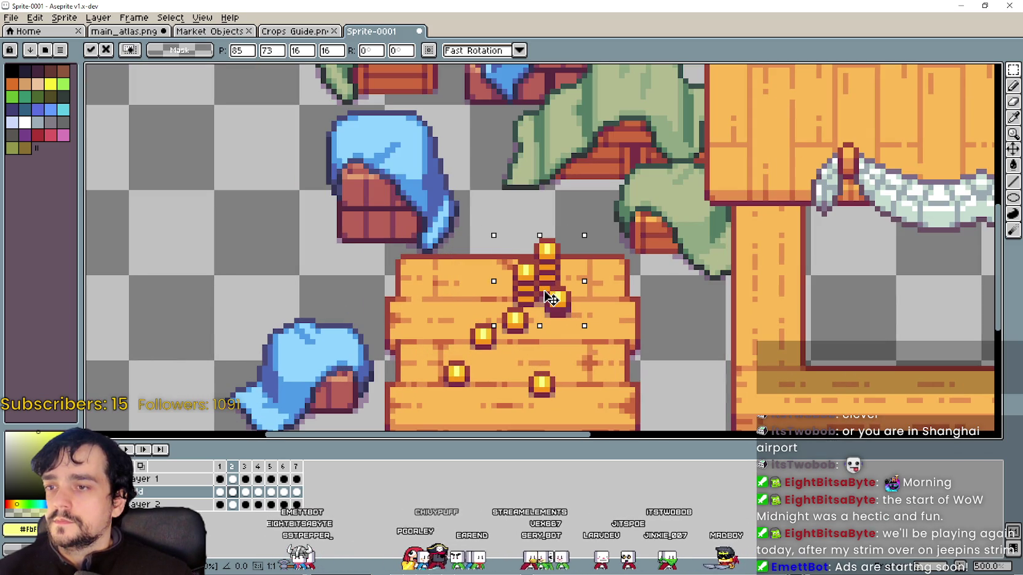
scroll(551, 298, "down", 1)
scroll(564, 269, "up", 1)
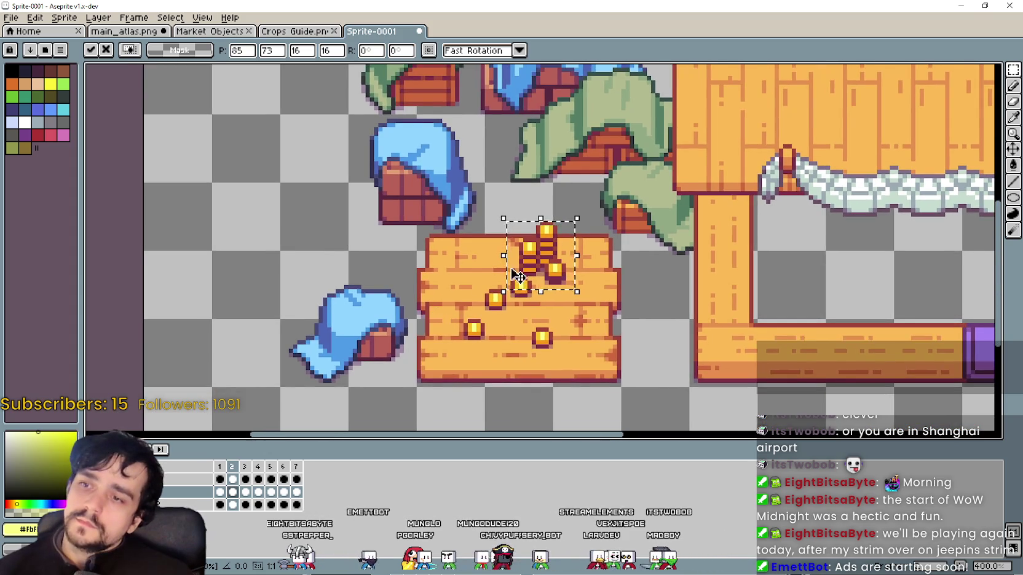
key("Down")
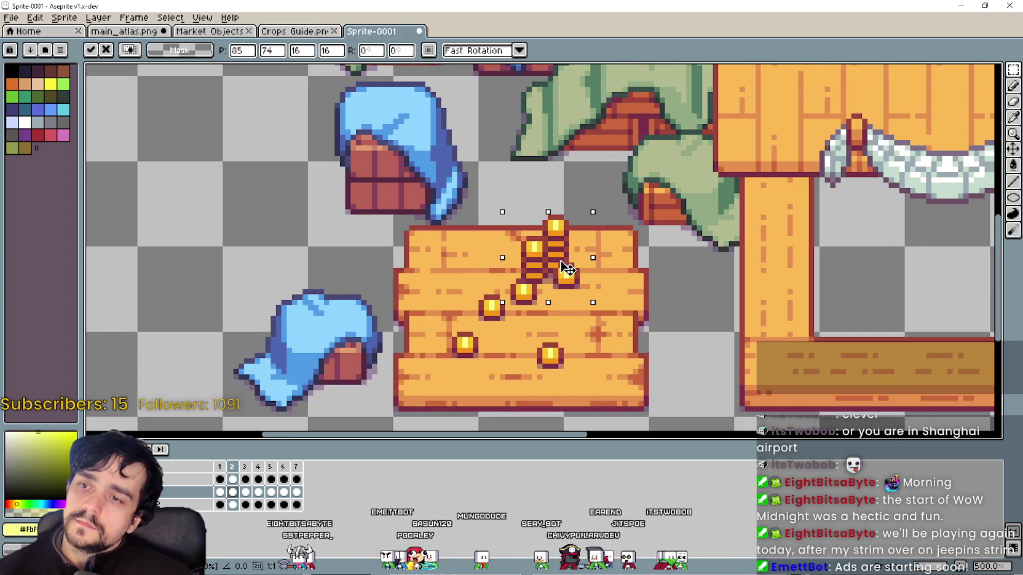
mouse_move(532, 258)
left_mouse_down()
mouse_move(541, 255)
mouse_move(560, 346)
left_mouse_up()
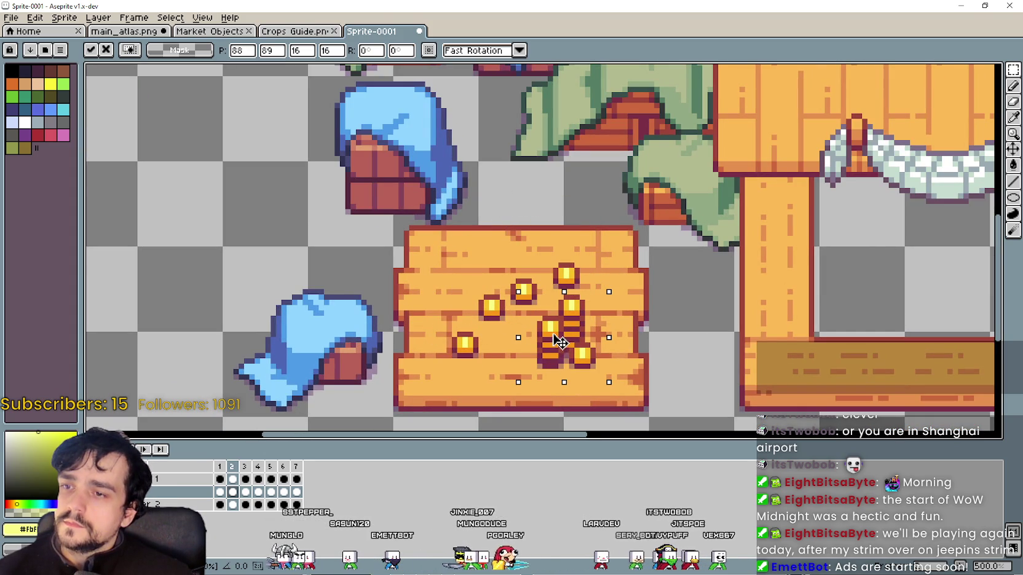
key("Return")
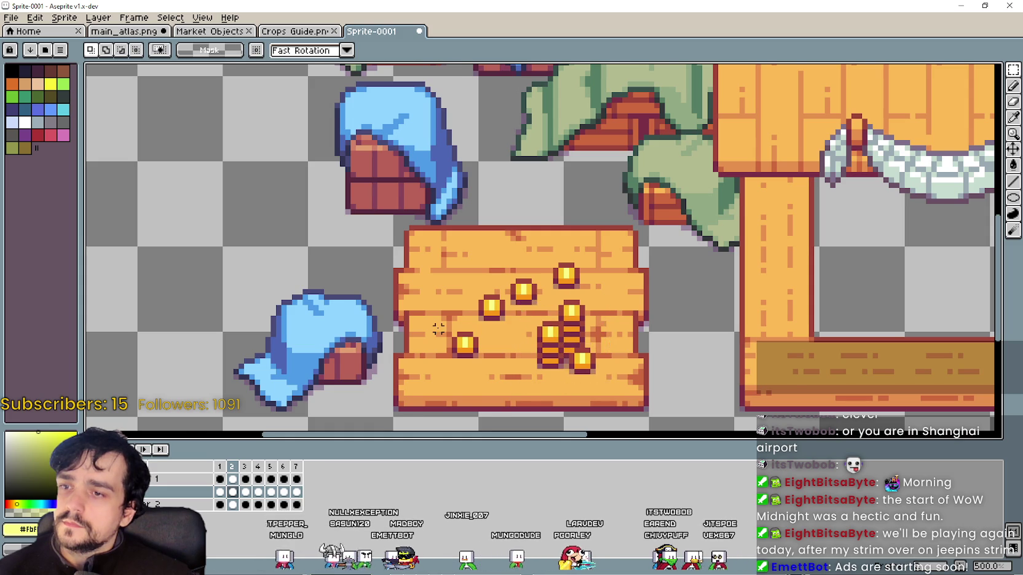
Paste a second coin stack onto the crate and commit it.
scroll(523, 333, "down", 1)
key("ctrl+v")
mouse_move(169, 246)
left_mouse_down()
mouse_move(472, 301)
mouse_move(468, 311)
left_mouse_up()
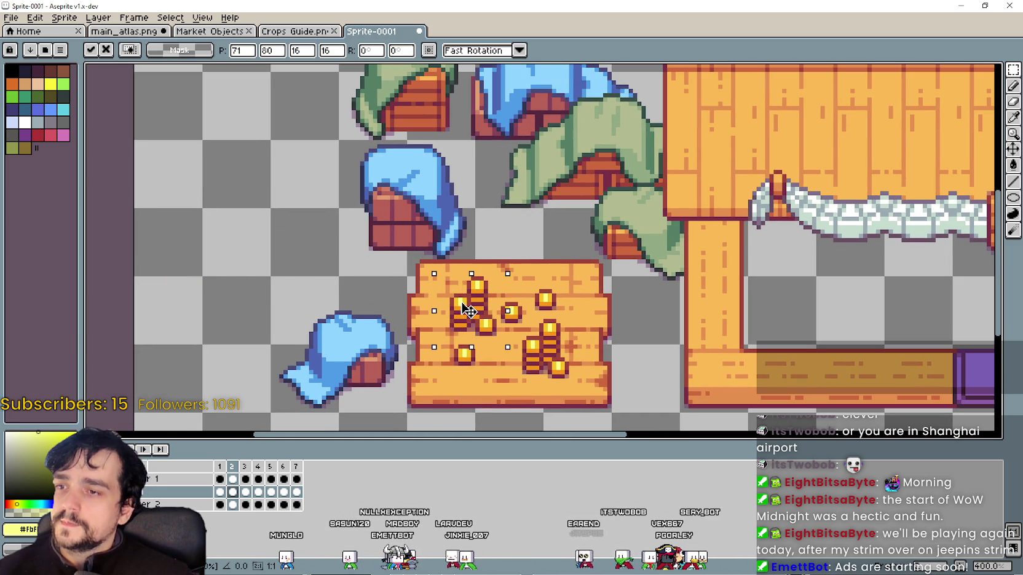
key("Return")
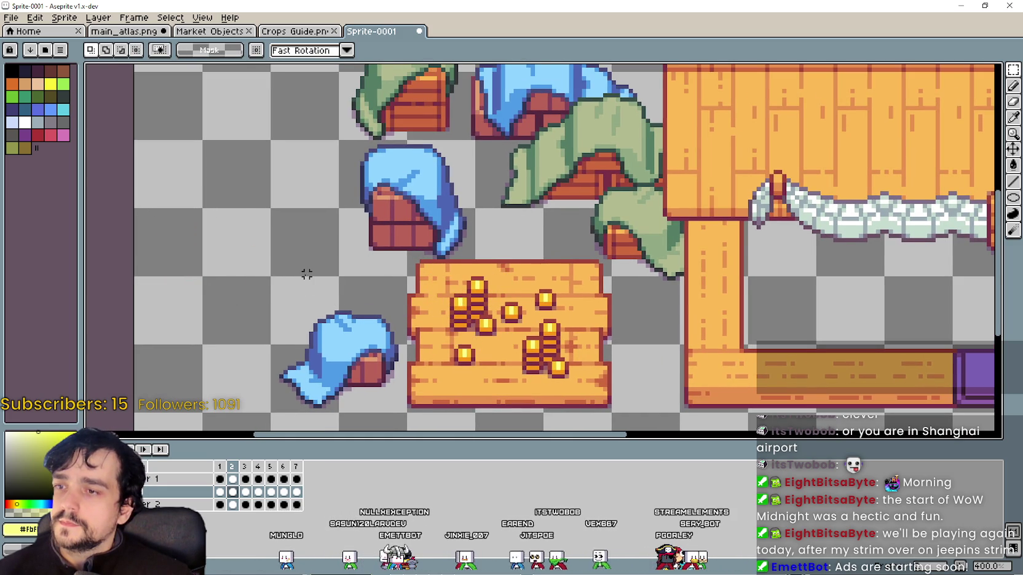
left_click_drag(307, 274, 361, 302)
scroll(430, 302, "down", 2)
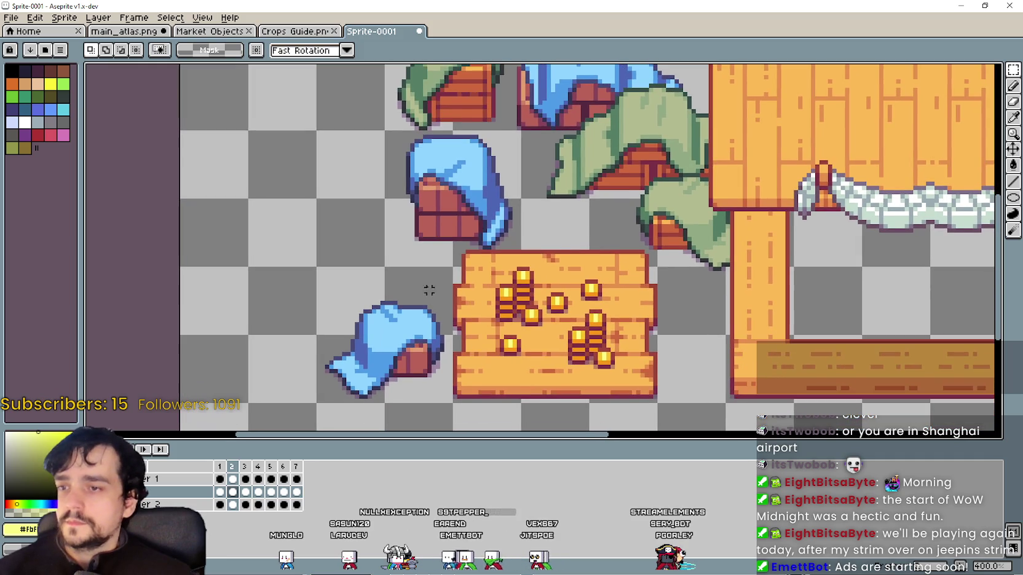
scroll(411, 200, "up", 1)
scroll(345, 166, "up", 3)
scroll(288, 184, "up", 6)
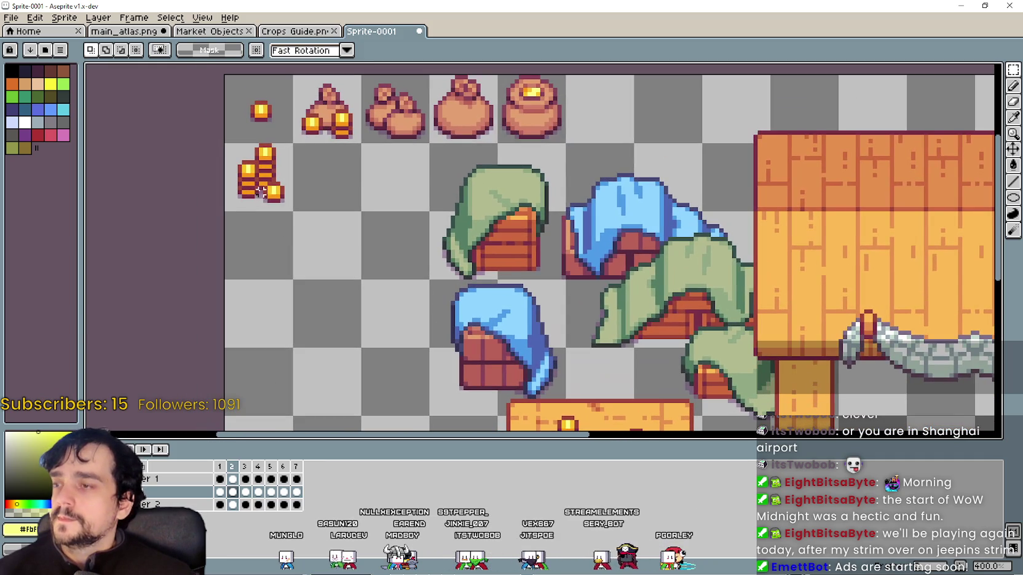
scroll(332, 209, "down", 5)
scroll(390, 225, "down", 2)
Add third and fourth coin stacks to the crate, then select the whole second frame.
key("ctrl+t")
mouse_move(250, 112)
left_mouse_down()
mouse_move(574, 394)
mouse_move(550, 373)
left_mouse_up()
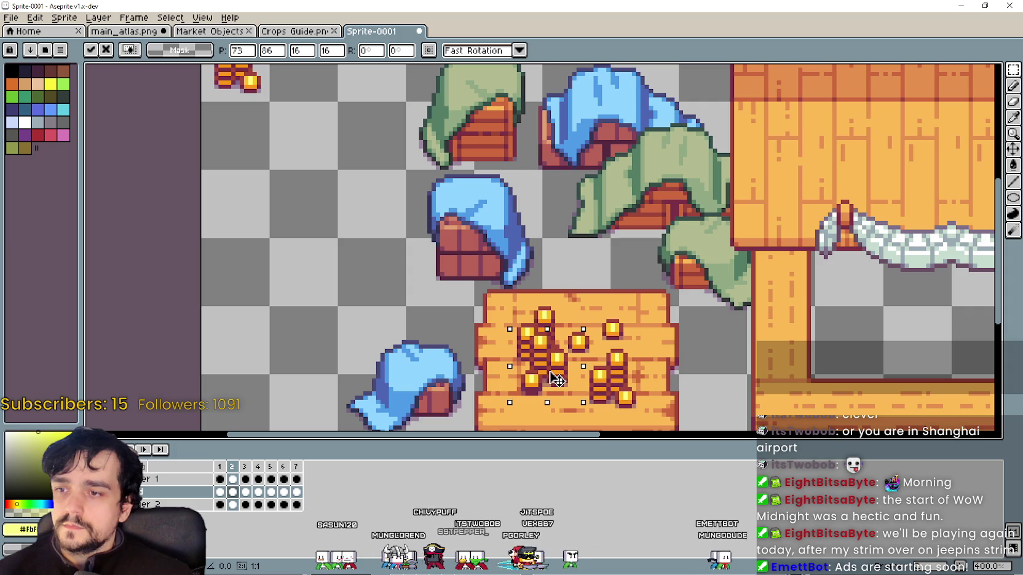
scroll(557, 375, "down", 3)
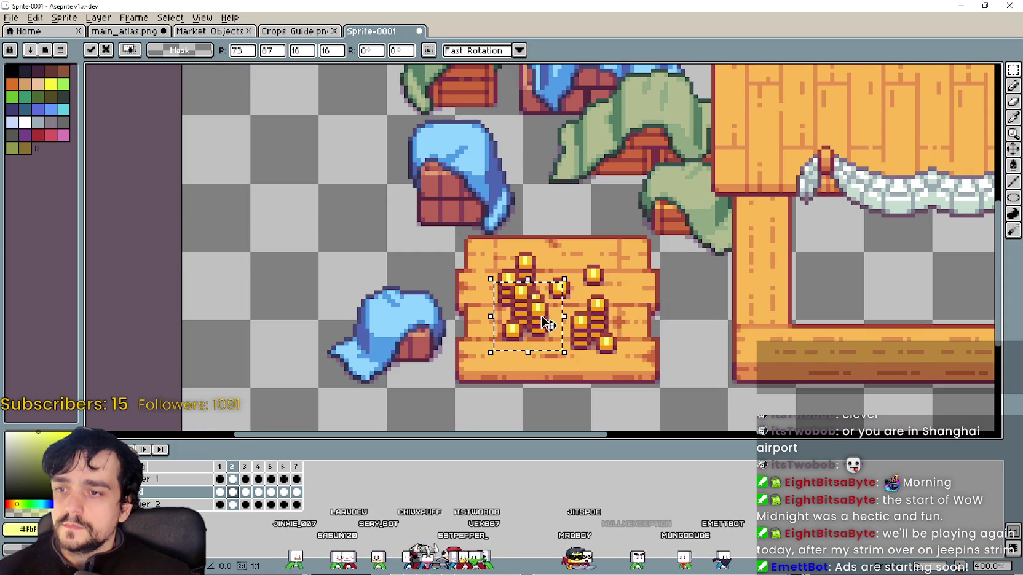
left_click(635, 317)
key("ctrl+v")
mouse_move(231, 242)
left_mouse_down()
mouse_move(446, 254)
mouse_move(536, 237)
mouse_move(615, 252)
mouse_move(613, 262)
left_mouse_up()
left_click(401, 262)
scroll(409, 267, "down", 1)
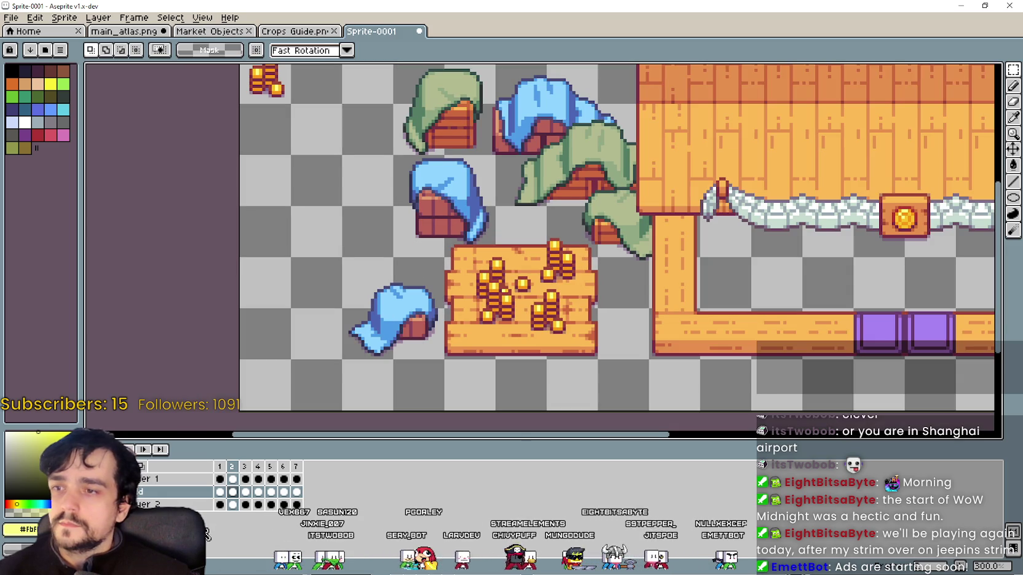
left_click(233, 467)
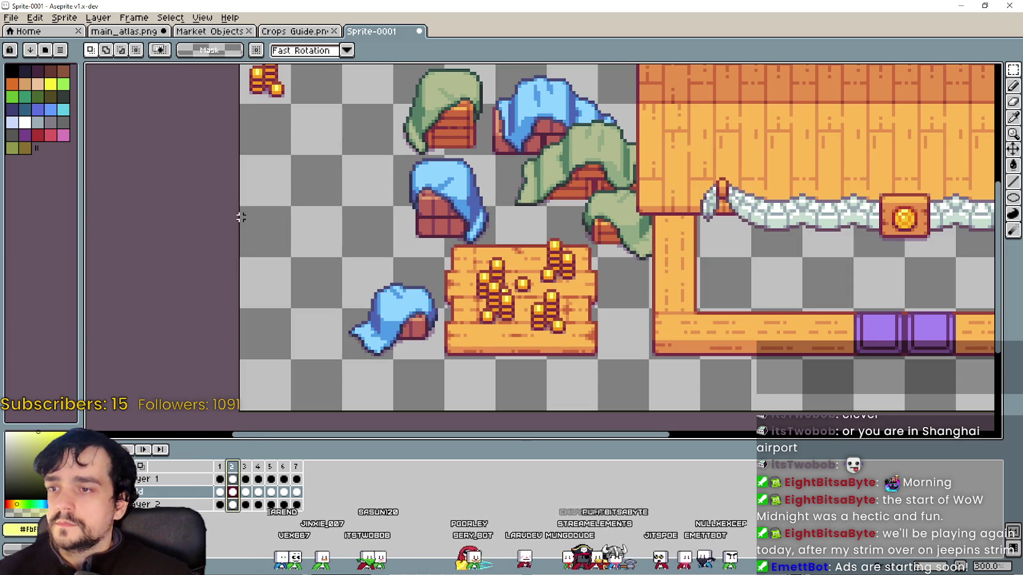
Copy the coin-filled crate and paste it into frame 3.
scroll(275, 289, "down", 1)
scroll(354, 242, "up", 1)
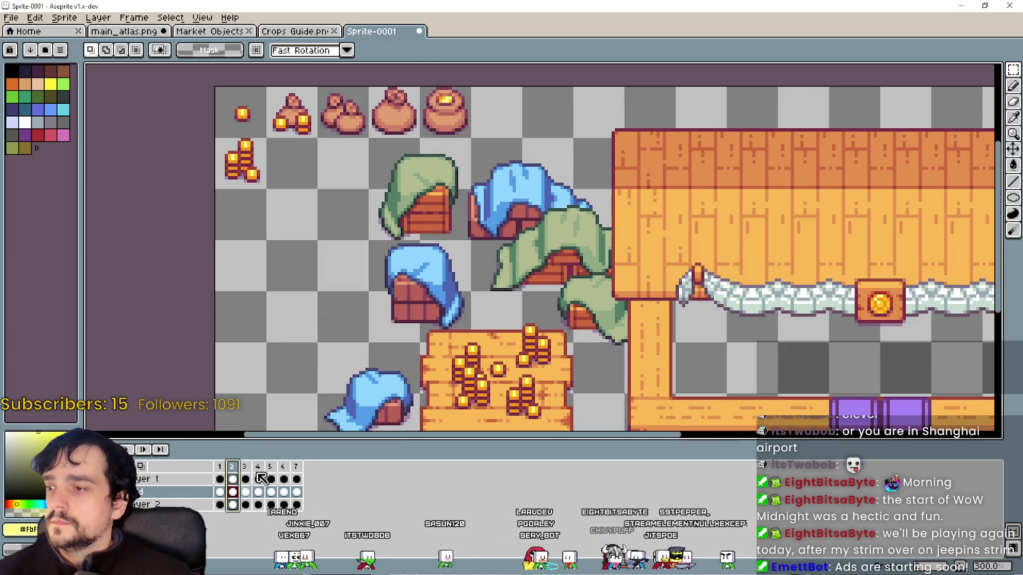
scroll(607, 242, "down", 2)
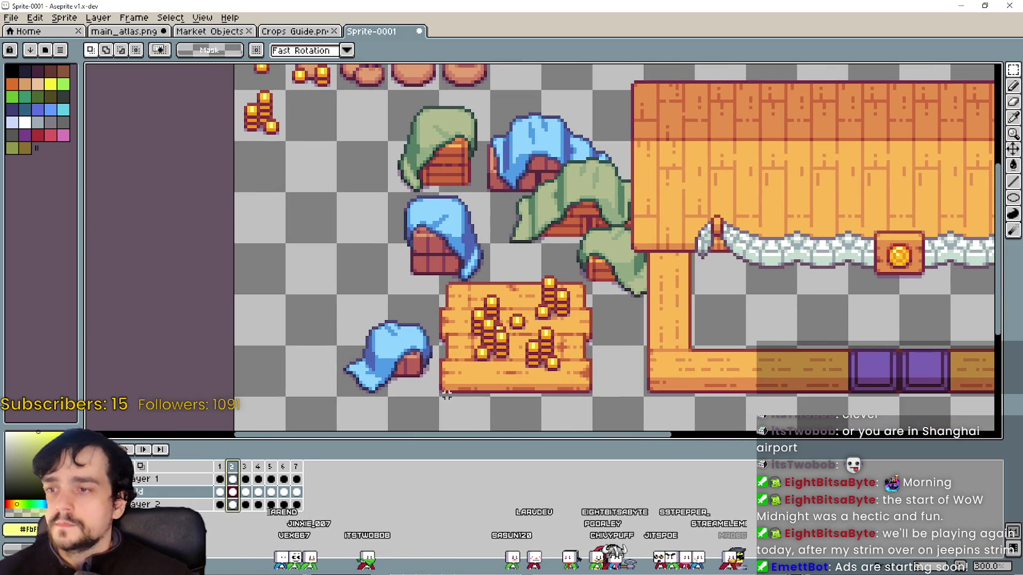
left_click_drag(437, 399, 595, 241)
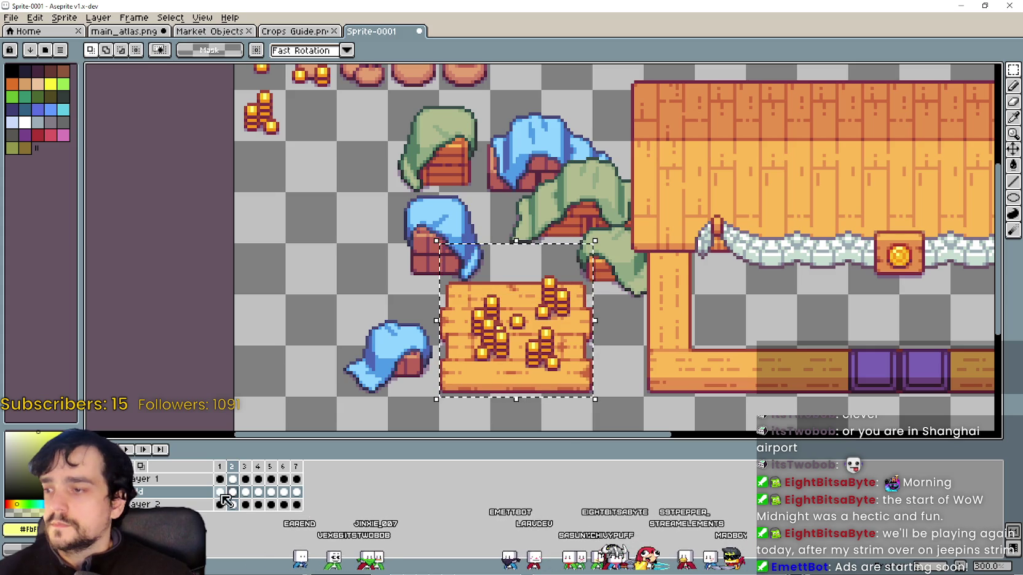
left_click(245, 492)
key("ctrl+d")
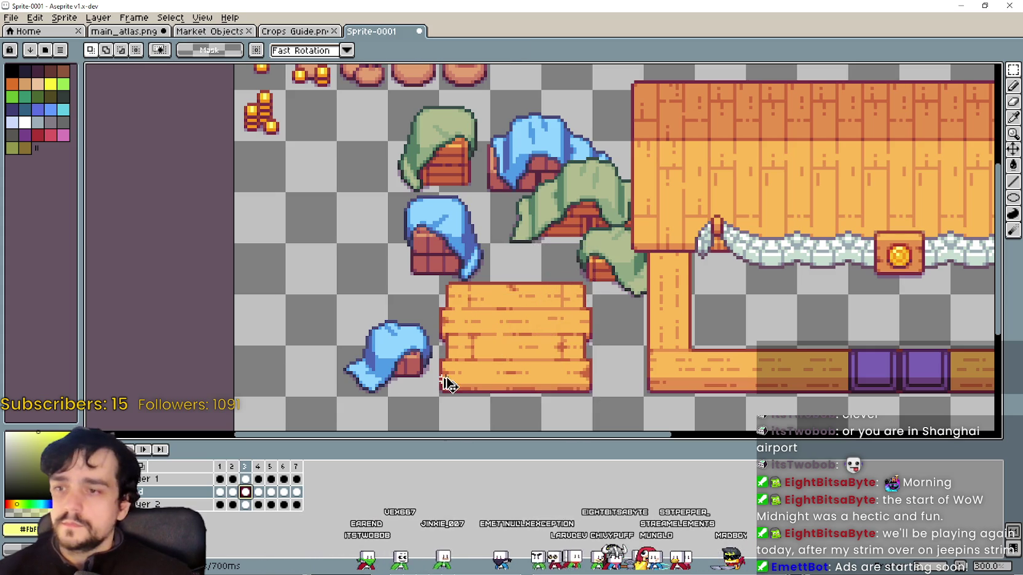
key("ctrl+v")
Move the pasted coin pile over the crate, shifting it up and right.
scroll(320, 212, "up", 2)
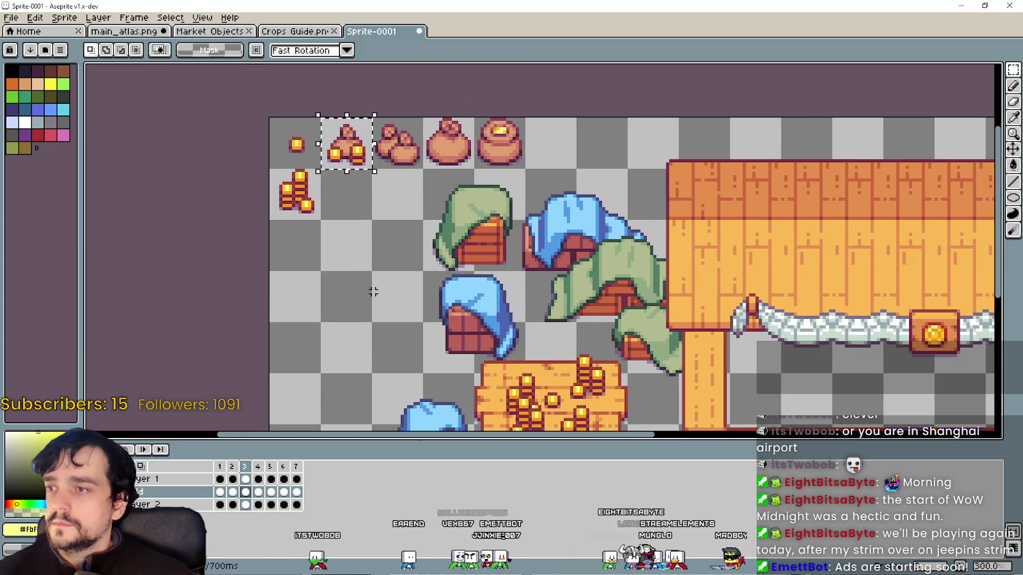
scroll(373, 292, "down", 3)
mouse_move(357, 72)
left_mouse_down()
mouse_move(485, 335)
mouse_move(566, 297)
mouse_move(578, 302)
left_mouse_up()
scroll(553, 310, "up", 2)
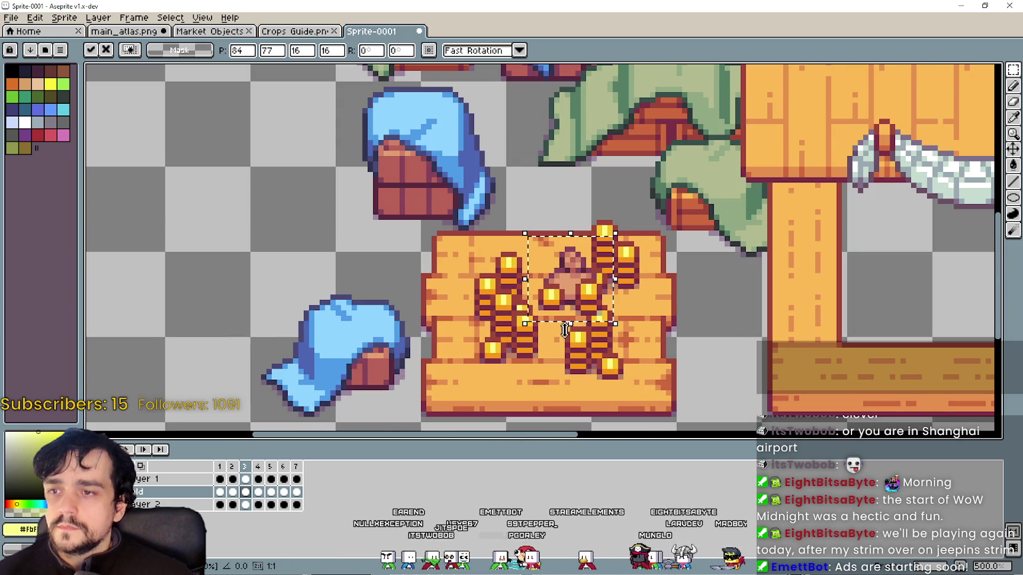
mouse_move(588, 295)
left_mouse_down()
mouse_move(631, 269)
mouse_move(585, 292)
mouse_move(462, 246)
left_mouse_up()
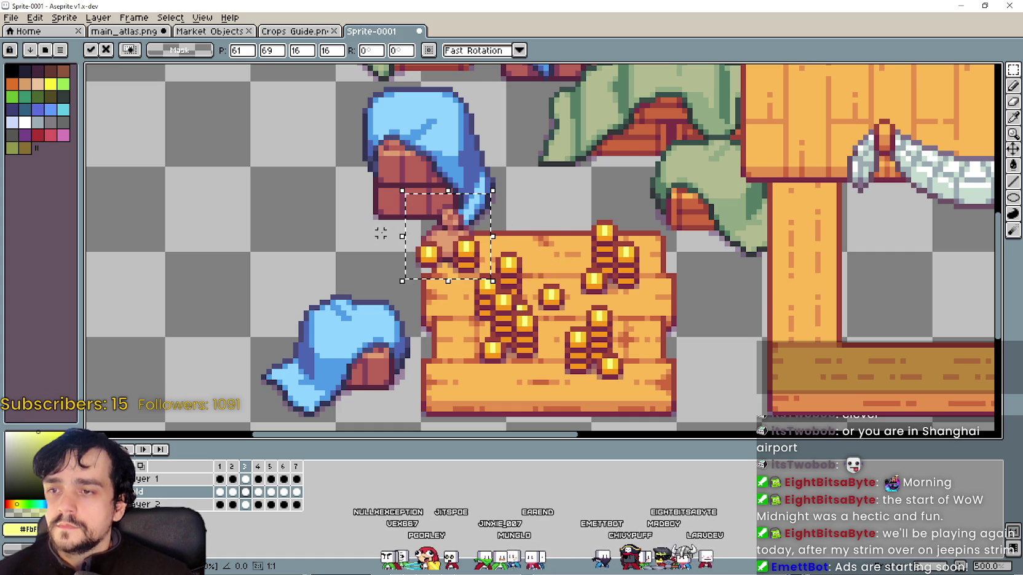
Nudge the pasted piece down one pixel, undo the paste, and start animation playback.
left_click_drag(445, 234, 562, 275)
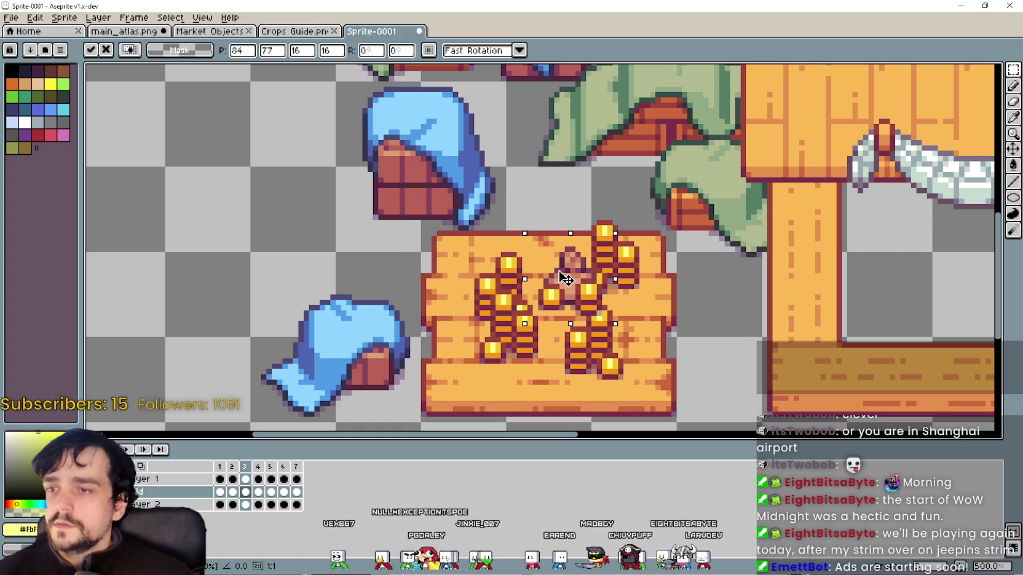
scroll(561, 275, "down", 1)
scroll(569, 273, "down", 1)
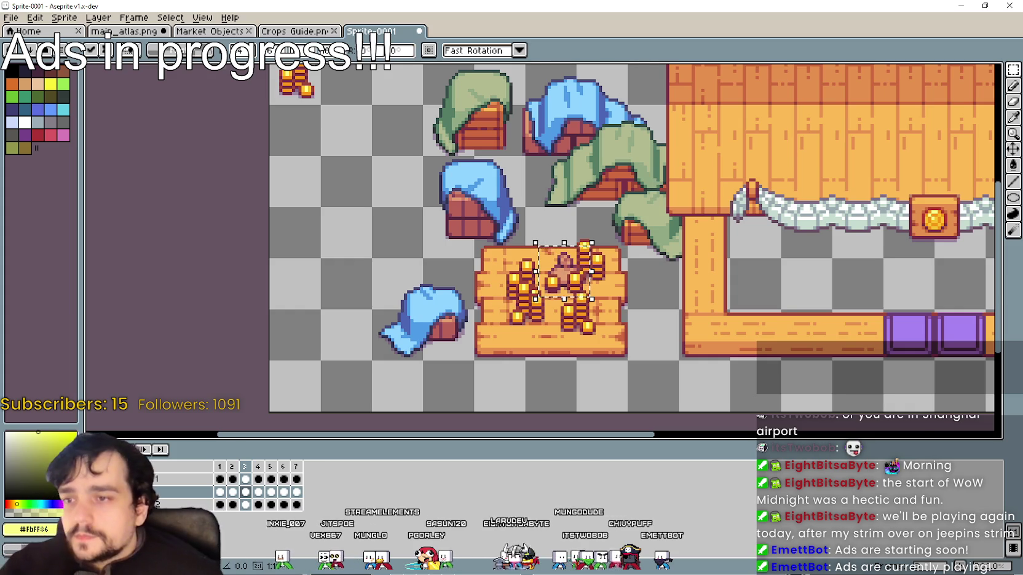
scroll(553, 300, "up", 1)
key("Down")
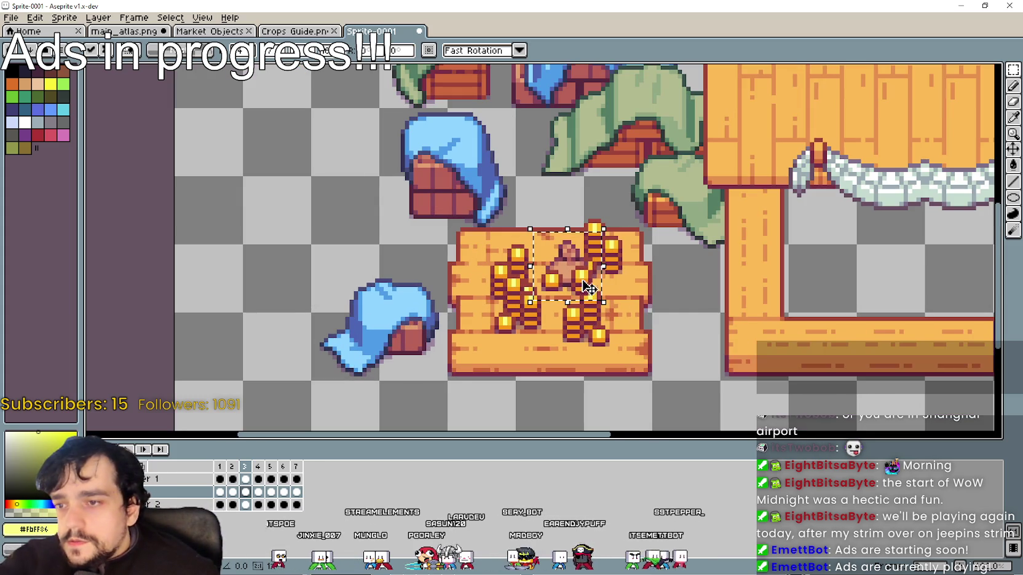
scroll(608, 301, "down", 1)
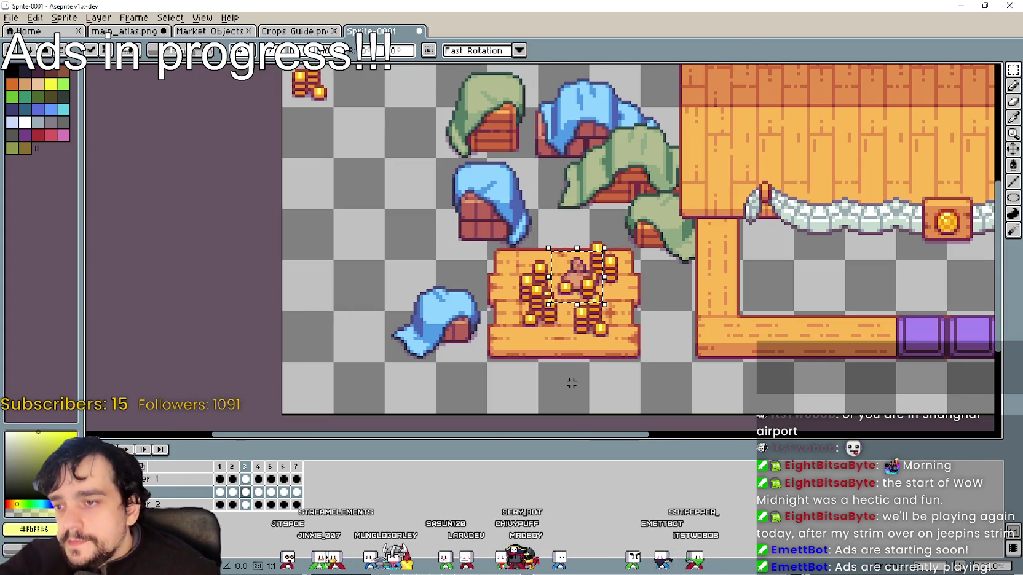
key("ctrl+z")
left_click(125, 451)
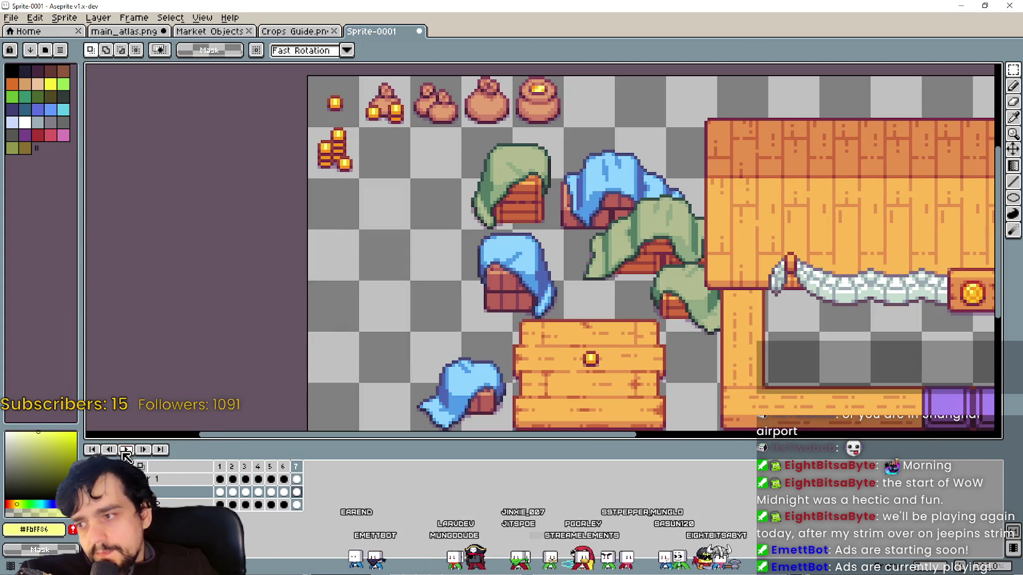
Loop playback over frames 1–3, then rectangle-select the small coin pile sprite in the top row.
left_click_drag(220, 472, 256, 470)
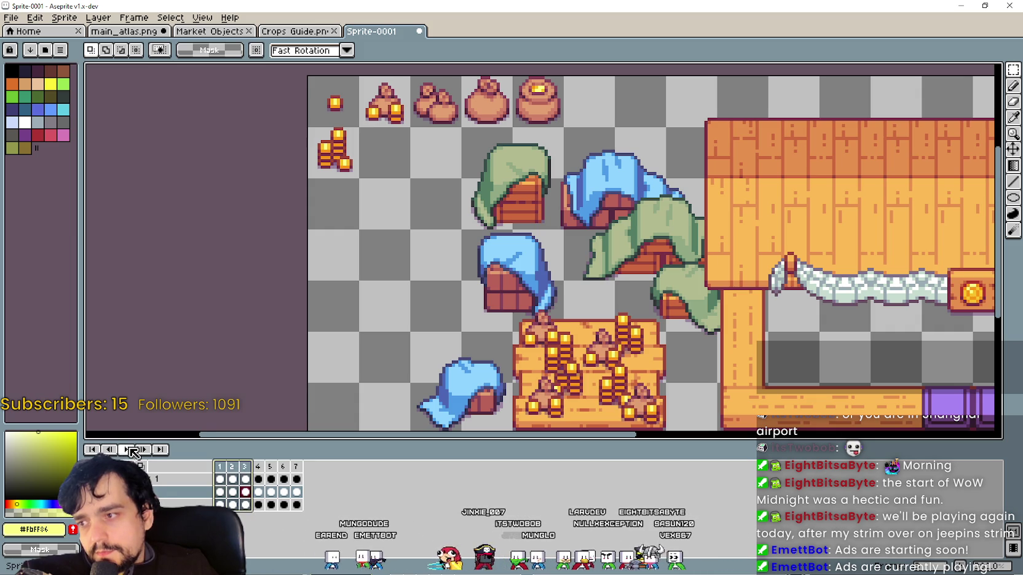
left_click_drag(482, 145, 430, 213)
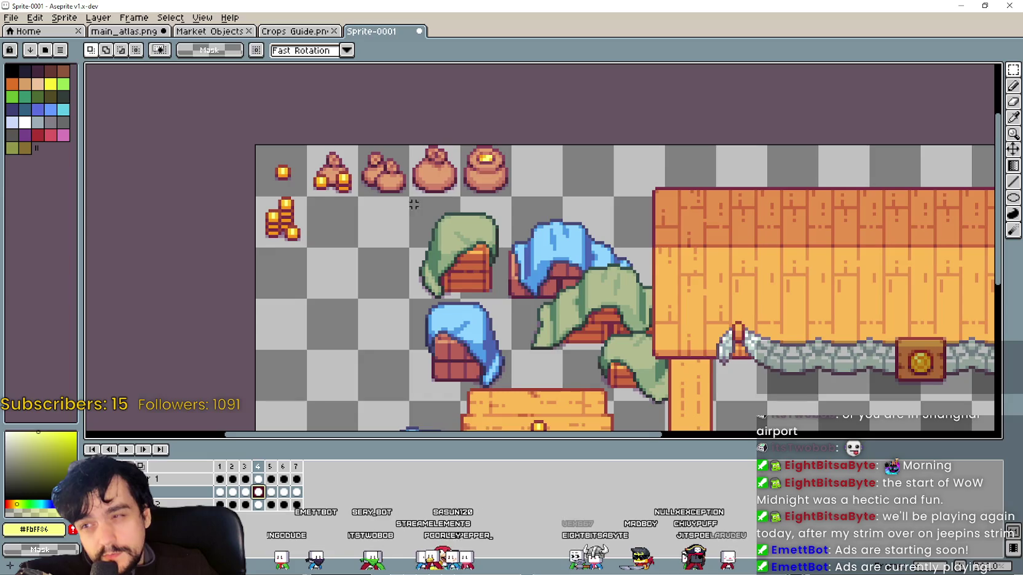
scroll(375, 188, "down", 2)
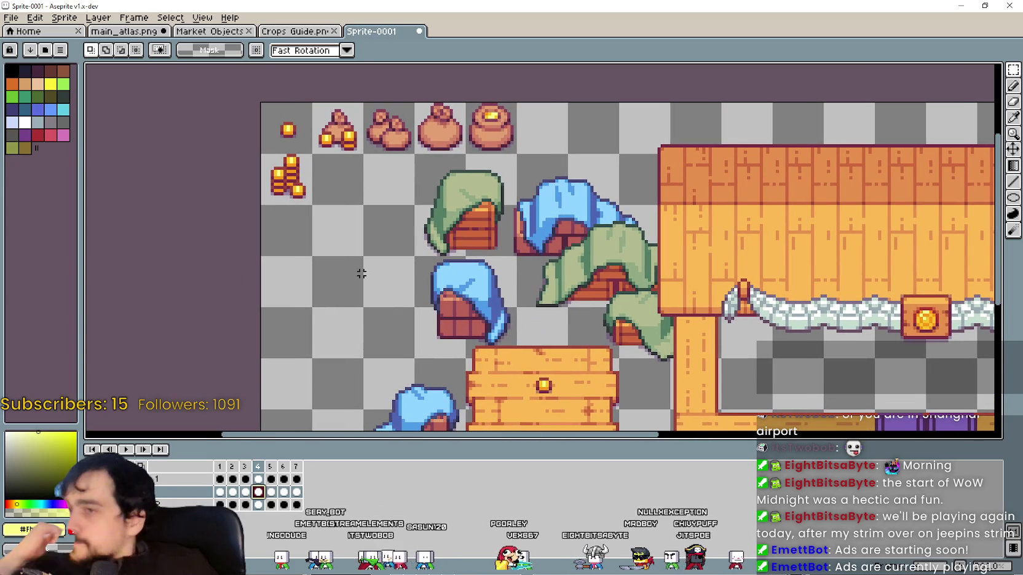
left_click(244, 466)
scroll(297, 297, "down", 3)
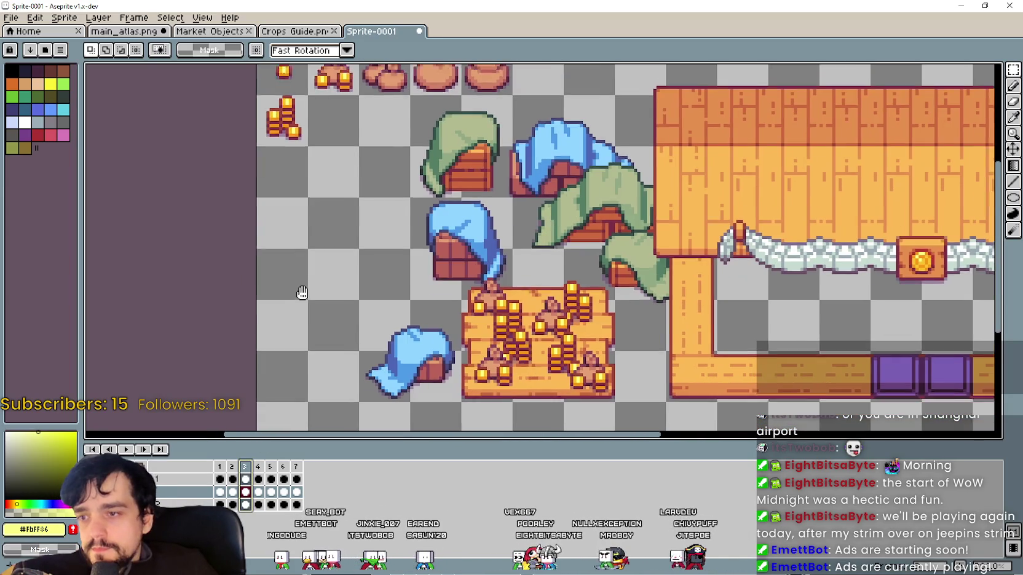
left_click_drag(409, 185, 400, 198)
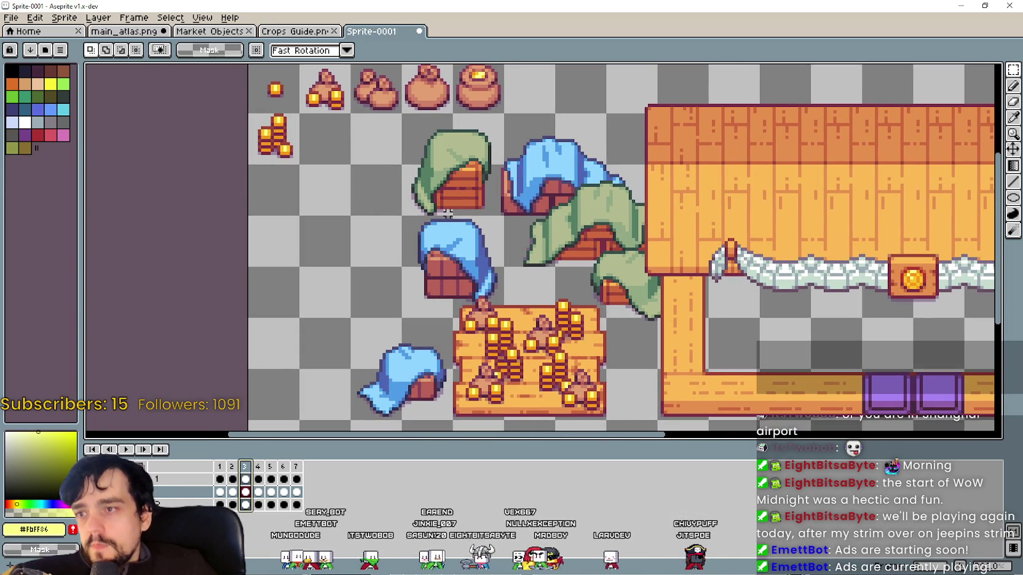
left_click_drag(453, 149, 447, 172)
left_click_drag(294, 85, 347, 139)
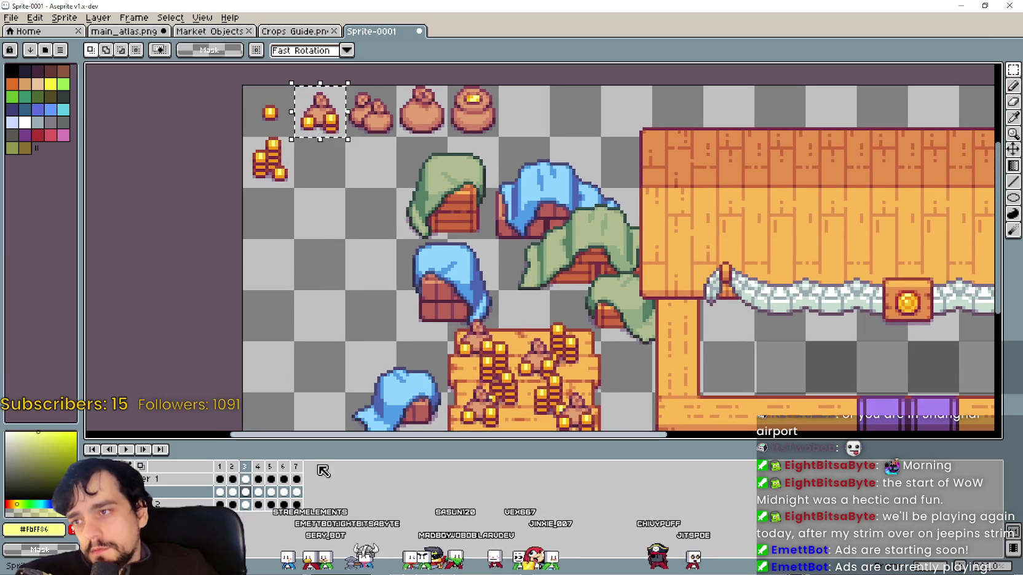
left_click(269, 470)
Paste the copied coin pile onto frame 4's crate and adjust its position against frame 3.
scroll(401, 289, "up", 2)
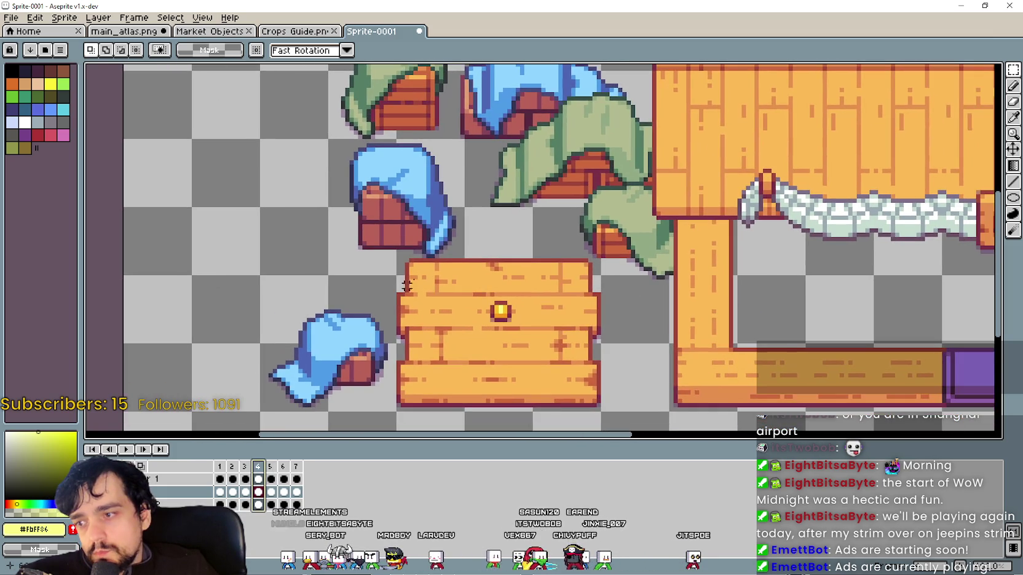
key("ctrl+v")
mouse_move(224, 249)
left_mouse_down()
mouse_move(424, 292)
mouse_move(451, 279)
left_mouse_up()
scroll(424, 292, "up", 1)
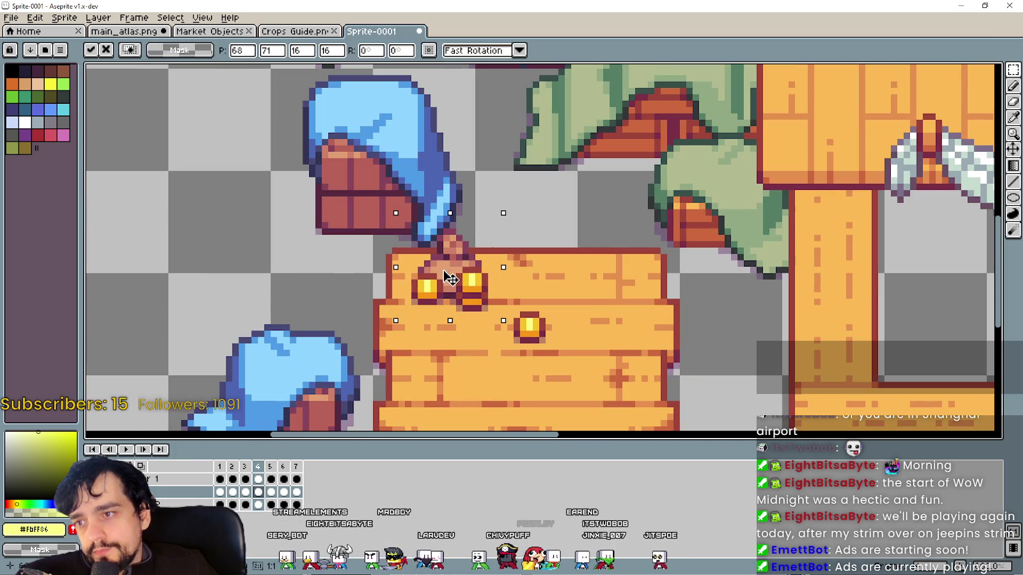
left_click(247, 469)
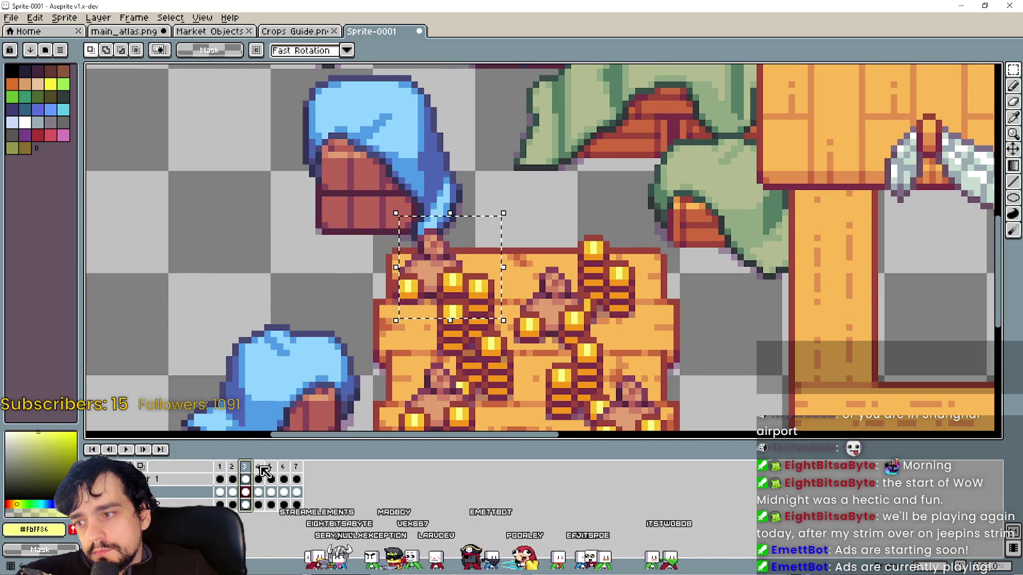
left_click(266, 471)
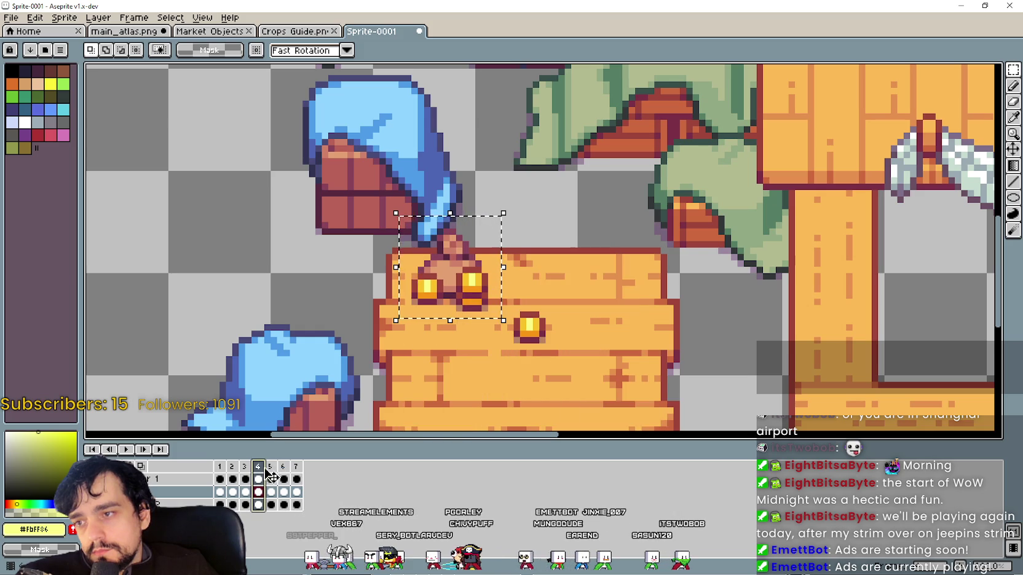
left_click_drag(447, 280, 434, 286)
left_click(246, 480)
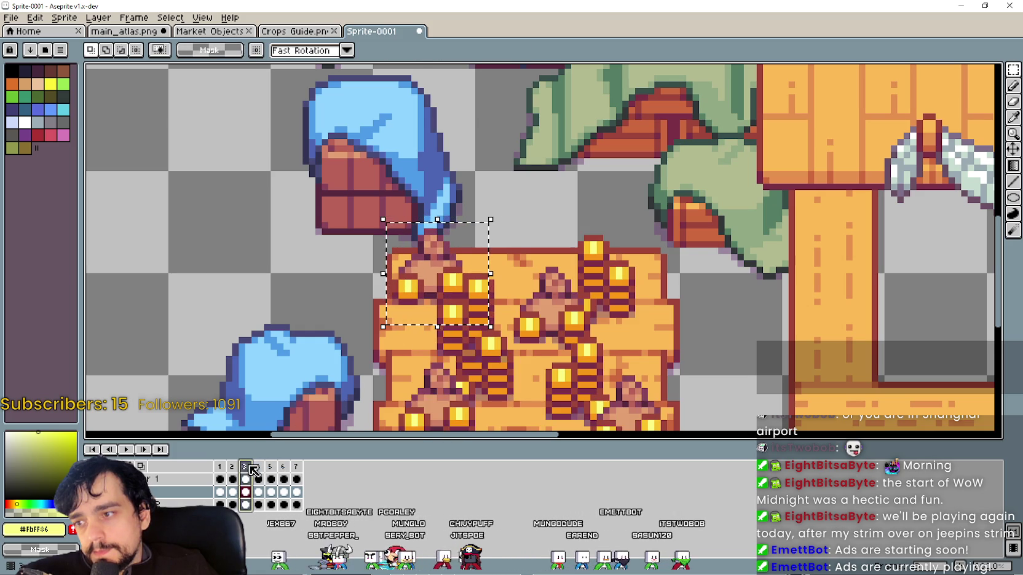
left_click(259, 479)
left_click_drag(460, 297, 446, 287)
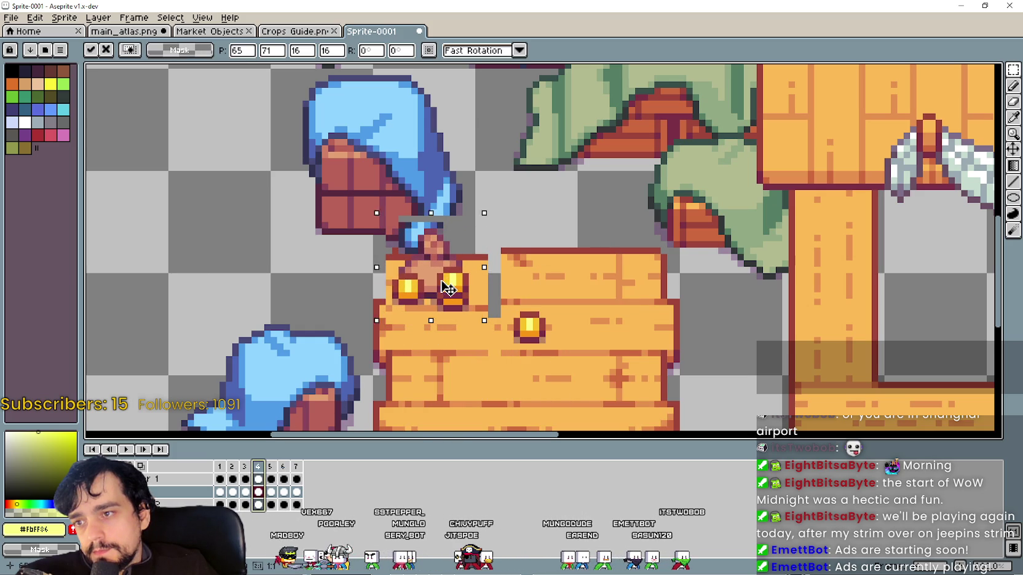
scroll(419, 330, "down", 2)
Undo the coin pile move and paste, then flip between frames 3 and 4 to compare.
key("ctrl+z")
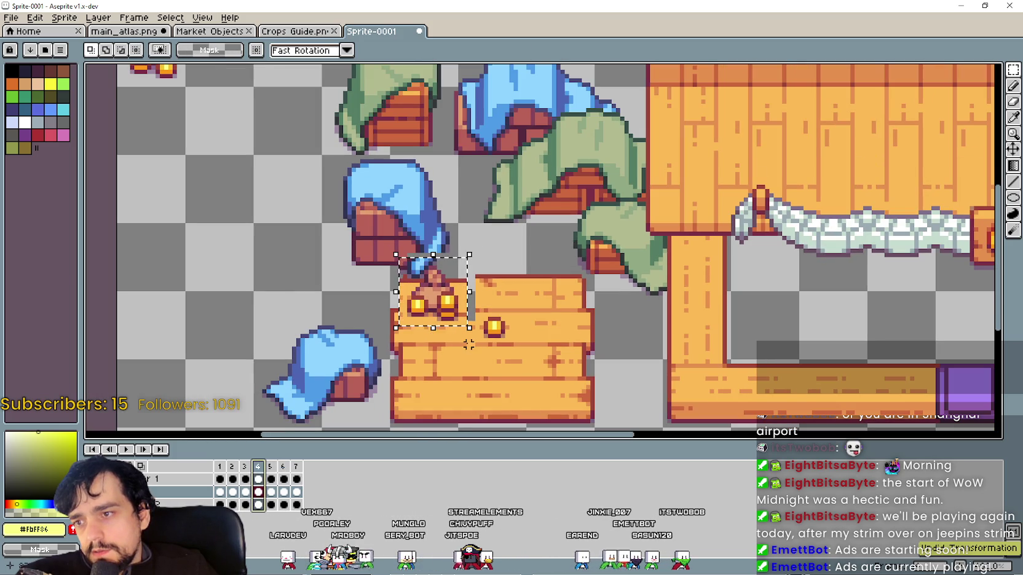
scroll(420, 330, "up", 1)
key("ctrl+z")
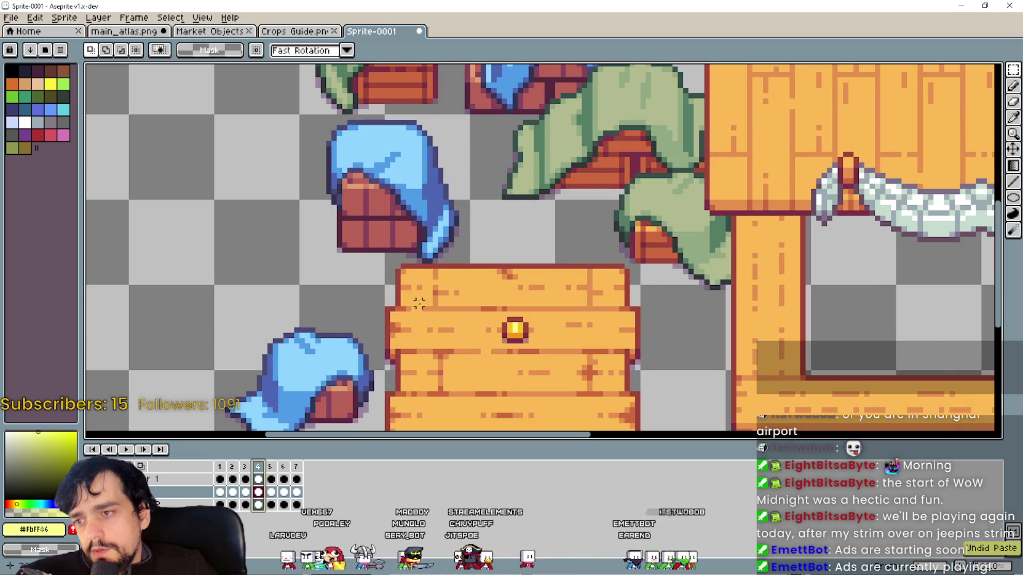
left_click(246, 471)
left_click(262, 471)
left_click(246, 471)
scroll(417, 280, "up", 1)
Paste the coin piece onto the crate again, check it on frame 4, then undo it.
key("ctrl+v")
scroll(305, 275, "up", 1)
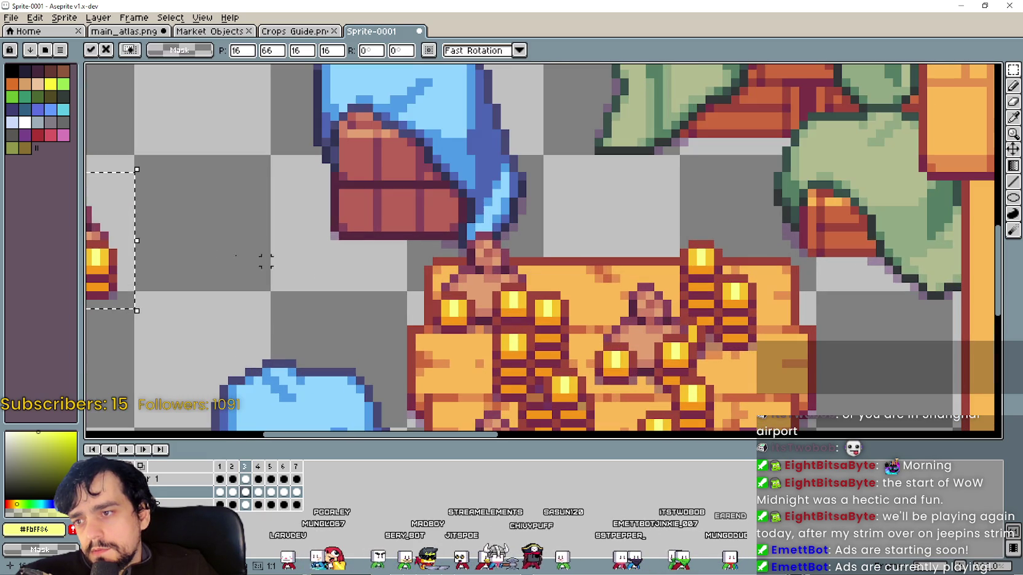
scroll(307, 277, "left", 3)
scroll(307, 276, "left", 1)
mouse_move(235, 277)
left_mouse_down()
mouse_move(564, 304)
mouse_move(649, 327)
left_mouse_up()
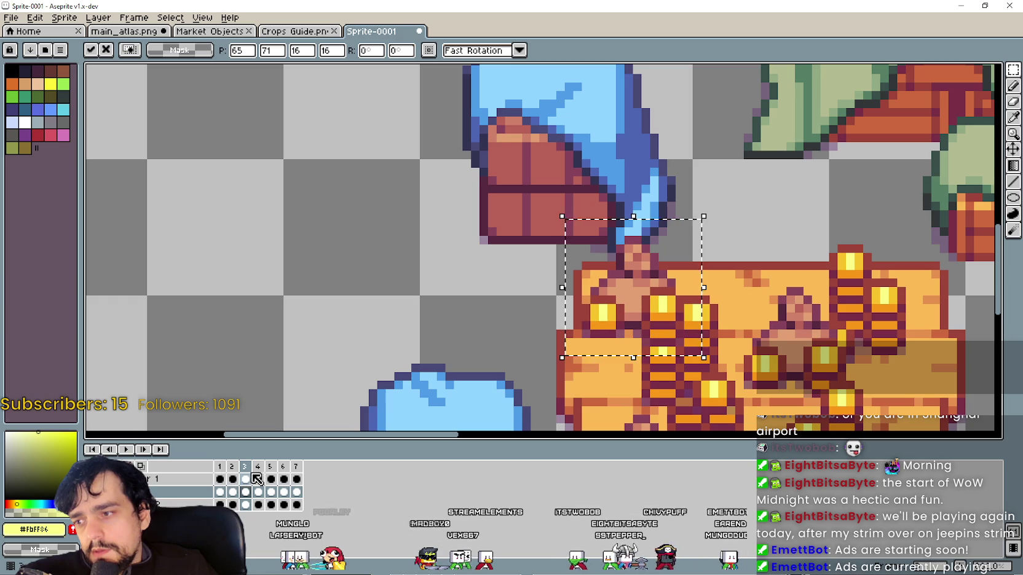
left_click(262, 495)
scroll(657, 337, "down", 1)
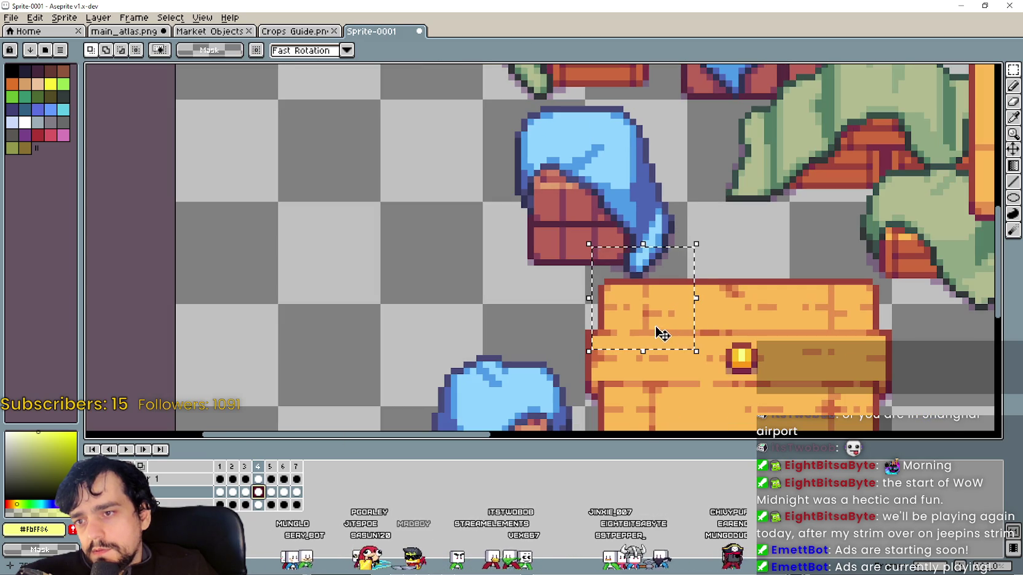
left_click(246, 494)
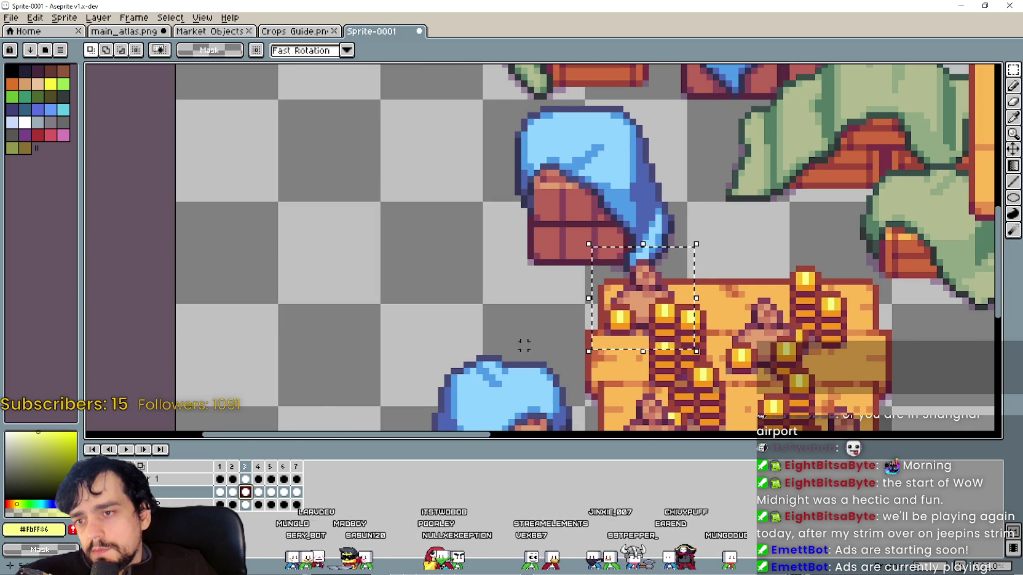
key("ctrl+z")
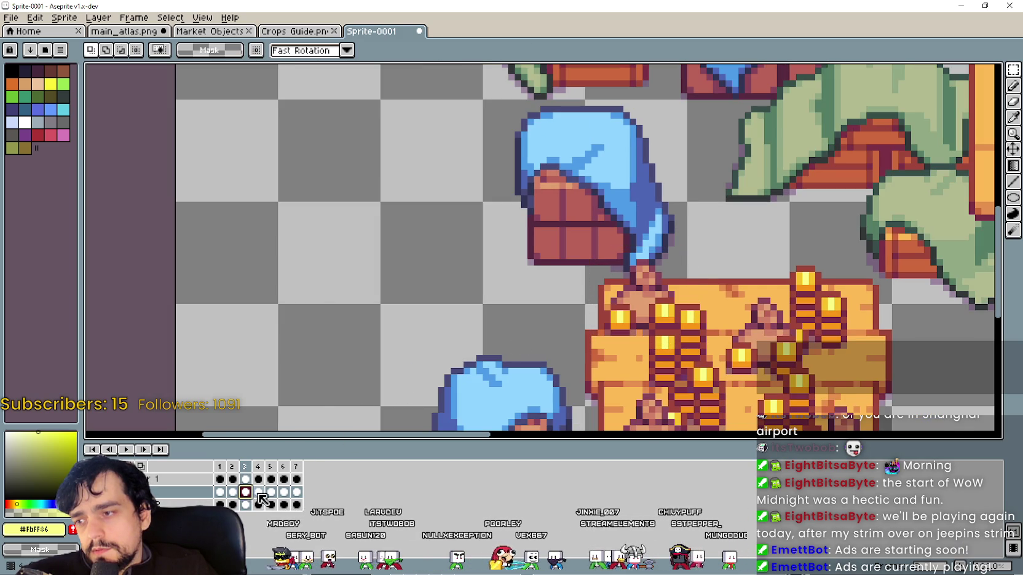
Paste the coin piece into frame 4 at the crate's top-left and compare with frame 3.
left_click(259, 496)
key("ctrl+v")
mouse_move(332, 258)
left_mouse_down()
mouse_move(686, 326)
mouse_move(627, 310)
mouse_move(646, 311)
left_mouse_up()
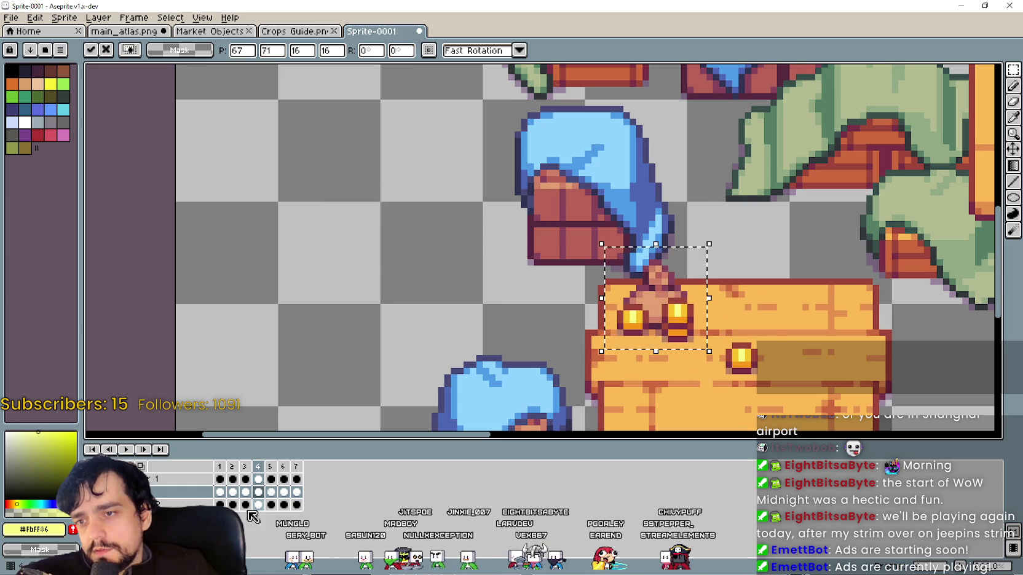
left_click(371, 327)
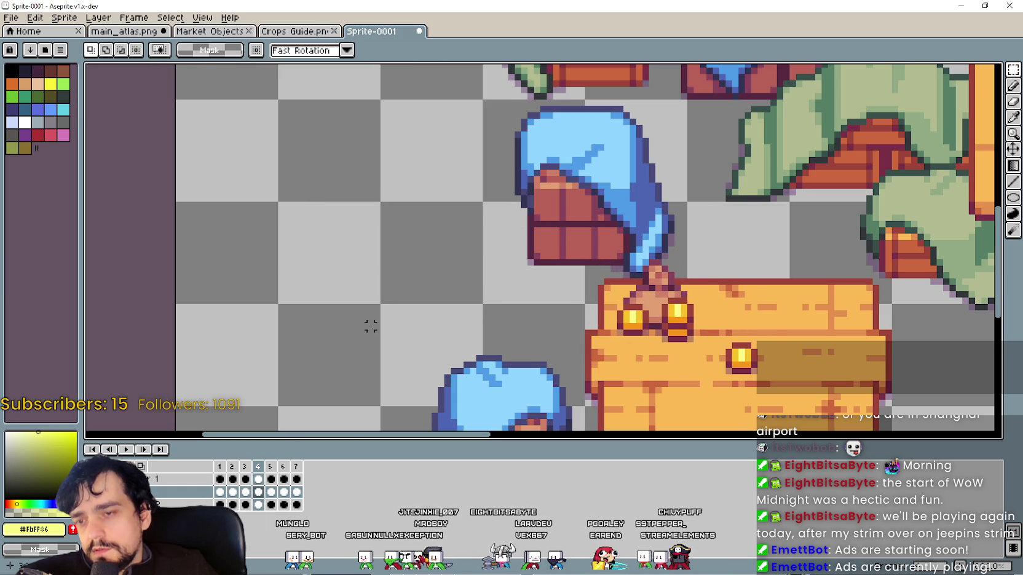
left_click(247, 493)
left_click(260, 493)
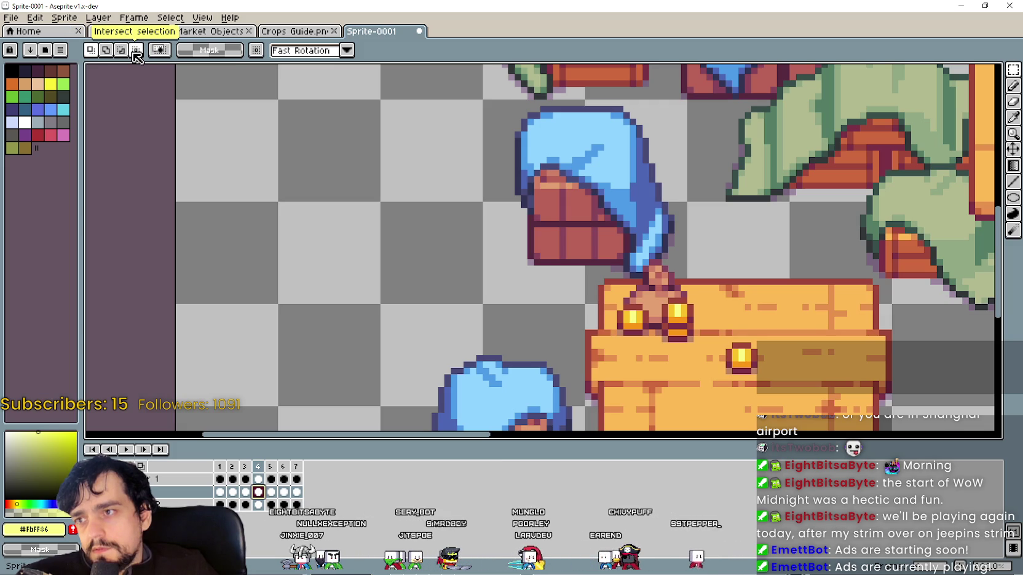
left_click(292, 56)
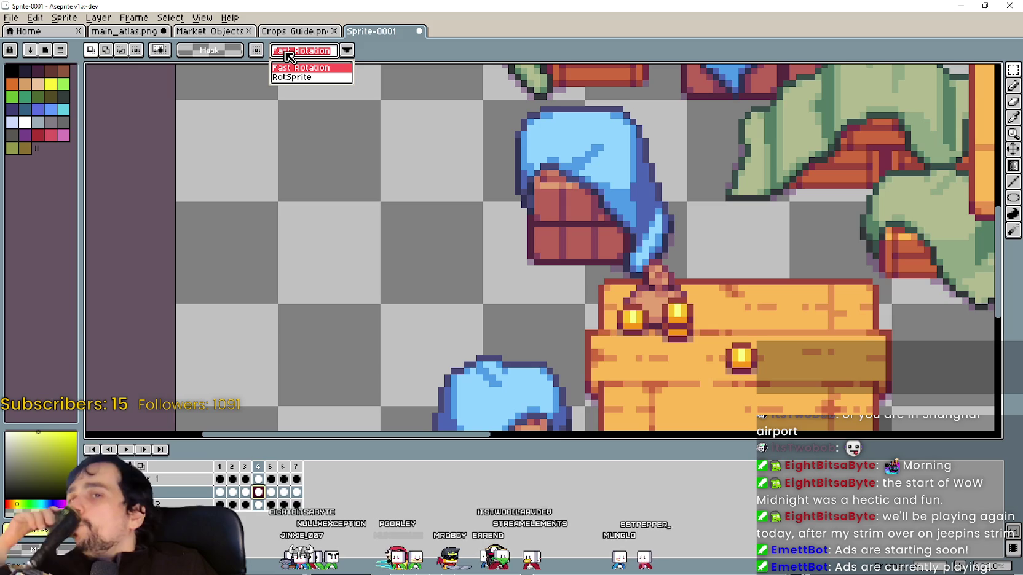
left_click(295, 53)
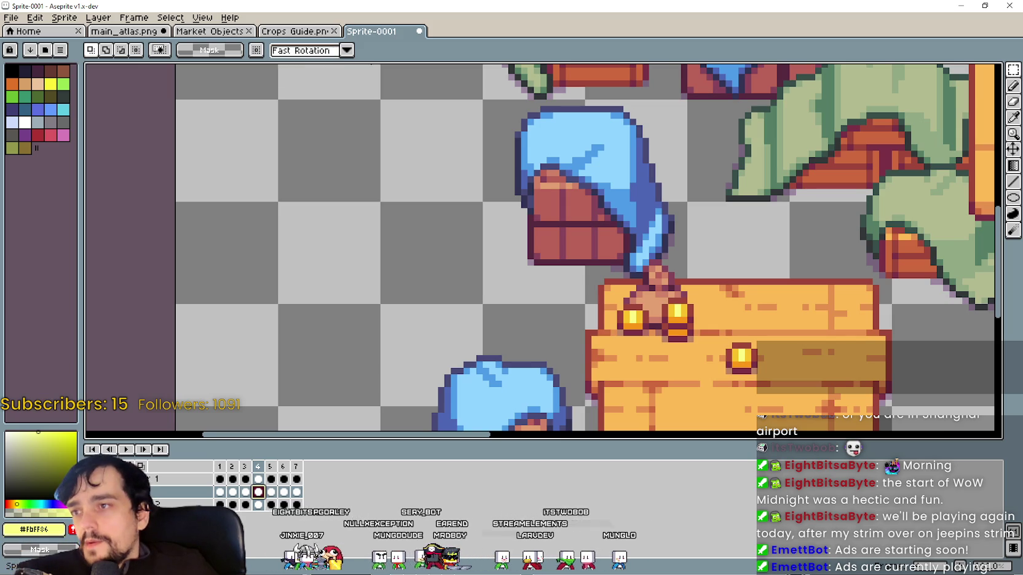
Undo the table paste, check frame 4's Cel Properties, and select frame 3's coin-filled table.
key("ctrl+z")
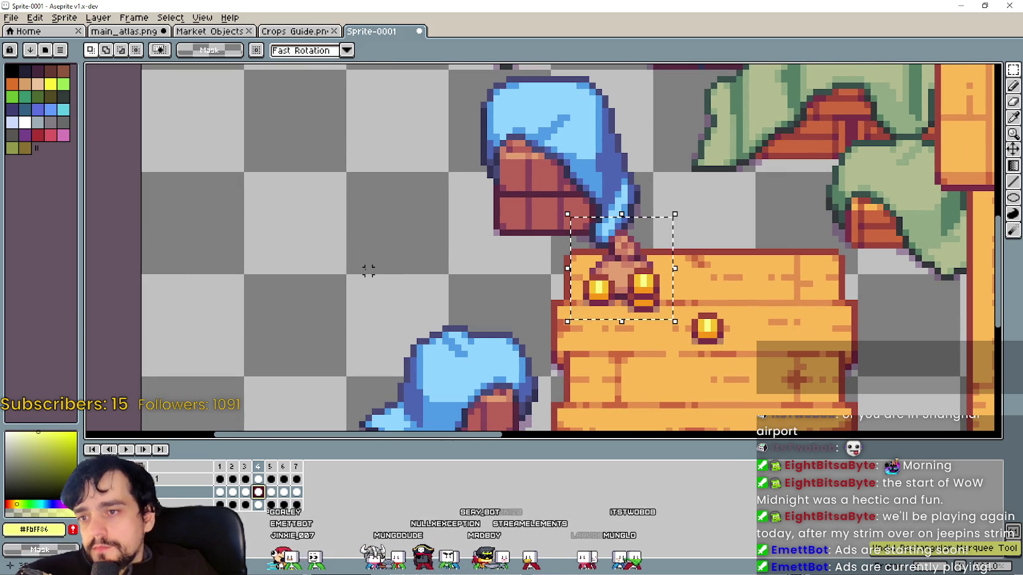
key("ctrl+z")
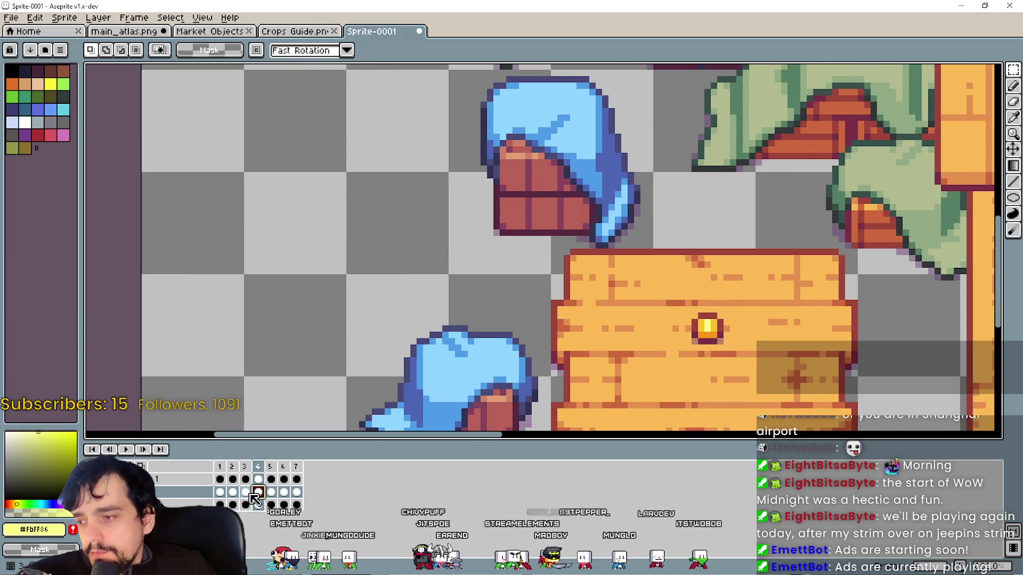
double_click(257, 492)
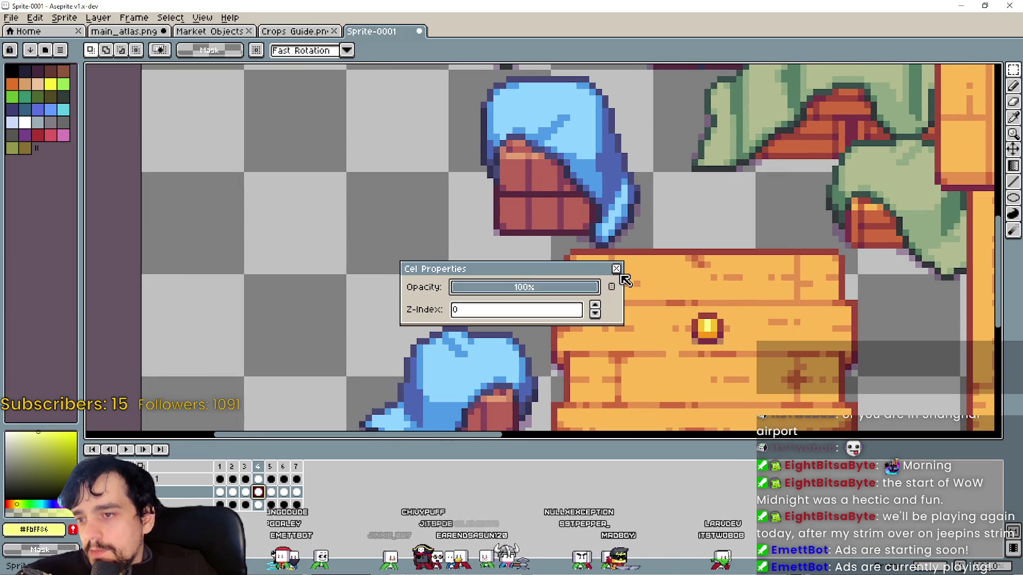
key("Escape")
left_click(246, 492)
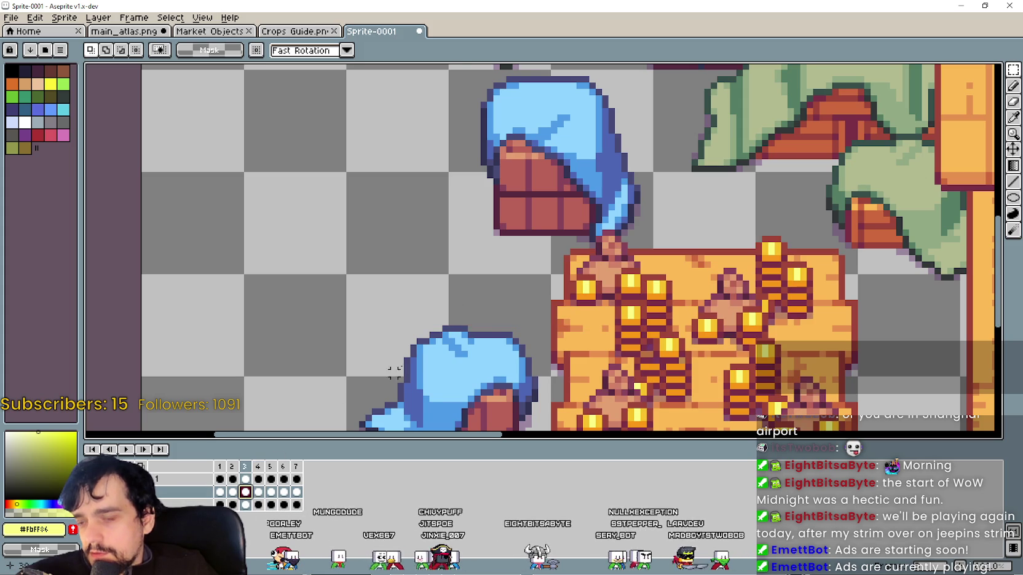
scroll(385, 275, "down", 1)
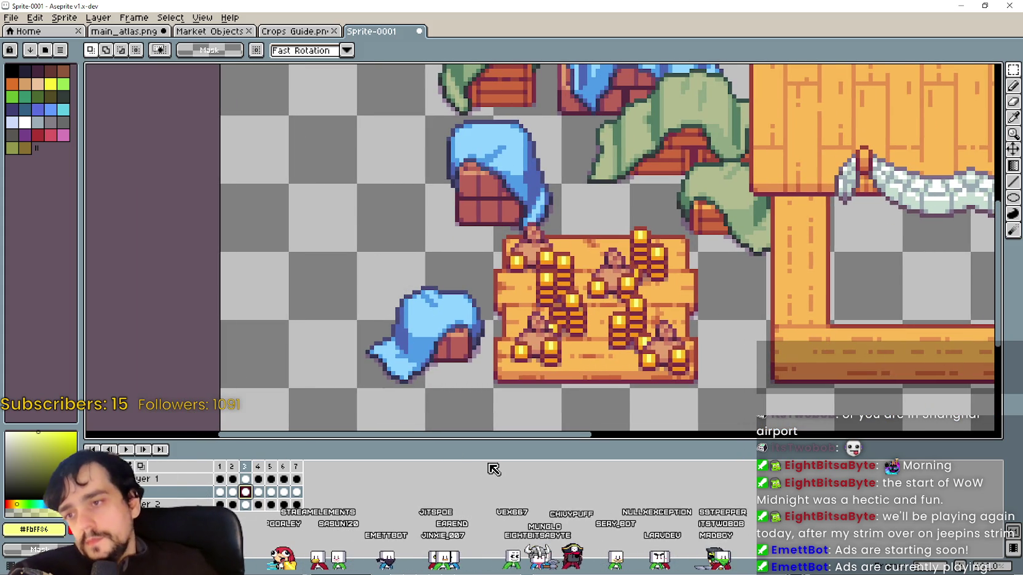
scroll(468, 210, "down", 1)
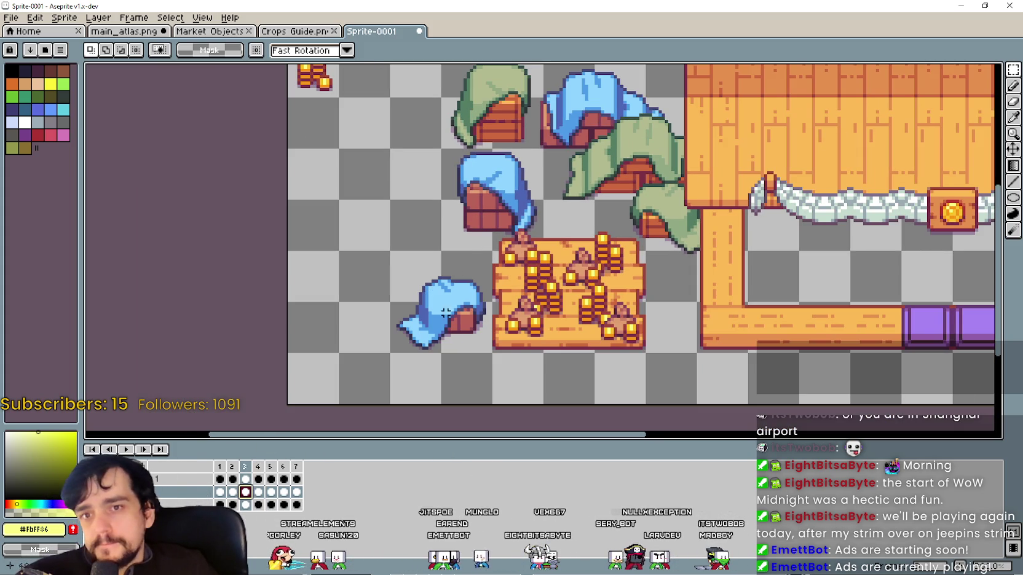
left_click_drag(468, 358, 658, 213)
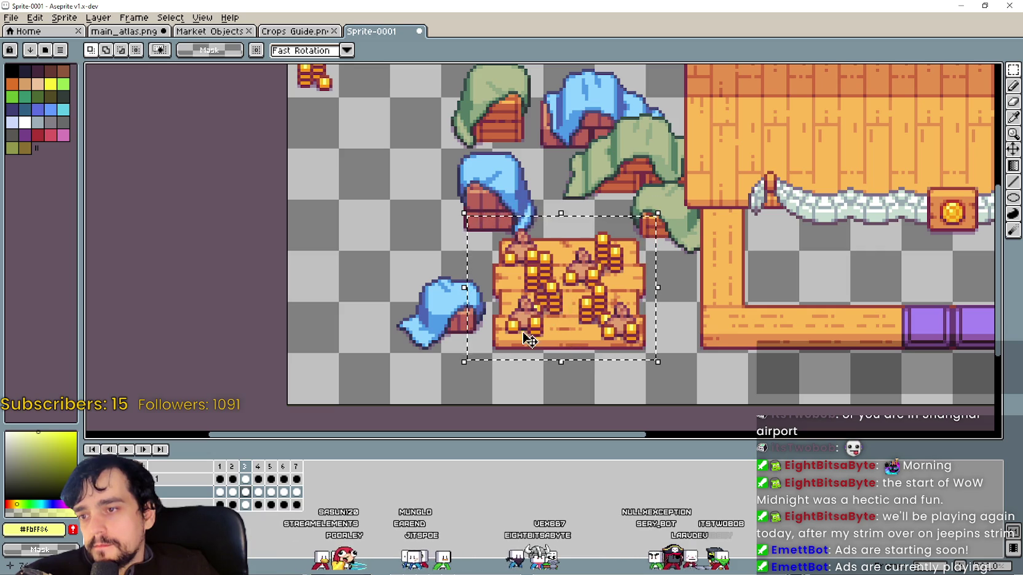
Paste frame 3's coin stacks onto frame 4's empty table and commit them.
left_click(259, 492)
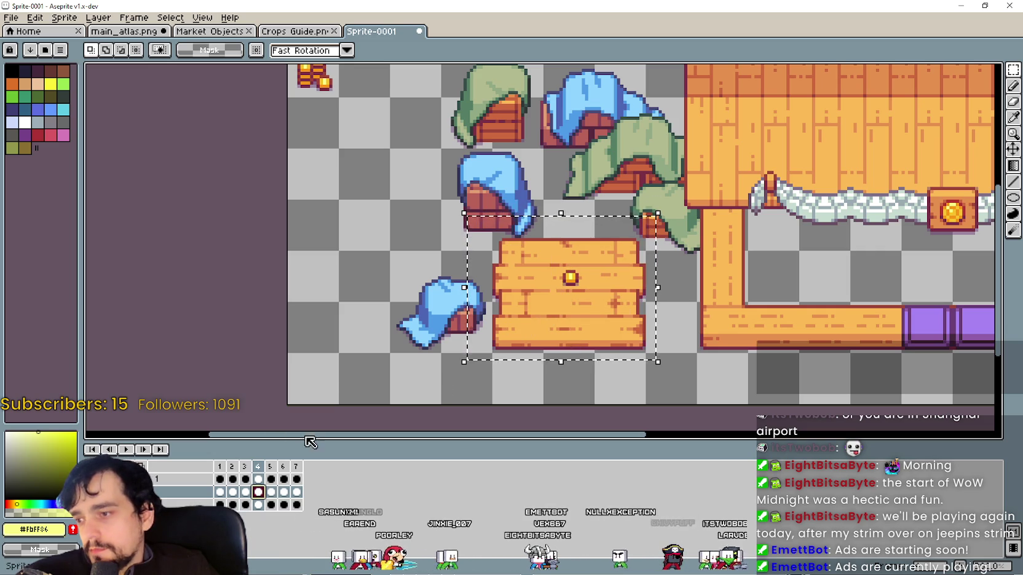
left_click(347, 381)
key("ctrl+v")
scroll(370, 251, "up", 2)
key("Return")
scroll(552, 228, "up", 1)
scroll(551, 228, "down", 1)
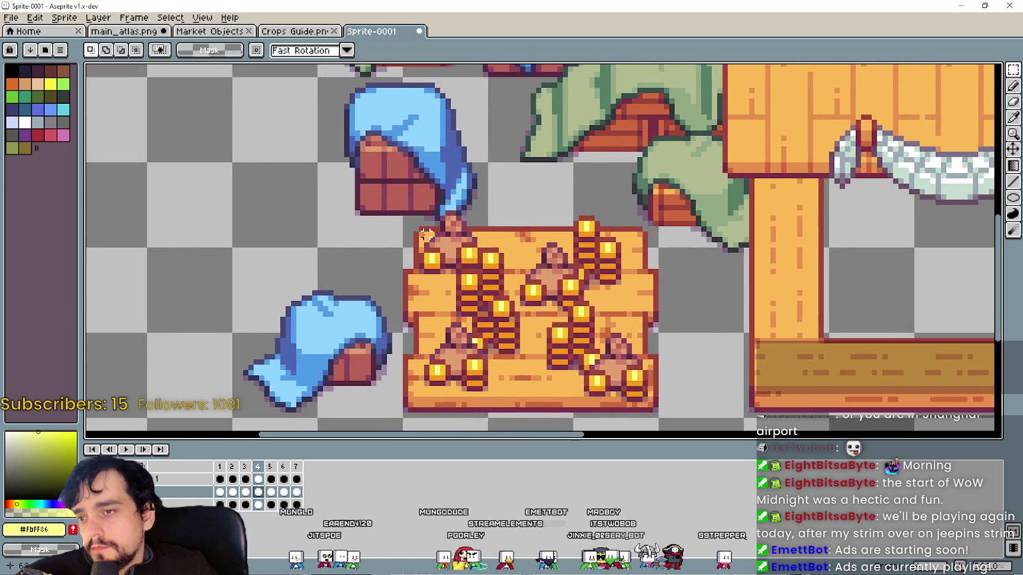
scroll(551, 228, "down", 1)
left_click_drag(315, 145, 341, 238)
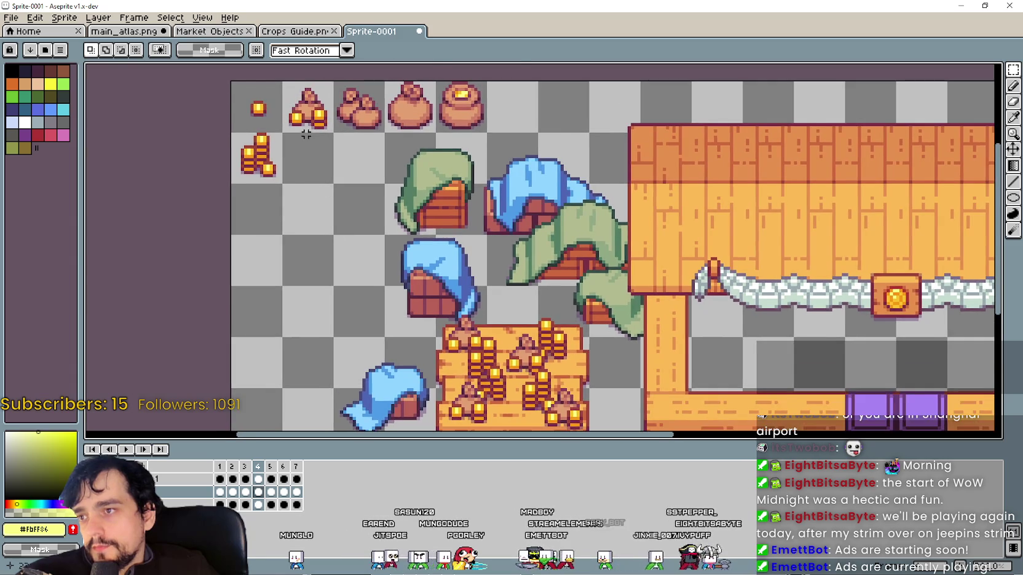
scroll(332, 142, "up", 1)
mouse_move(369, 203)
left_mouse_down()
mouse_move(452, 303)
mouse_move(421, 281)
left_mouse_up()
scroll(452, 303, "up", 1)
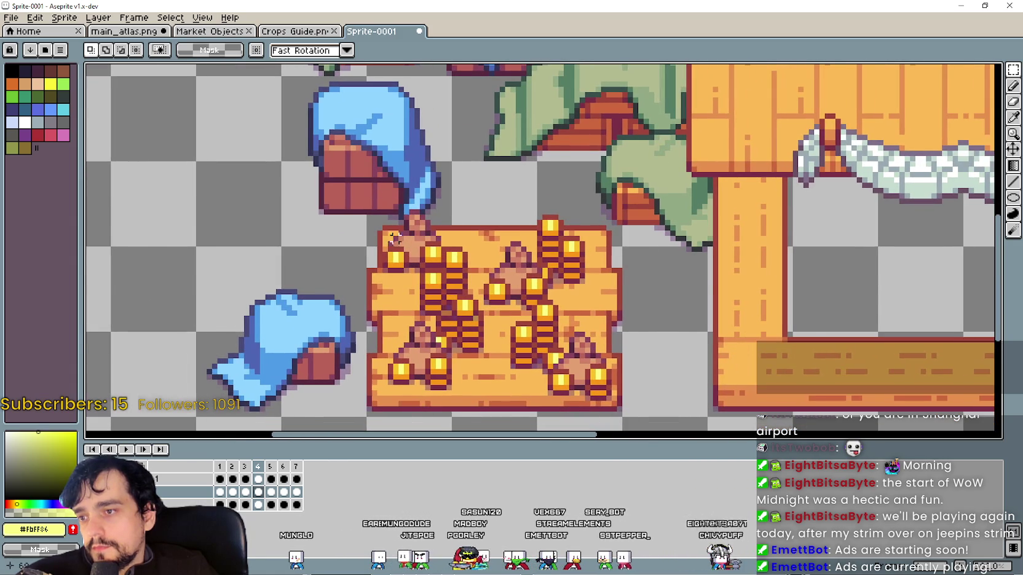
Try a pasted coin sack beside the table, cancel it, and select the upper-left coins.
key("ctrl+v")
mouse_move(155, 235)
left_mouse_down()
mouse_move(239, 272)
mouse_move(420, 264)
mouse_move(241, 259)
left_mouse_up()
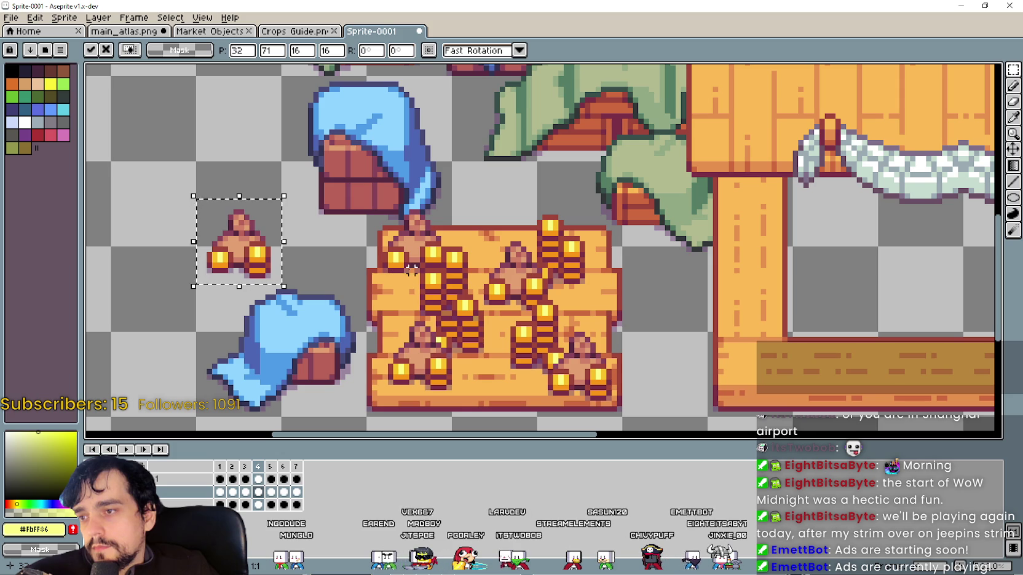
key("Escape")
left_click_drag(412, 276, 470, 202)
Erase the coins and leftover pixels on the crate's upper-left area.
key("Delete")
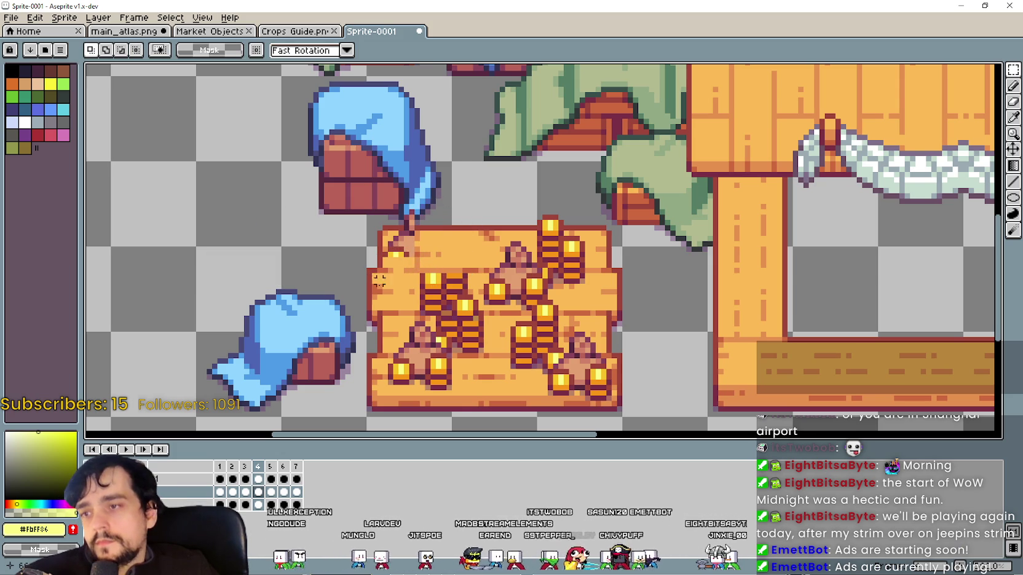
left_click_drag(407, 302, 476, 260)
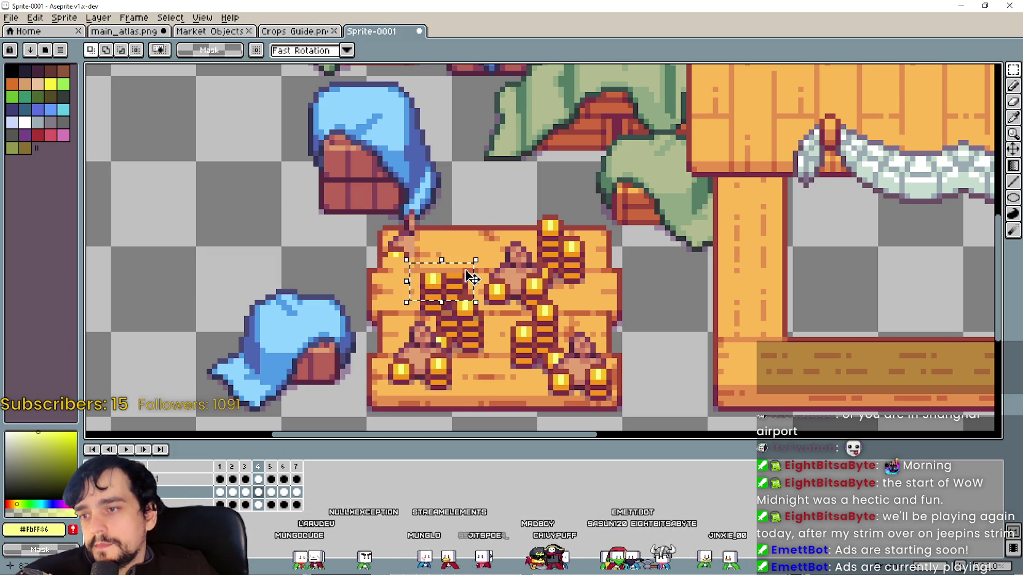
key("Delete")
scroll(472, 278, "up", 1)
left_click_drag(416, 315, 476, 278)
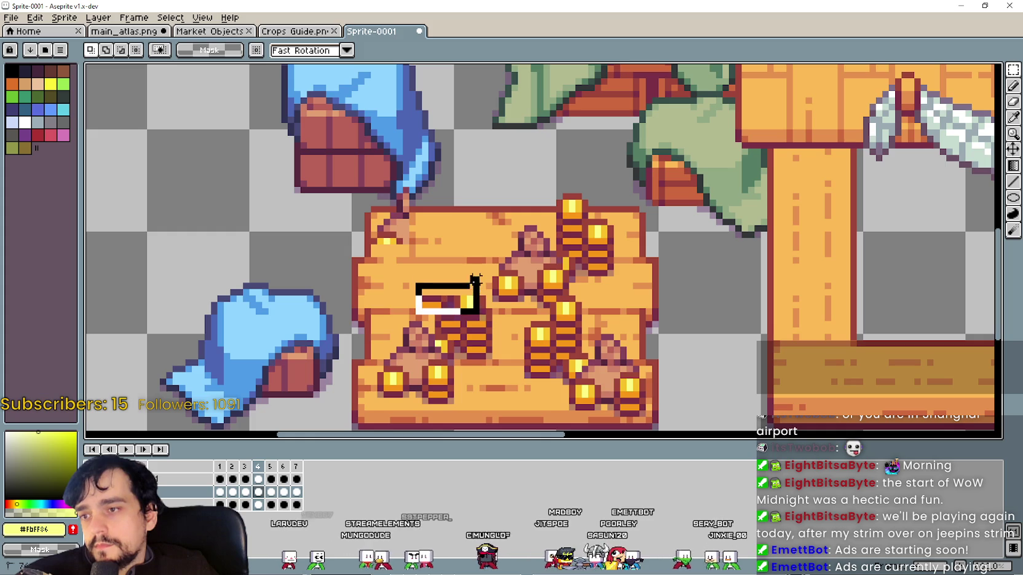
key("Delete")
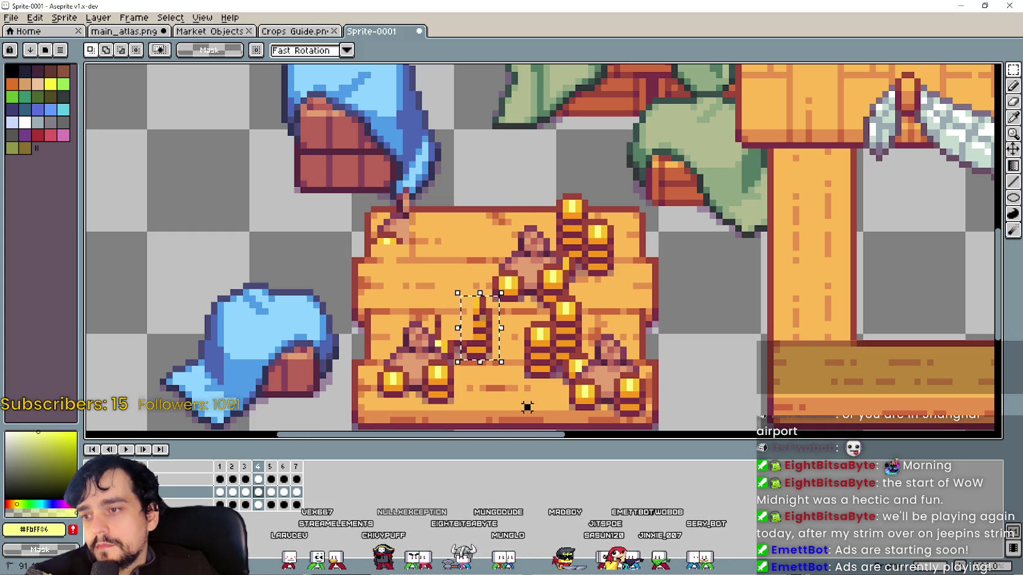
key("ctrl+v")
key("Escape")
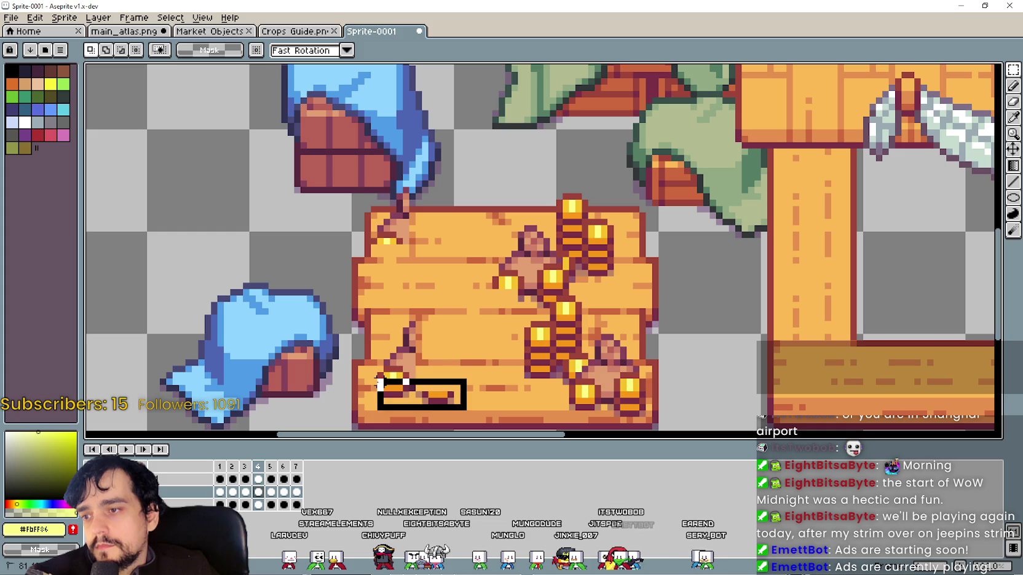
key("Escape")
Place a pasted coin sack at the centre of the crate.
key("ctrl+v")
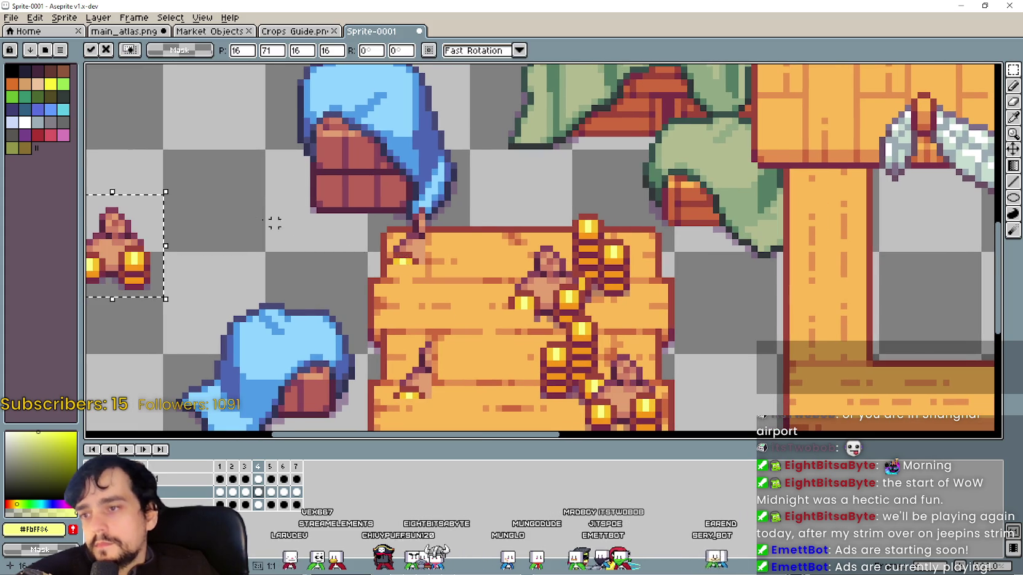
mouse_move(136, 255)
left_mouse_down()
mouse_move(471, 262)
mouse_move(401, 272)
mouse_move(436, 374)
left_mouse_up()
scroll(455, 261, "up", 2)
scroll(401, 271, "down", 2)
scroll(435, 375, "up", 2)
mouse_move(484, 307)
left_mouse_down()
mouse_move(455, 330)
mouse_move(456, 322)
left_mouse_up()
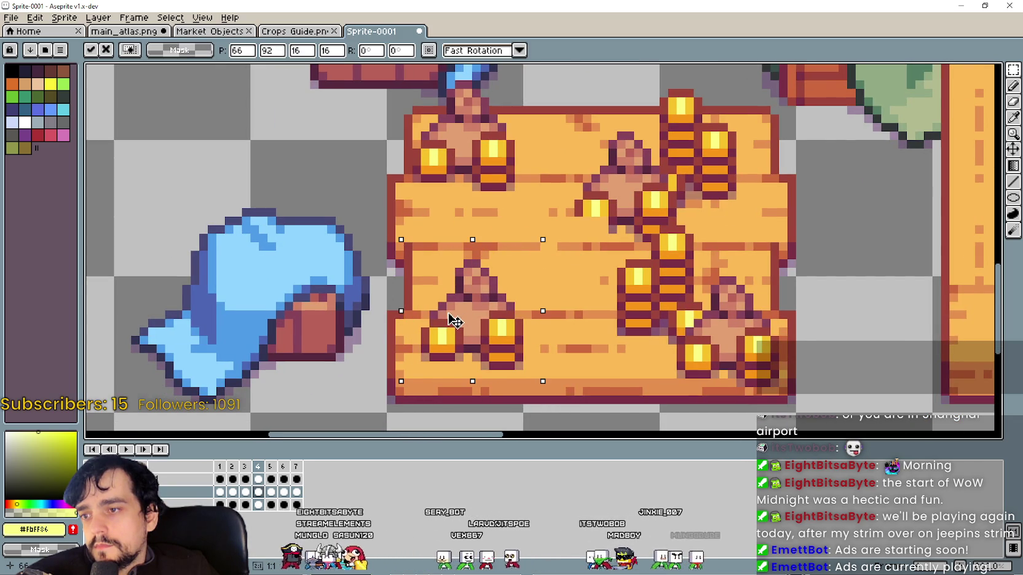
scroll(456, 322, "down", 2)
key("Return")
scroll(441, 227, "up", 3)
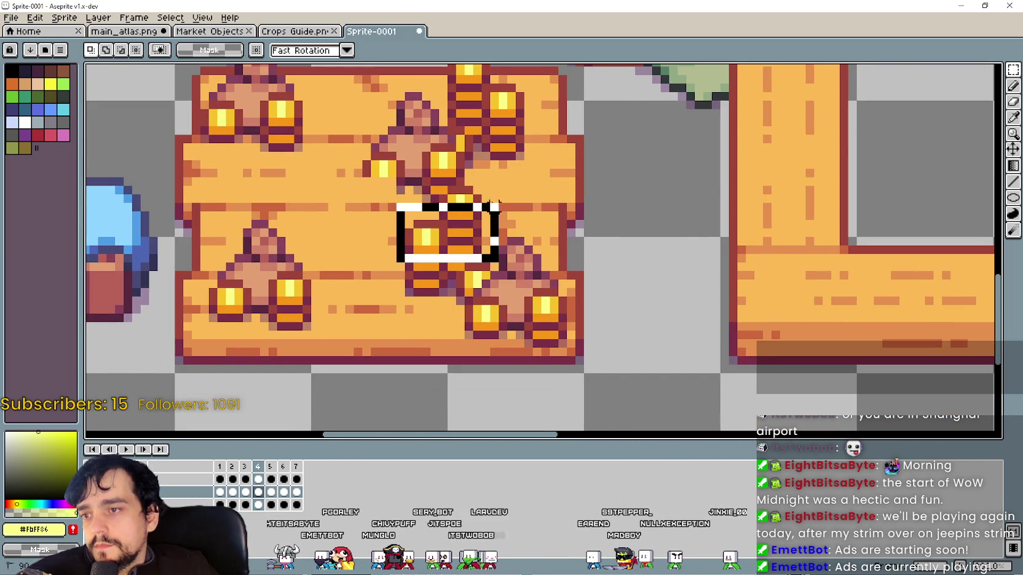
Erase the lower and middle coin stacks from the crate.
left_click_drag(388, 300, 484, 218)
left_click_drag(423, 337, 566, 308)
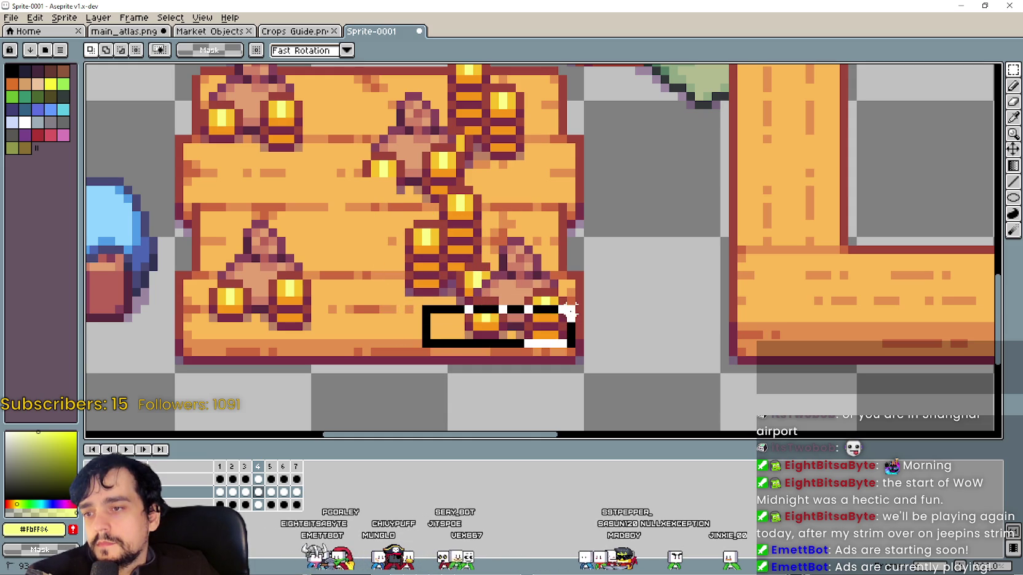
key("Delete")
left_click_drag(386, 309, 490, 219)
key("Delete")
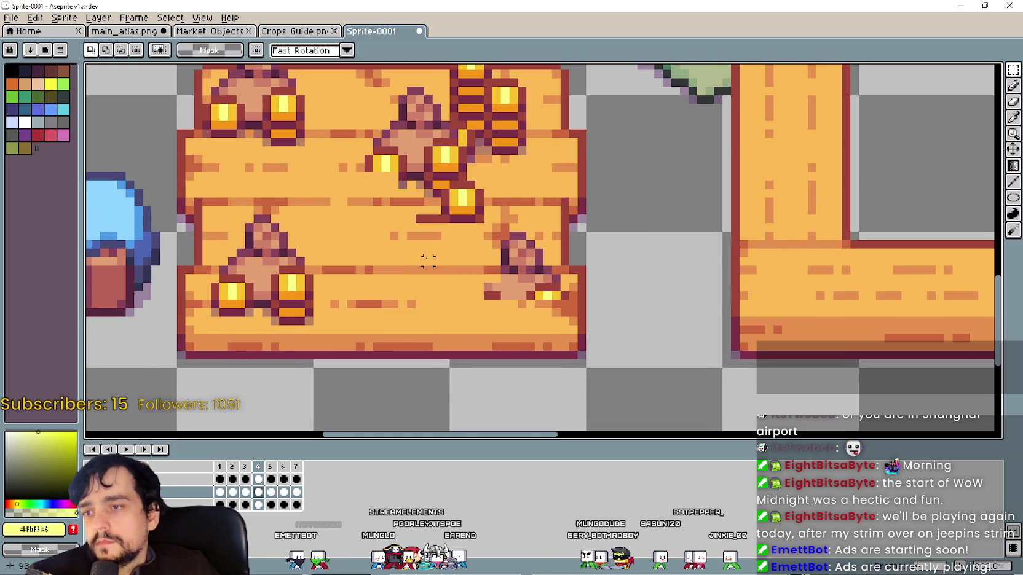
left_click_drag(428, 260, 480, 196)
key("Delete")
Place another pasted coin sack on the crate's lower-right.
scroll(464, 222, "down", 1)
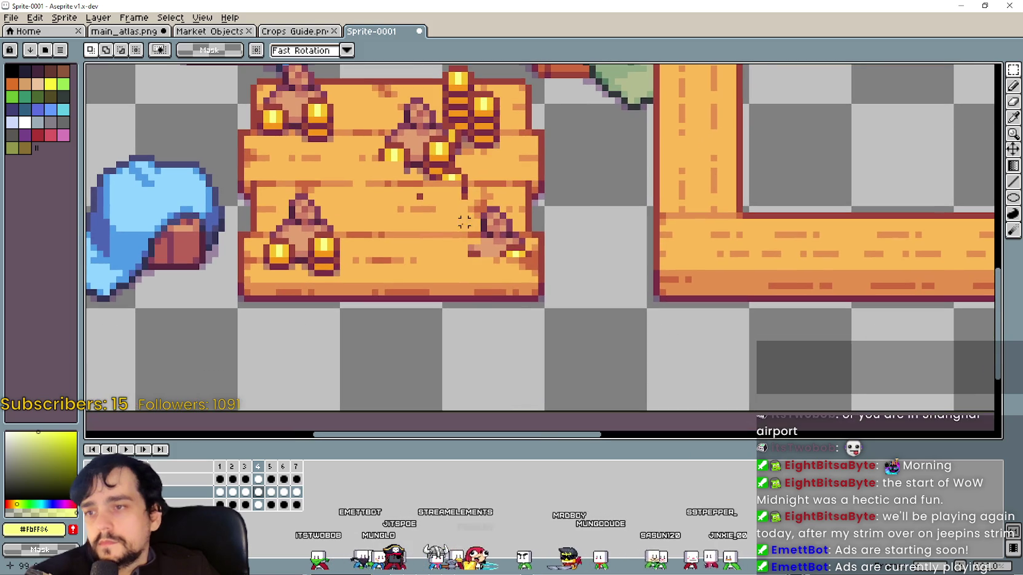
key("ctrl+v")
left_click_drag(544, 274, 504, 274)
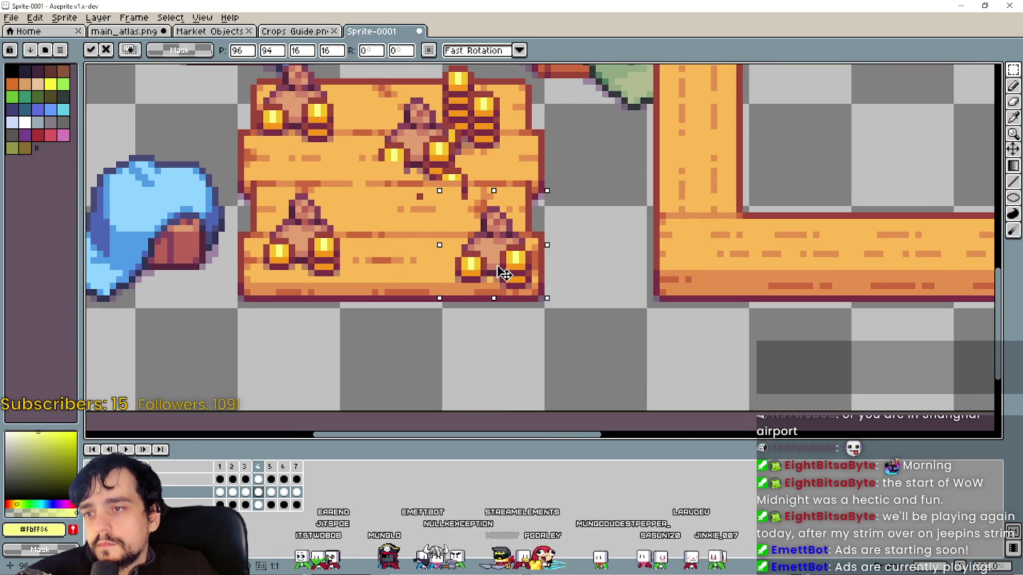
key("Return")
Clear the remaining coins from the middle of the crate.
scroll(384, 280, "up", 3)
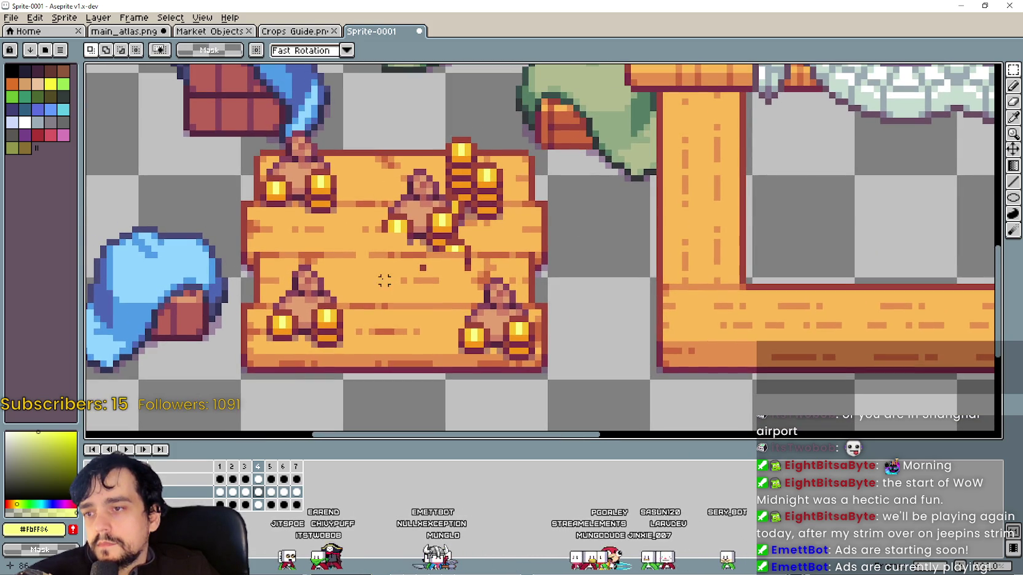
scroll(384, 280, "up", 1)
left_click_drag(393, 321, 494, 233)
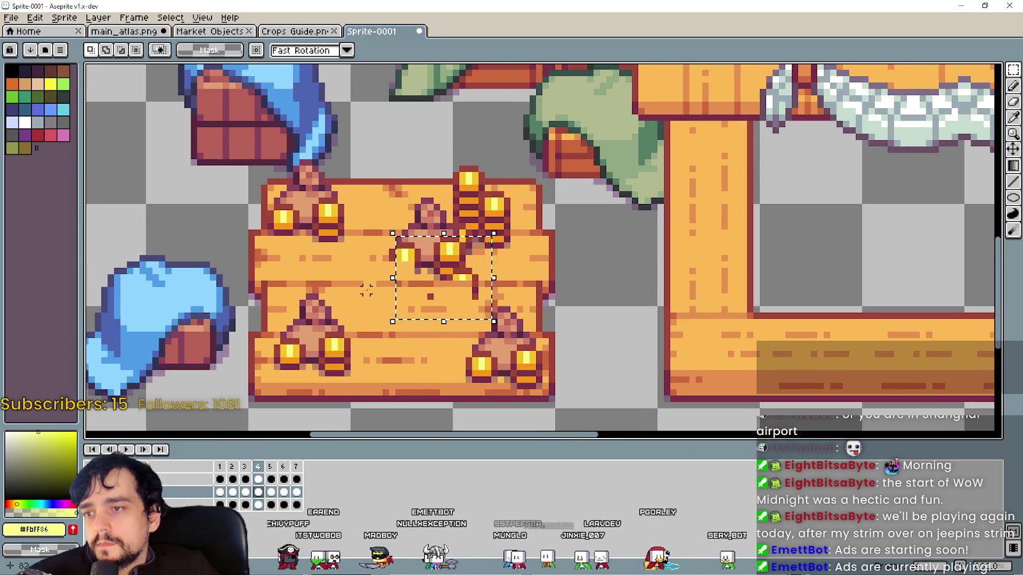
key("Delete")
scroll(389, 267, "up", 1)
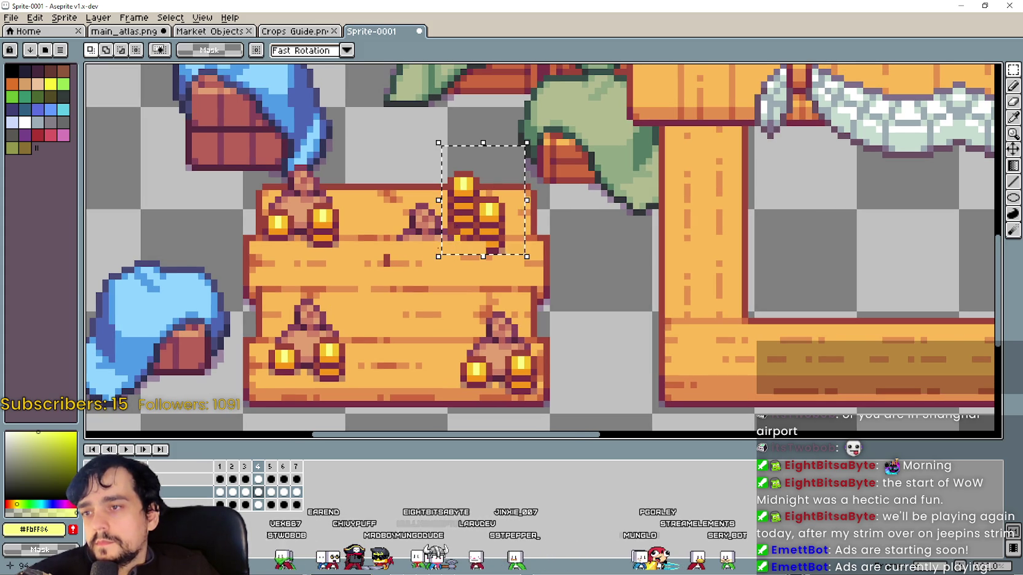
key("Delete")
Place a coin sack in the crate's middle plank row and recentre the crate.
key("ctrl+v")
left_click_drag(522, 256, 408, 256)
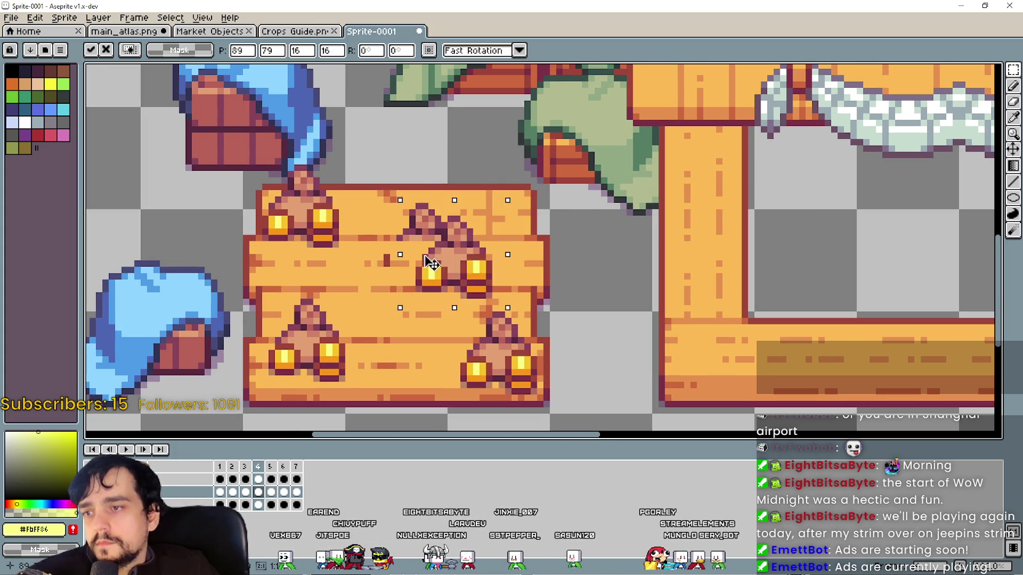
key("Return")
scroll(426, 229, "down", 1)
scroll(425, 228, "down", 1)
scroll(425, 229, "down", 1)
scroll(425, 229, "up", 1)
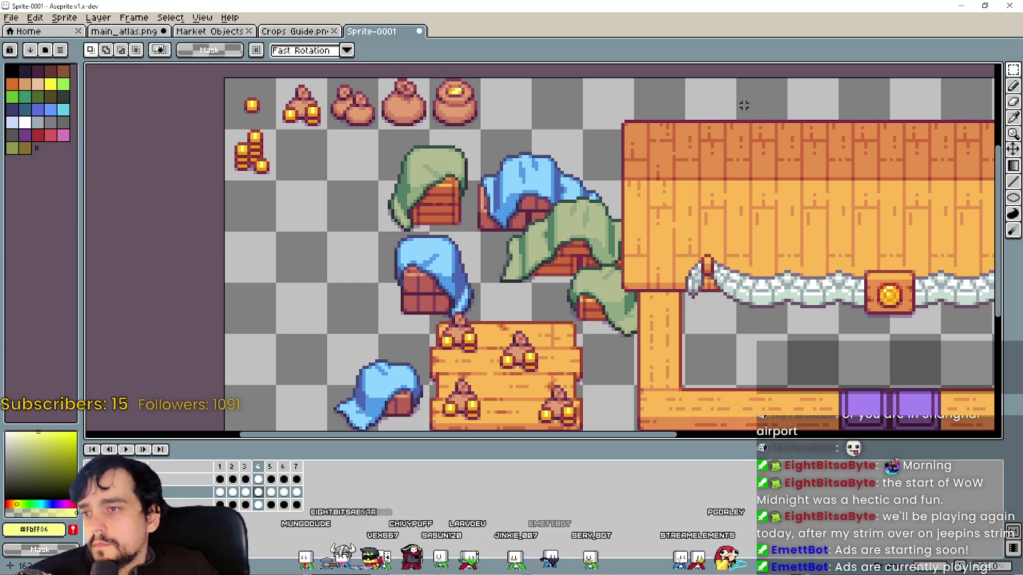
scroll(453, 137, "up", 2)
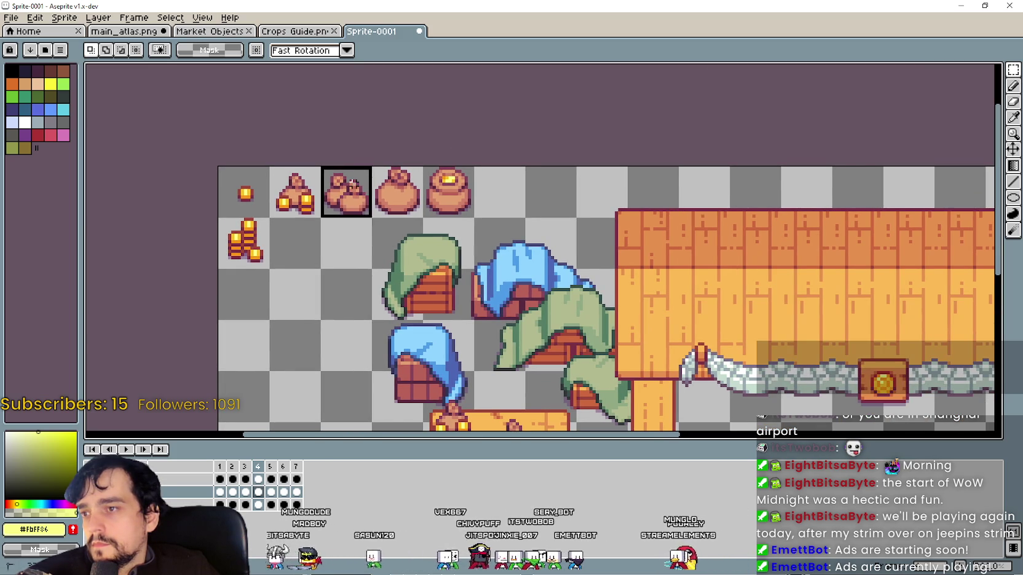
left_click_drag(447, 282, 439, 137)
Place the pasted double-sack pile on the crate's lower shelf.
scroll(537, 271, "up", 1)
key("ctrl+v")
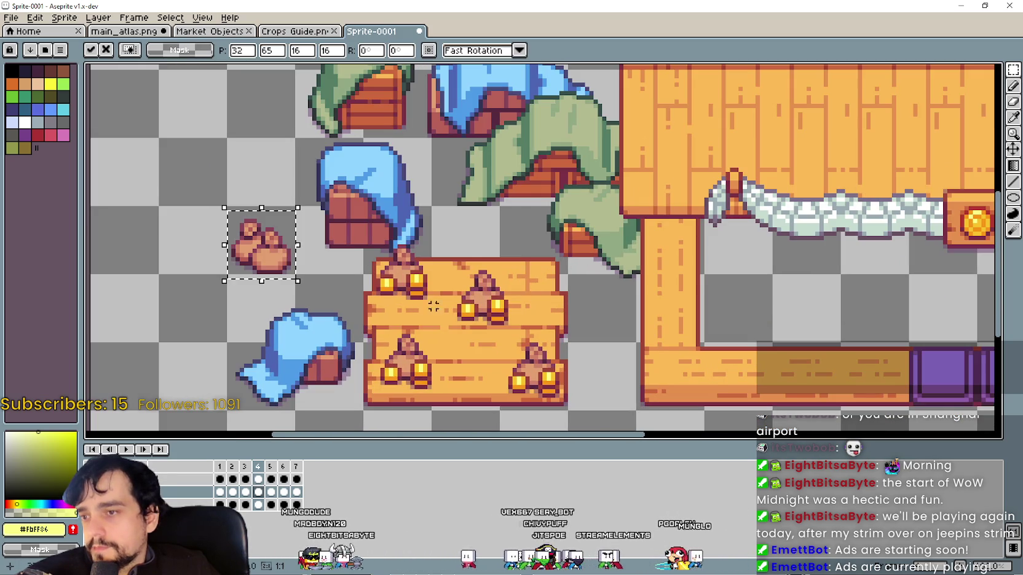
mouse_move(280, 254)
left_mouse_down()
mouse_move(441, 323)
mouse_move(471, 359)
left_mouse_up()
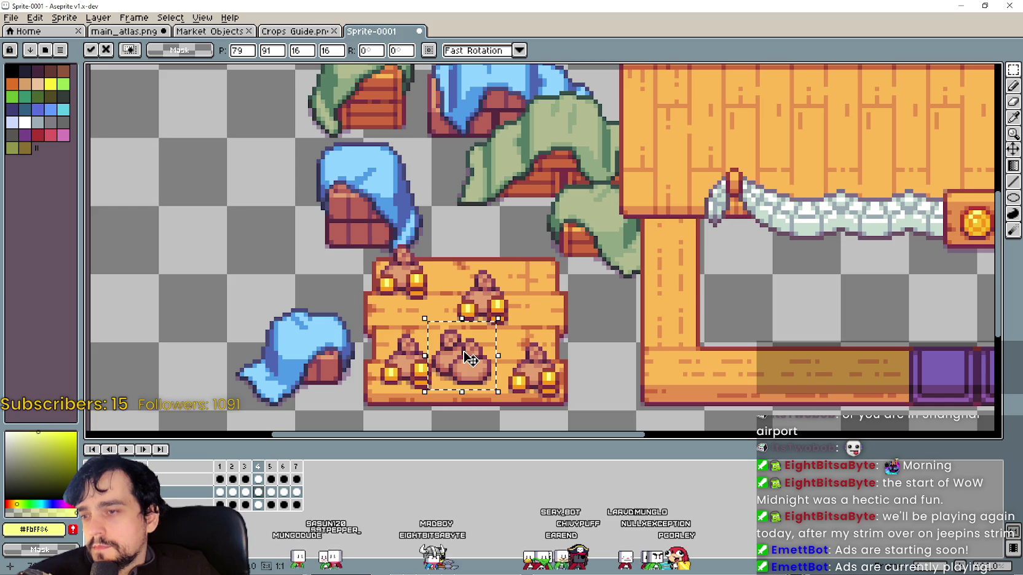
left_click_drag(470, 359, 470, 368)
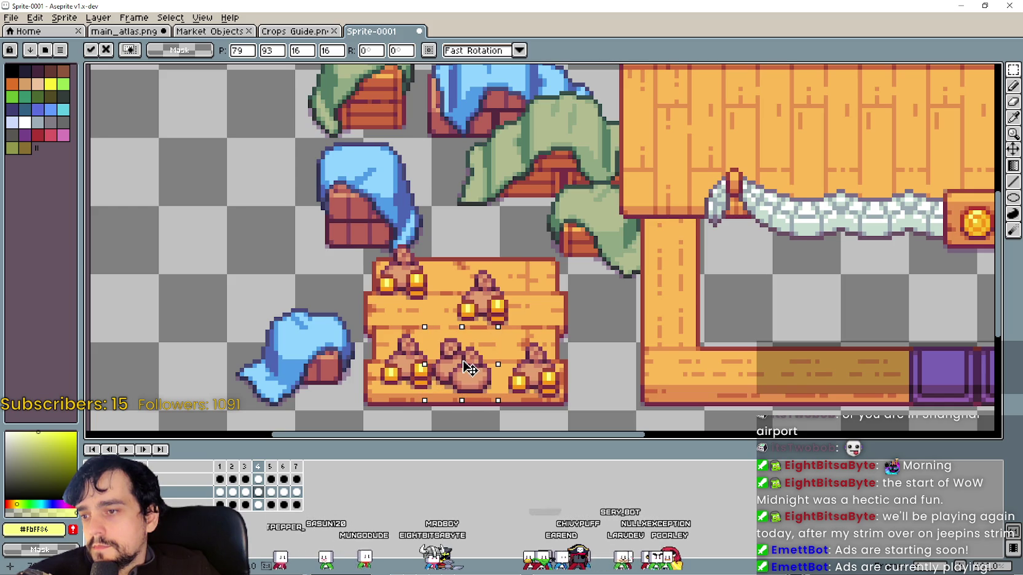
key("Return")
Paste a second double-sack pile and move it to the crate's upper left.
key("ctrl+v")
mouse_move(295, 264)
left_mouse_down()
mouse_move(532, 289)
mouse_move(547, 326)
mouse_move(436, 326)
mouse_move(422, 316)
left_mouse_up()
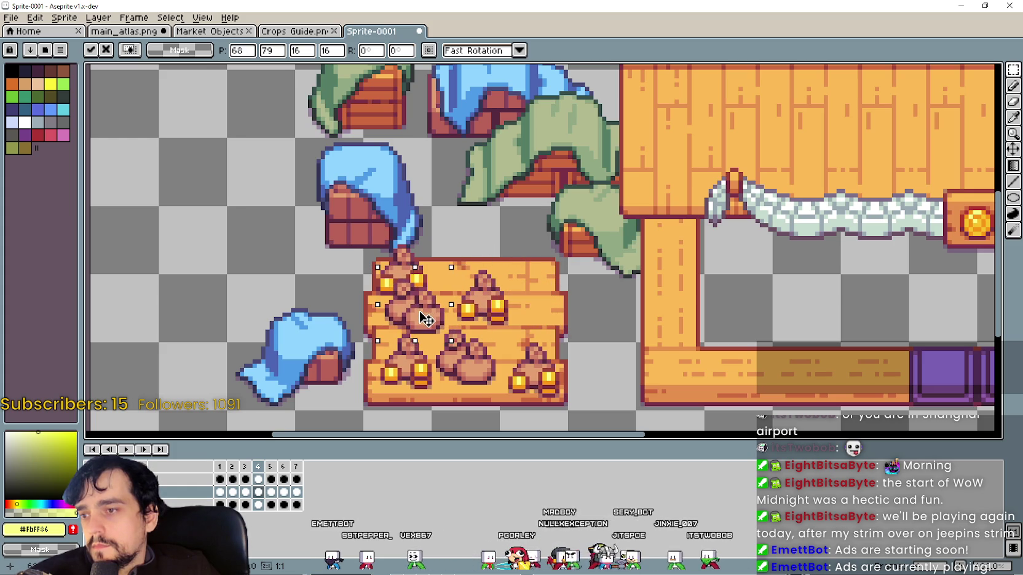
scroll(423, 310, "down", 1)
scroll(435, 300, "down", 1)
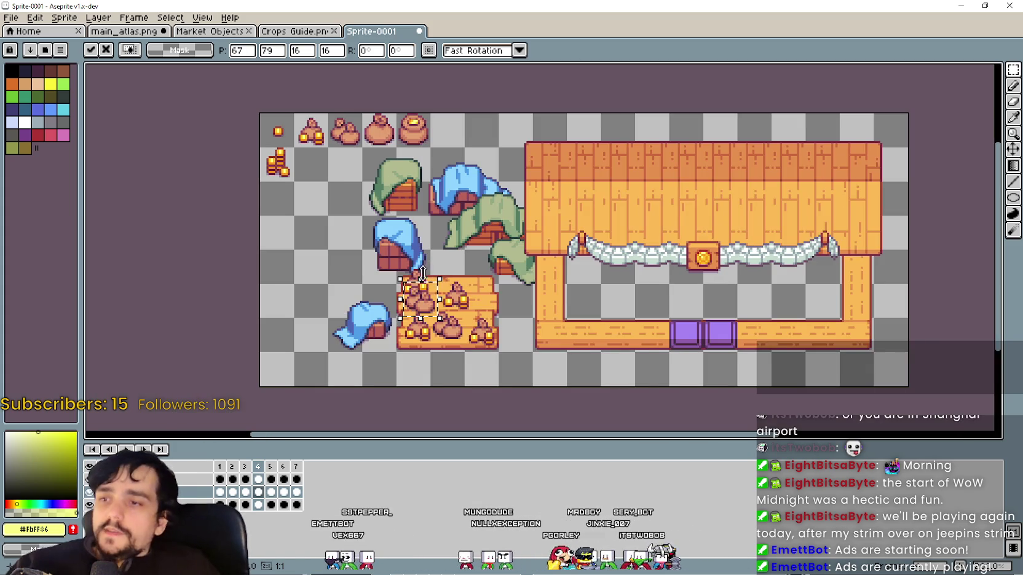
Undo the second pasted sack pile so one double-sack pile stays in the crate's lower middle.
scroll(437, 292, "up", 3)
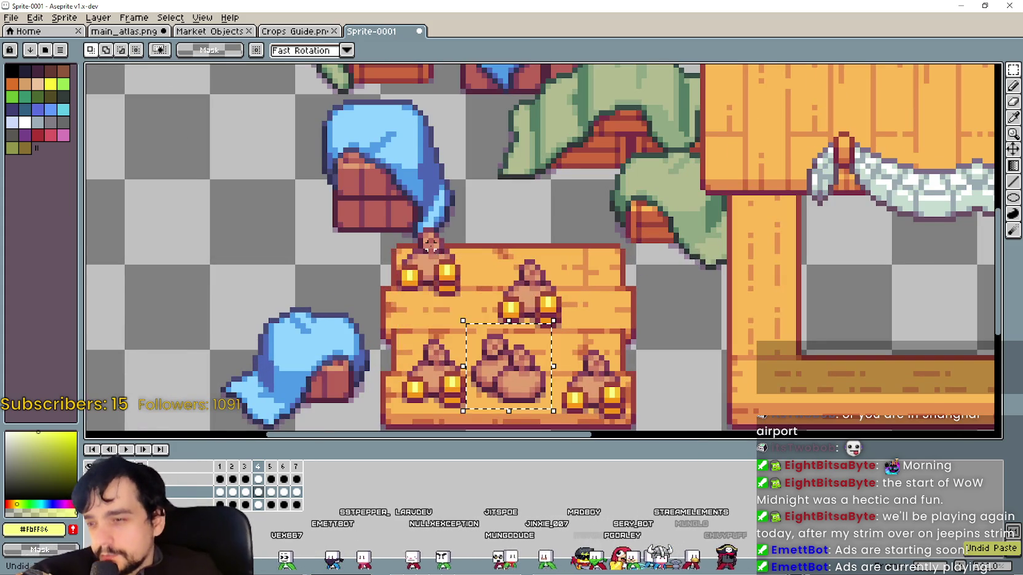
key("Return")
scroll(434, 283, "down", 3)
scroll(427, 281, "down", 1)
scroll(421, 281, "down", 1)
scroll(421, 280, "up", 1)
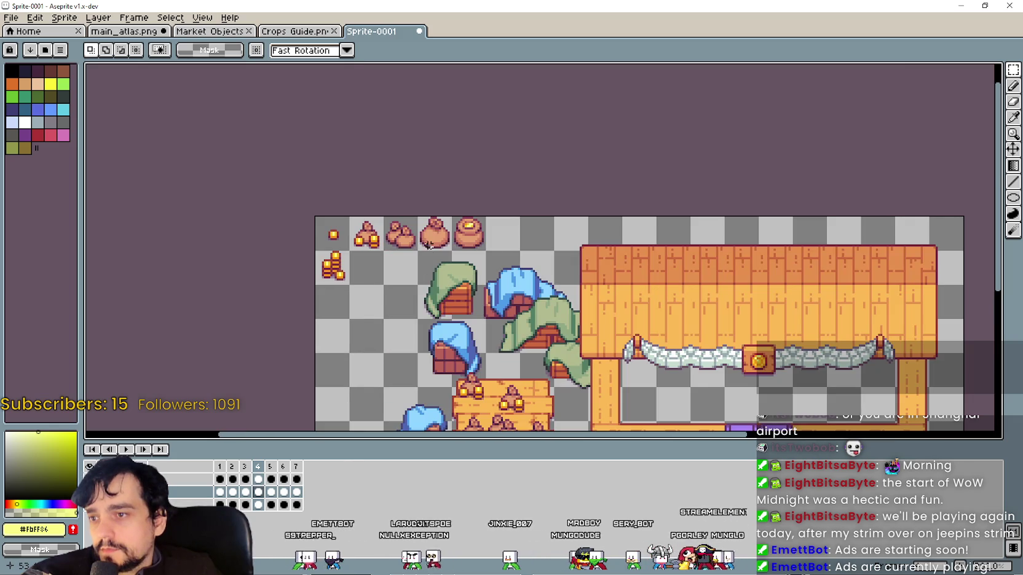
scroll(492, 270, "down", 1)
scroll(501, 266, "down", 1)
scroll(501, 265, "up", 1)
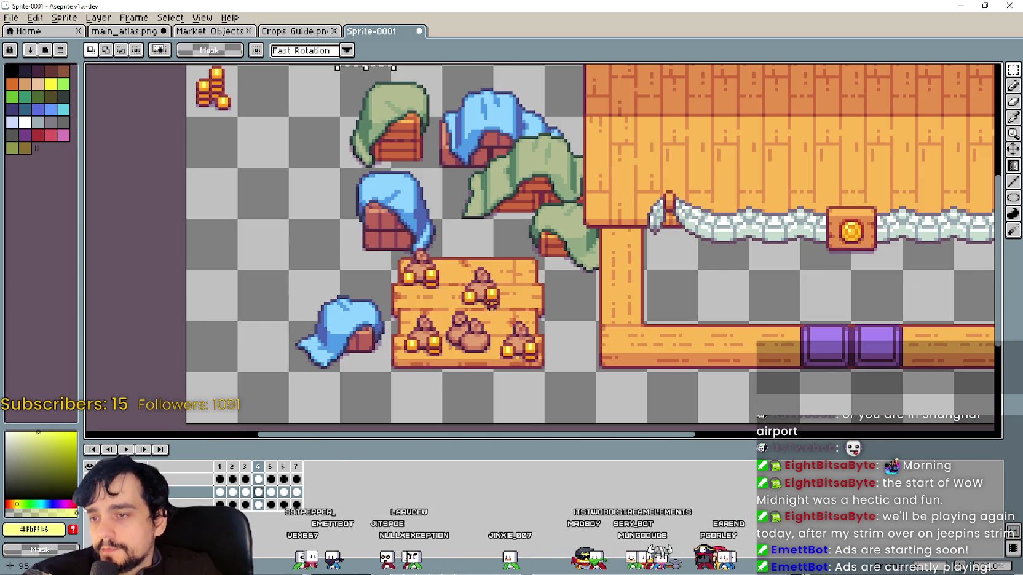
Try a pasted large sack over the crate's right side, then cancel the placement.
key("ctrl+v")
mouse_move(369, 249)
left_mouse_down()
mouse_move(518, 283)
mouse_move(497, 250)
left_mouse_up()
scroll(518, 282, "up", 1)
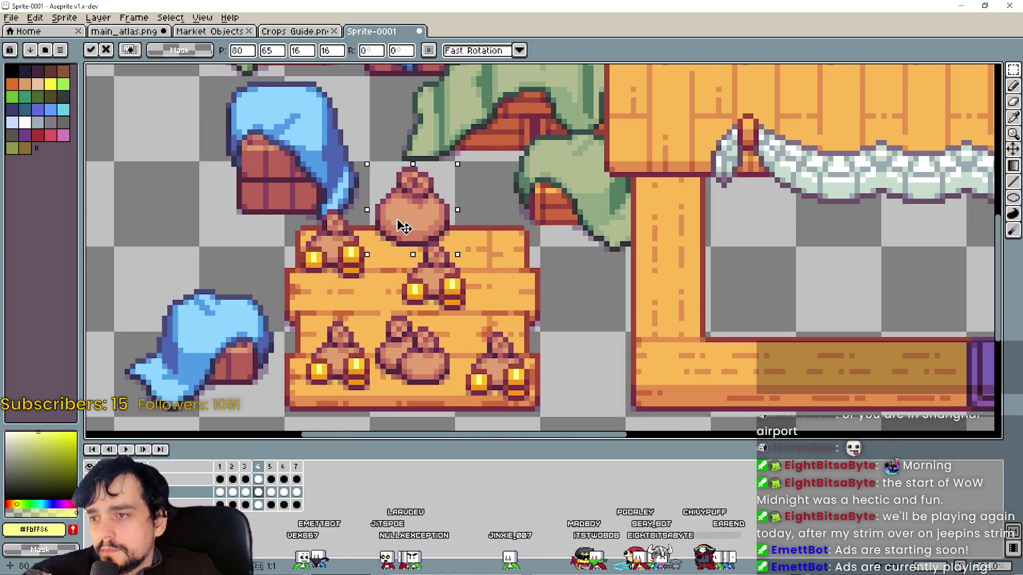
mouse_move(400, 216)
left_mouse_down()
mouse_move(468, 205)
mouse_move(410, 209)
mouse_move(508, 258)
left_mouse_up()
scroll(468, 205, "down", 1)
scroll(501, 261, "down", 2)
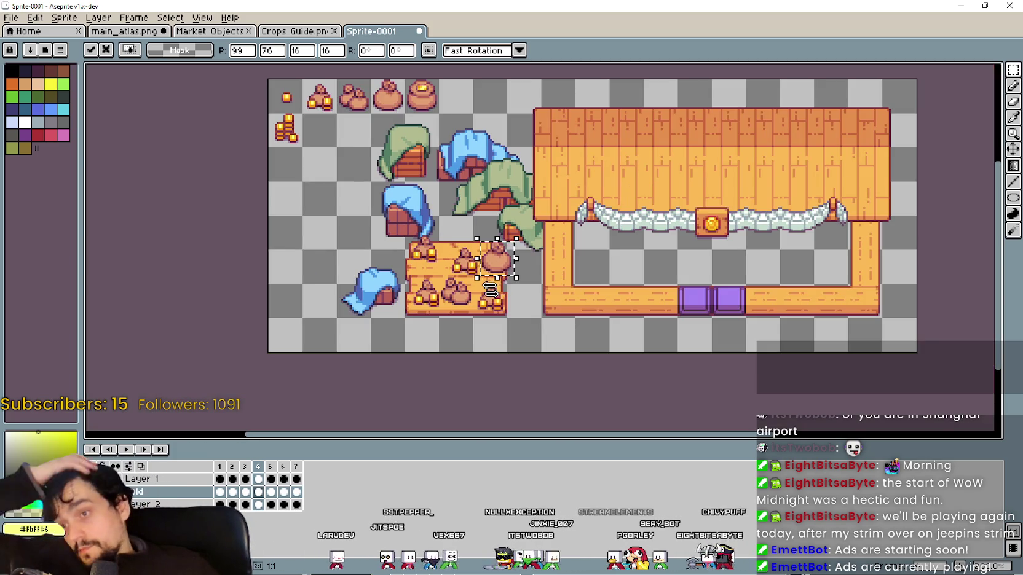
scroll(494, 258, "up", 1)
scroll(493, 258, "up", 1)
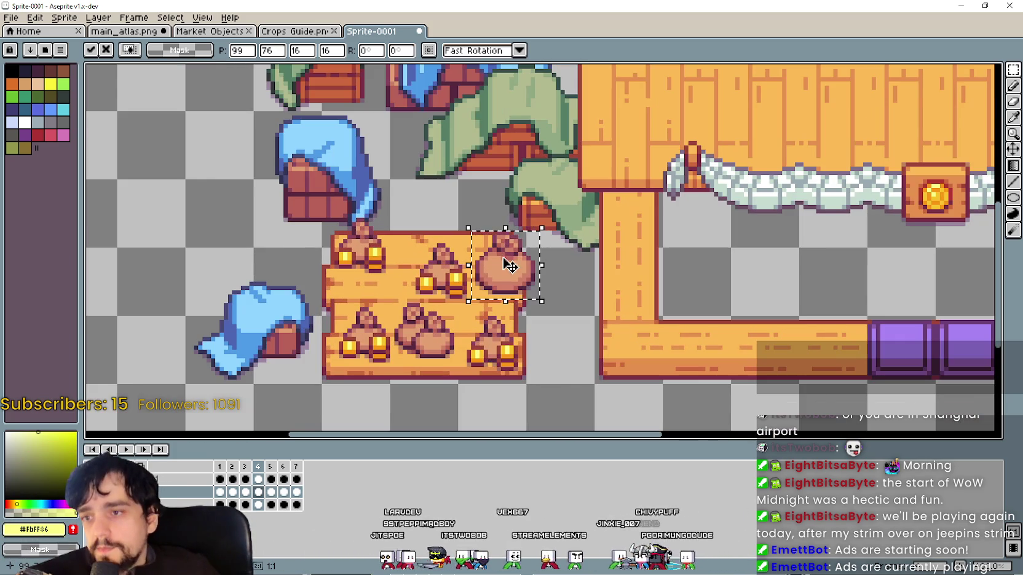
key("Escape")
Try moving a copy of the coin pot onto the crate, then cancel it.
scroll(498, 259, "down", 1)
scroll(522, 237, "down", 1)
scroll(521, 236, "up", 1)
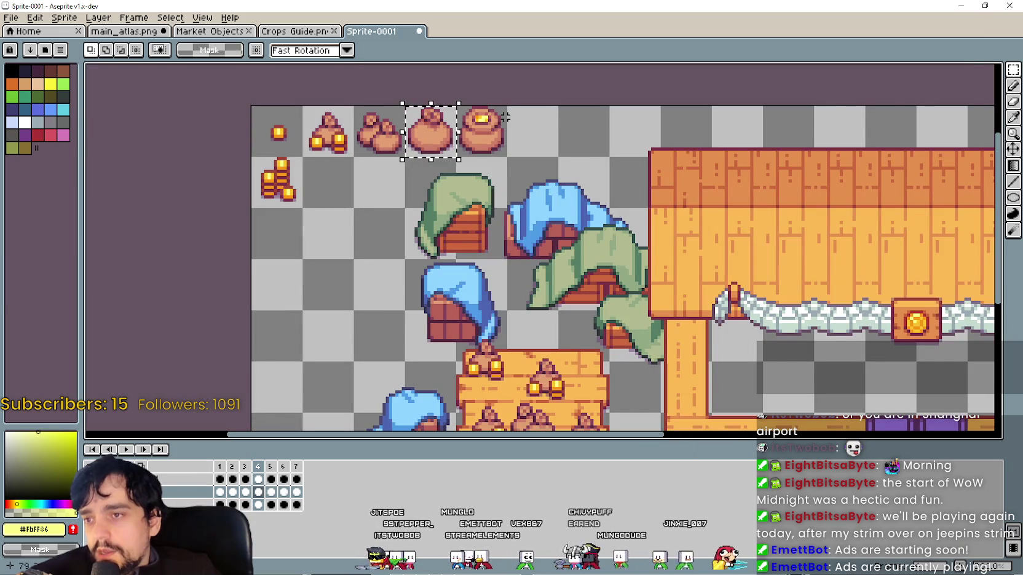
mouse_move(457, 106)
left_mouse_down()
mouse_move(508, 159)
mouse_move(549, 346)
mouse_move(572, 317)
mouse_move(486, 295)
left_mouse_up()
scroll(532, 259, "down", 2)
scroll(560, 300, "up", 1)
key("Escape")
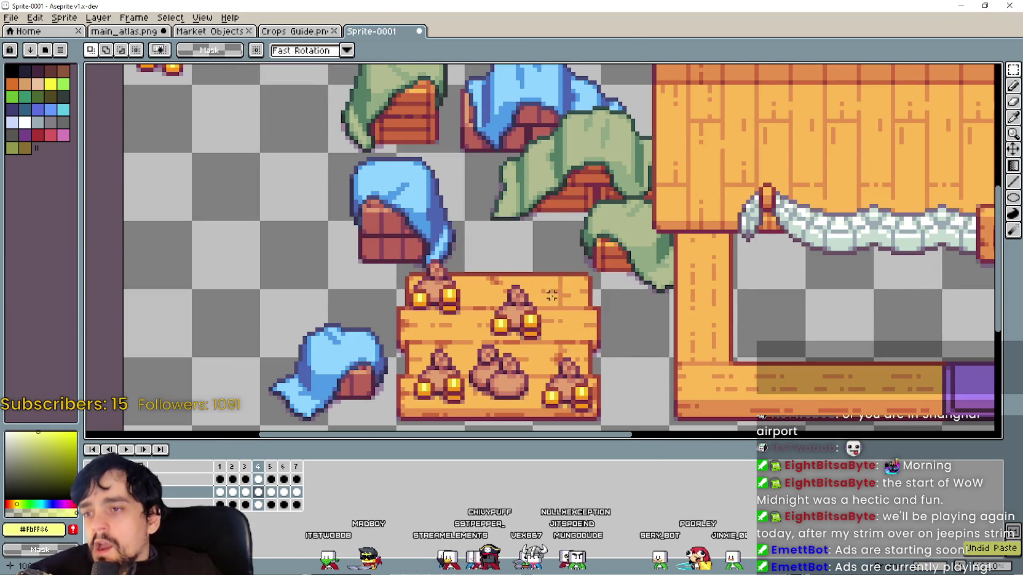
Bring the crate and stall into view, with more canvas room above the timeline.
scroll(599, 280, "down", 1)
scroll(527, 259, "up", 1)
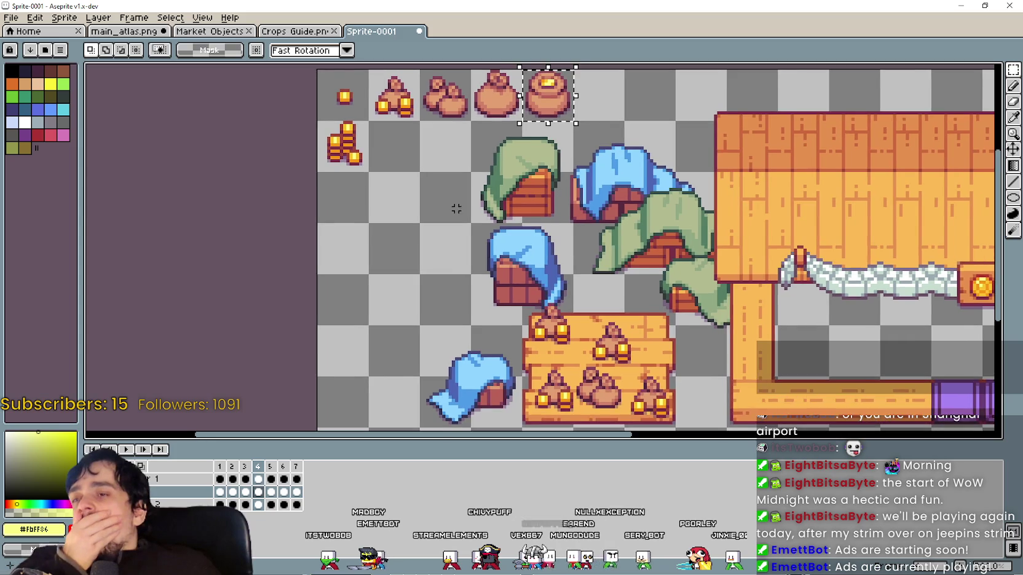
scroll(380, 201, "up", 2)
scroll(411, 233, "right", 2)
scroll(421, 250, "down", 1)
scroll(401, 319, "down", 2)
left_click_drag(497, 277, 431, 247)
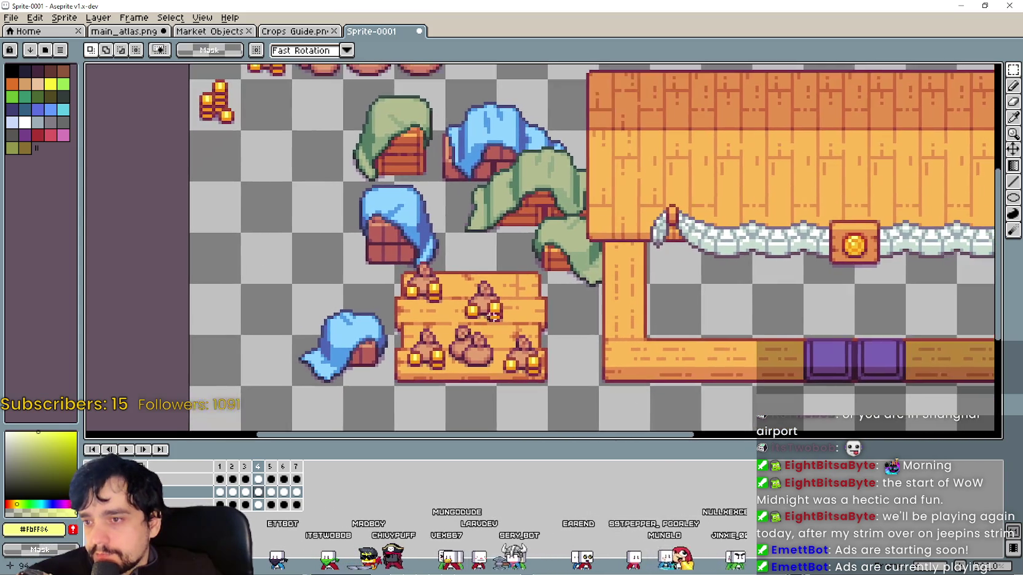
left_click_drag(551, 449, 551, 470)
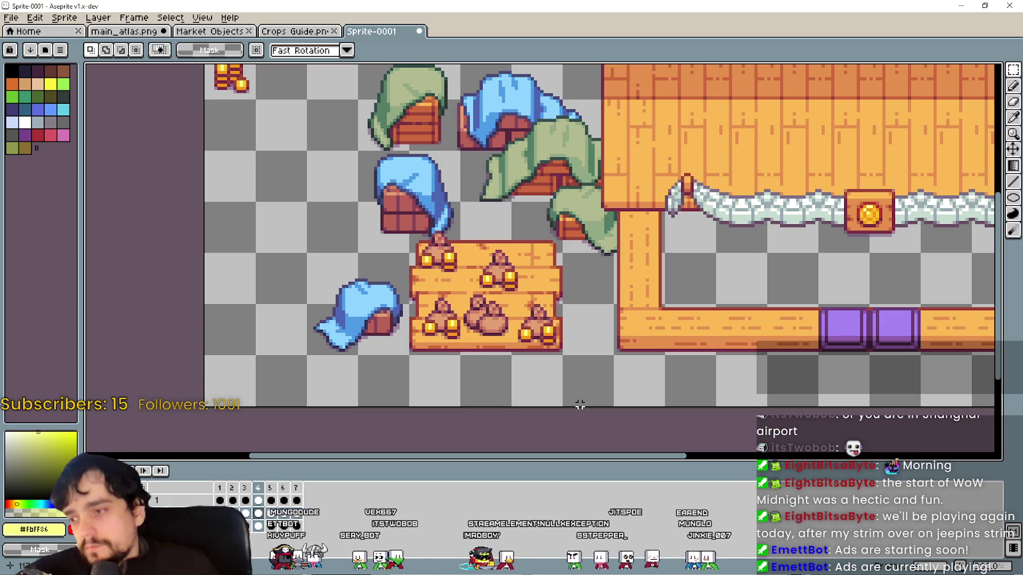
Flip between frames 2, 3 and 4 to compare the crate's coin stacks and sacks.
left_click(244, 489)
left_click(233, 489)
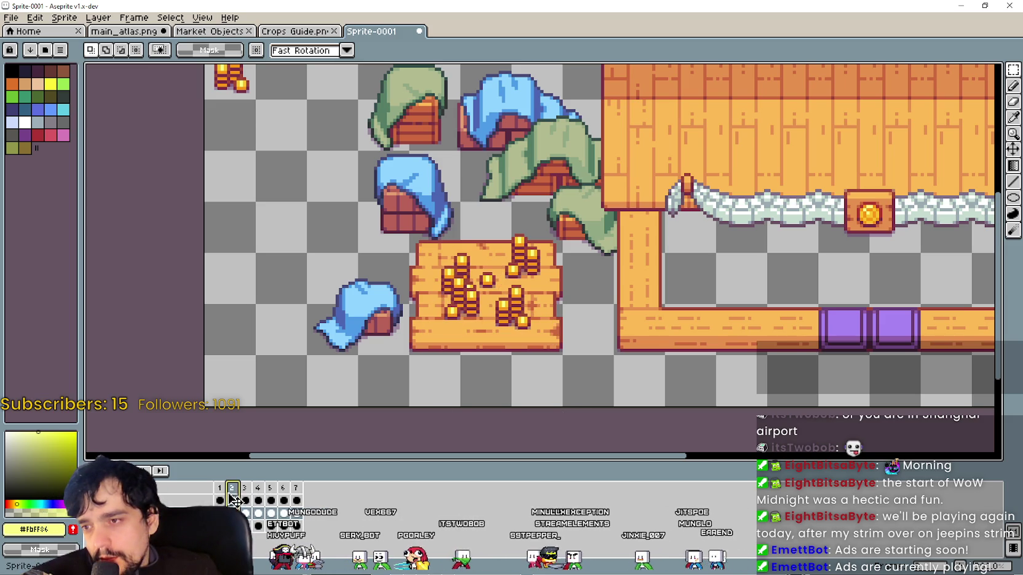
left_click(246, 501)
left_click(233, 499)
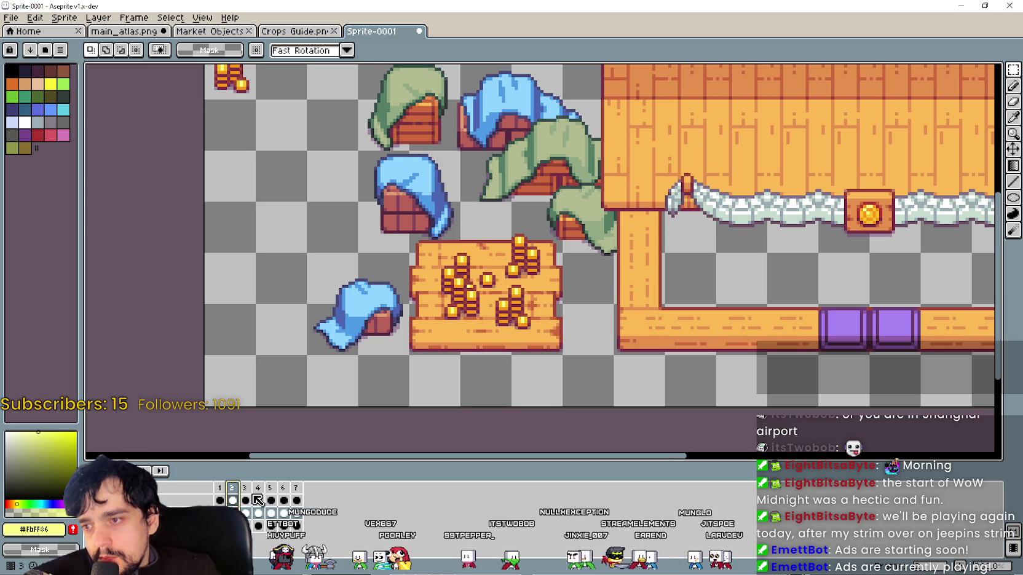
left_click(253, 500)
left_click(265, 490)
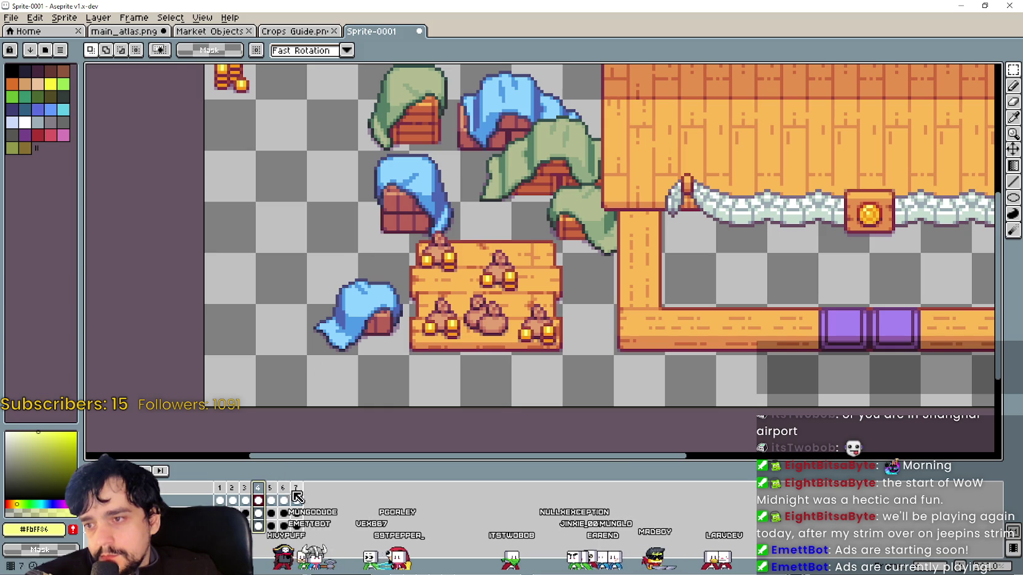
left_click(242, 490)
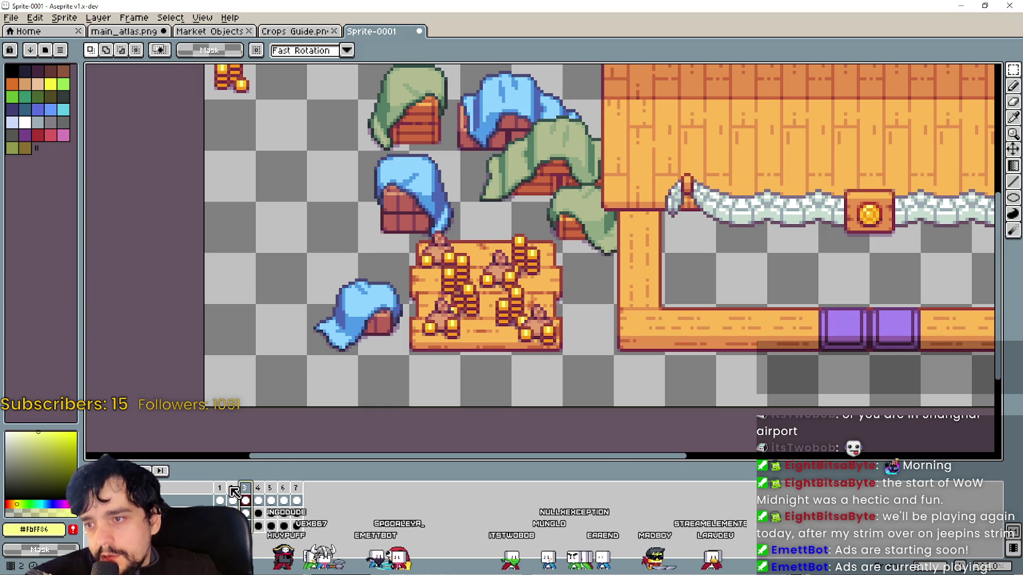
left_click(233, 490)
left_click(245, 490)
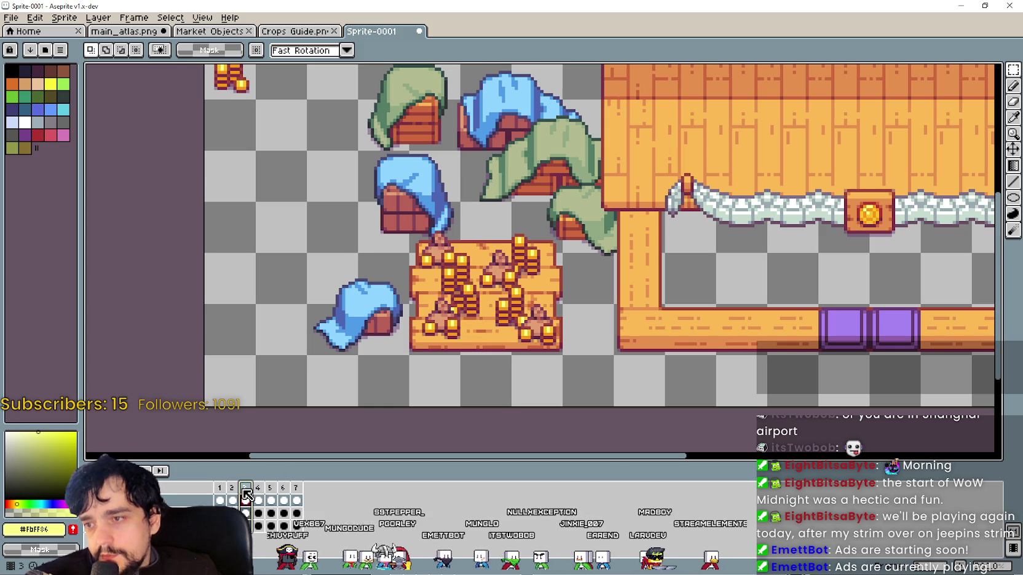
left_click(257, 490)
left_click(245, 490)
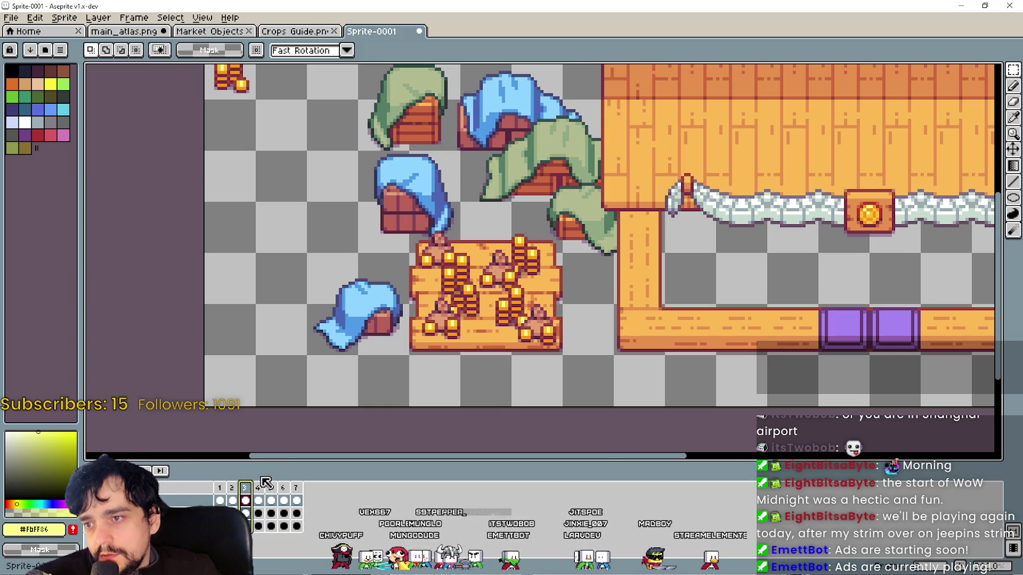
Zoom in and out around frame 3's crate to inspect its contents.
scroll(474, 279, "up", 1)
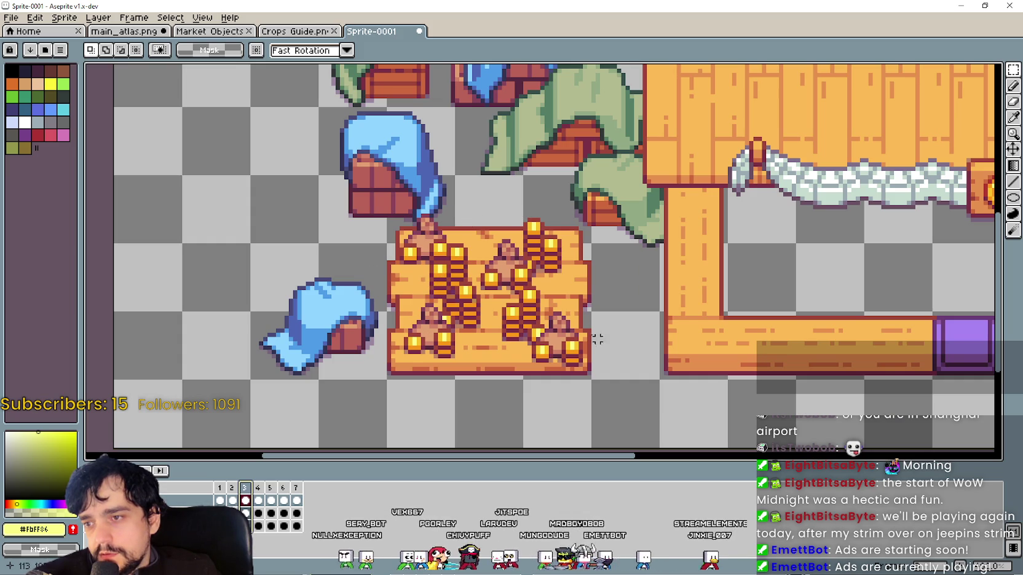
scroll(568, 338, "up", 1)
scroll(492, 357, "down", 1)
scroll(480, 361, "down", 1)
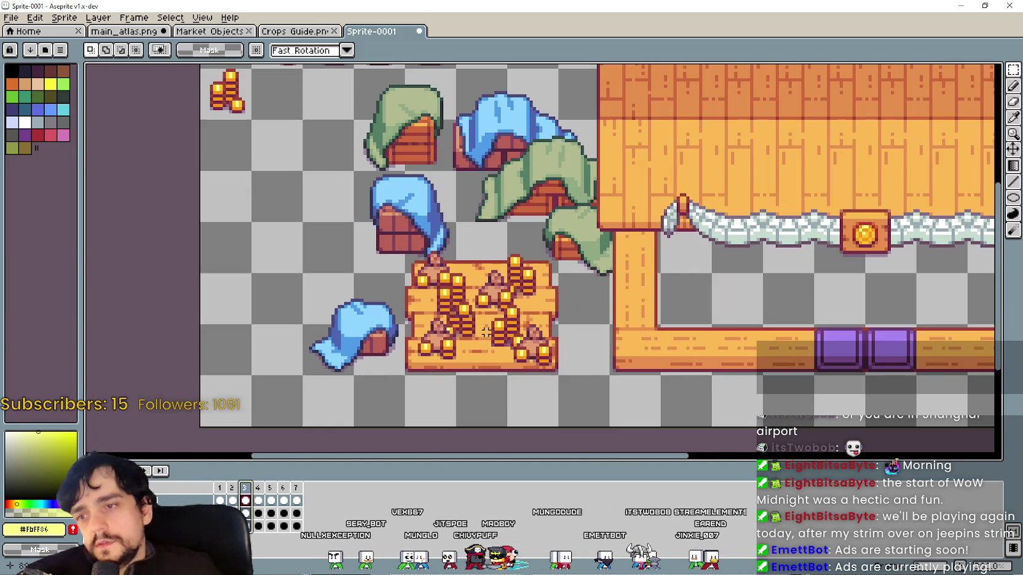
scroll(479, 362, "down", 1)
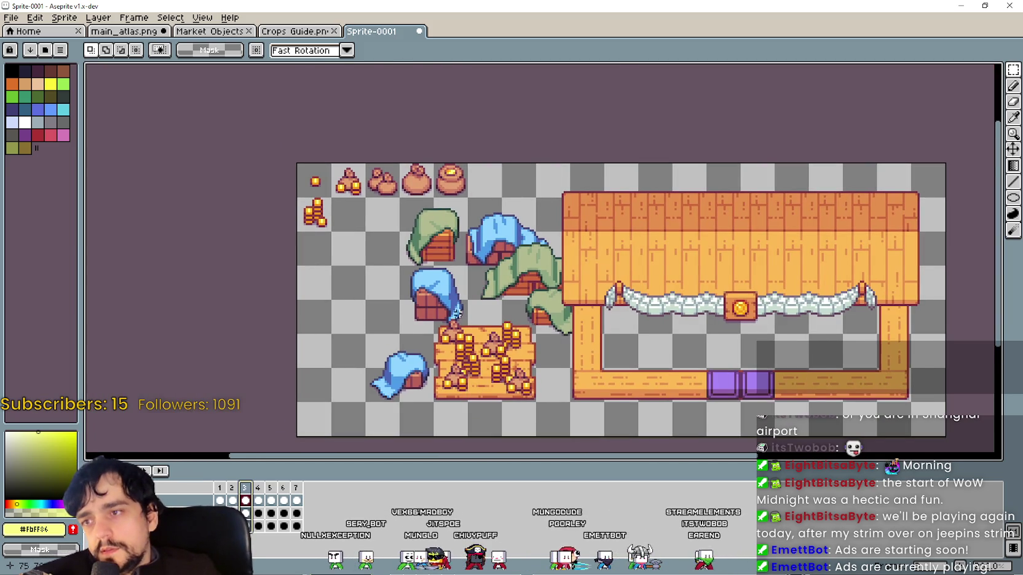
scroll(451, 387, "up", 1)
scroll(477, 229, "up", 2)
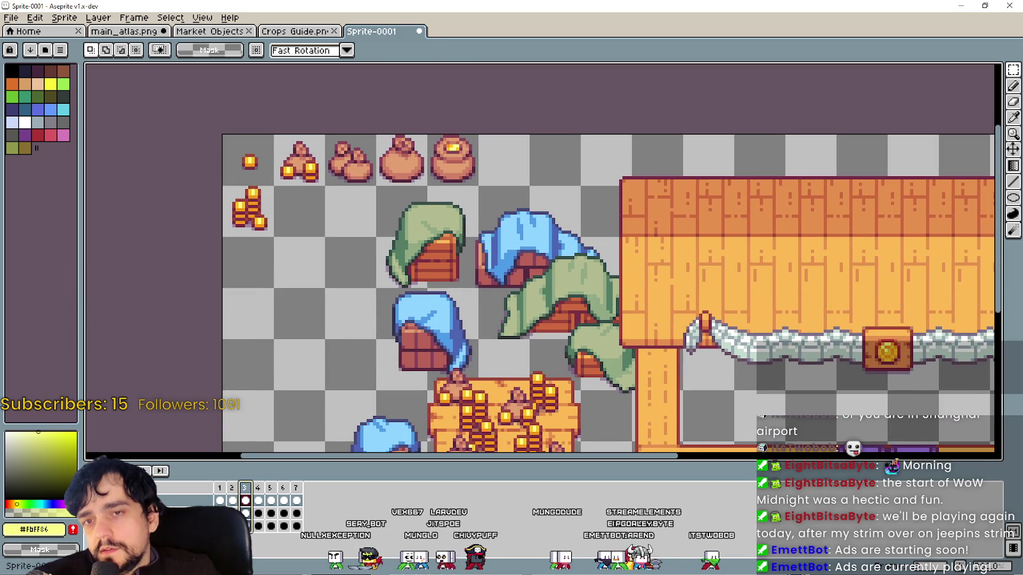
scroll(456, 306, "down", 2)
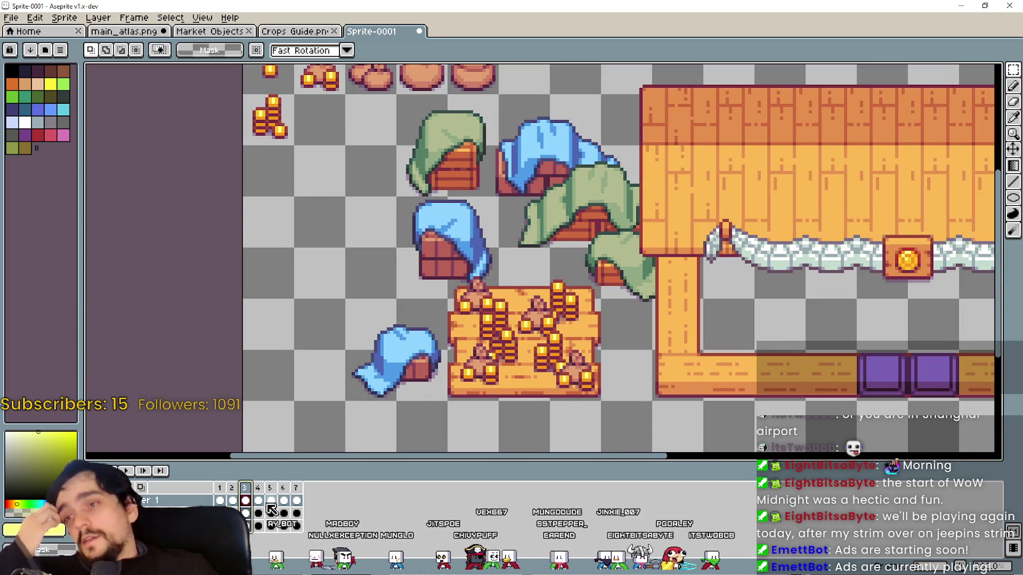
Recheck frames 1 and 2, then settle on frame 4 with coin piles and sacks.
left_click(223, 487)
left_click(238, 491)
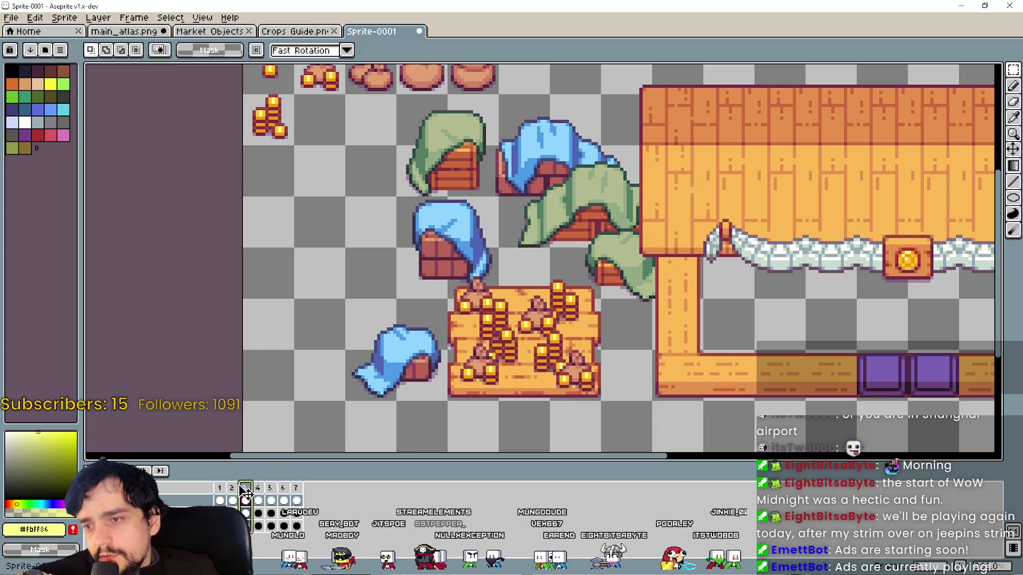
scroll(532, 332, "up", 2)
scroll(534, 326, "up", 1)
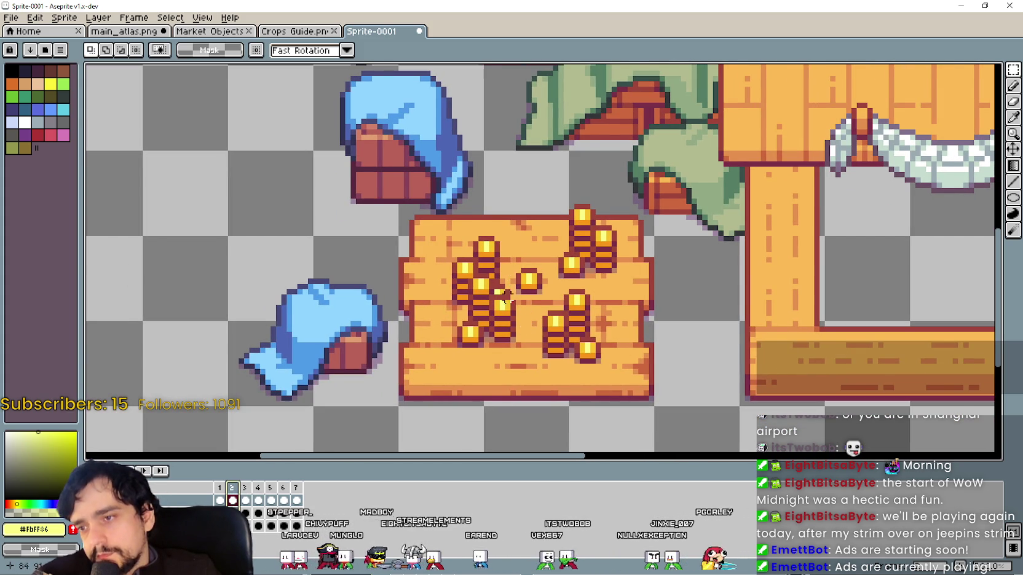
scroll(512, 284, "down", 1)
scroll(507, 295, "down", 1)
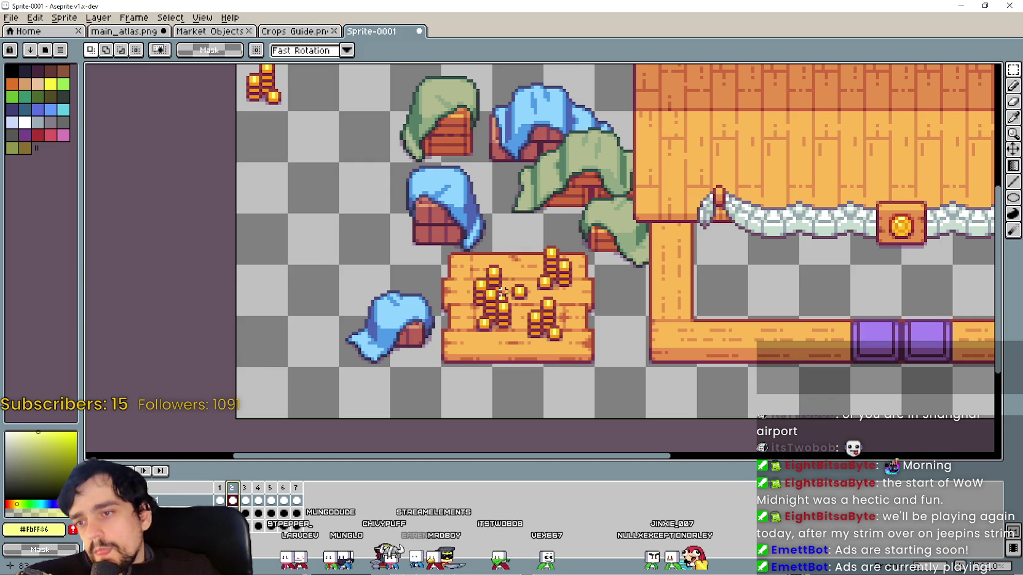
scroll(503, 292, "down", 1)
scroll(501, 301, "down", 1)
left_click(258, 500)
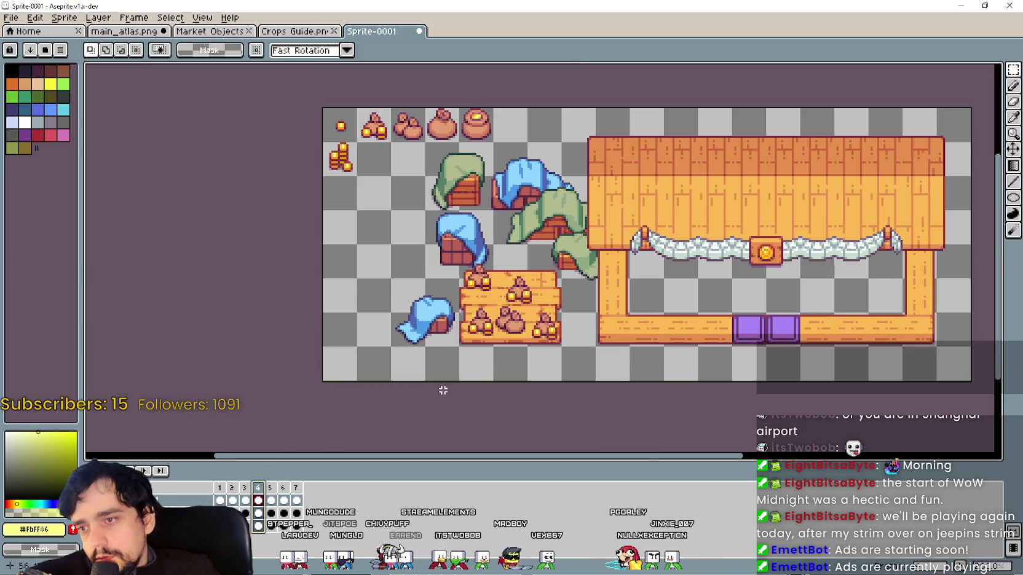
Select the crate's coin stacks on frame 3, then go back to frame 2's coin-stacked crate.
scroll(461, 374, "up", 2)
left_click_drag(393, 359, 687, 117)
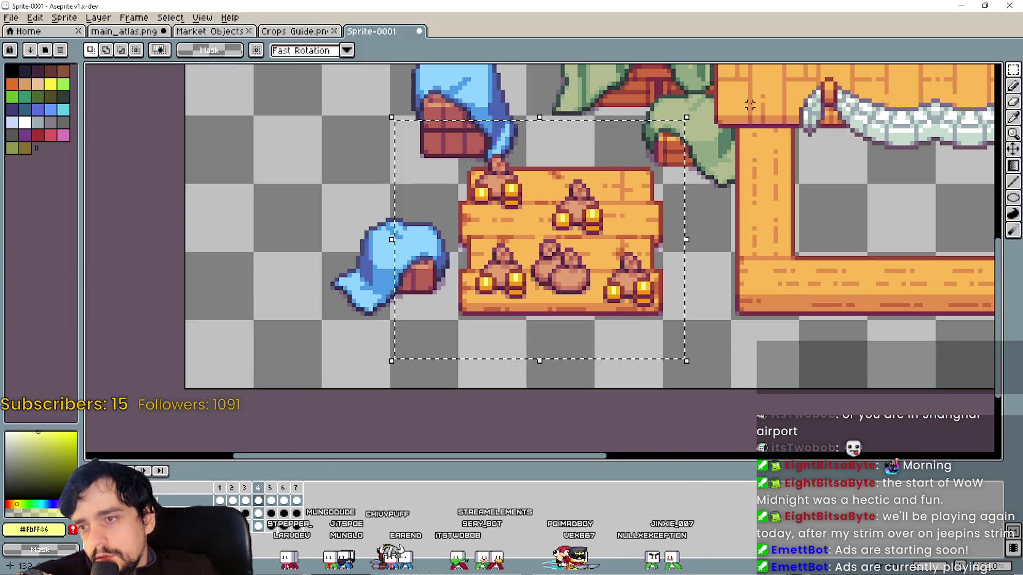
key("Return")
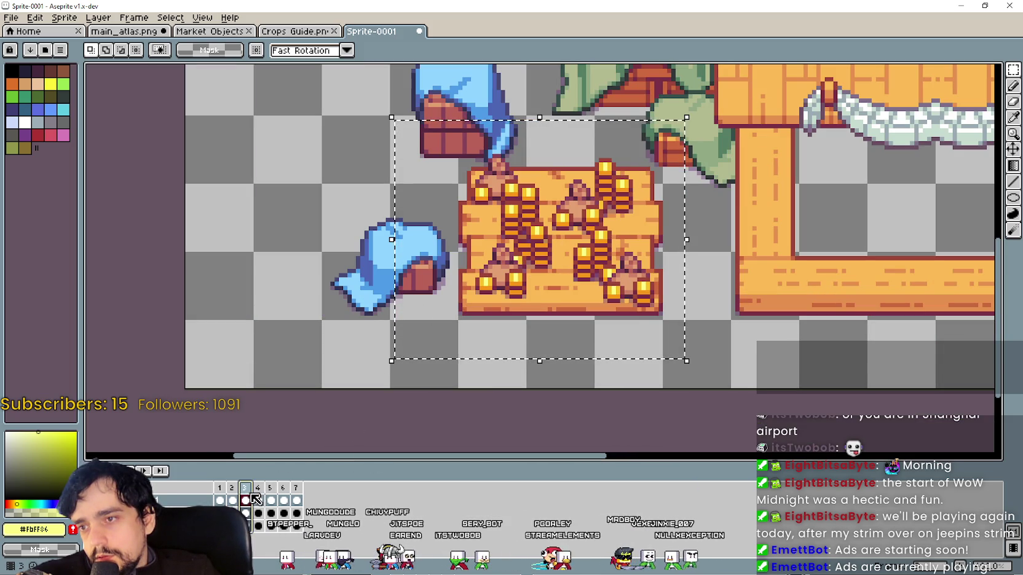
left_click(332, 361)
key("Down")
left_click_drag(426, 338, 711, 143)
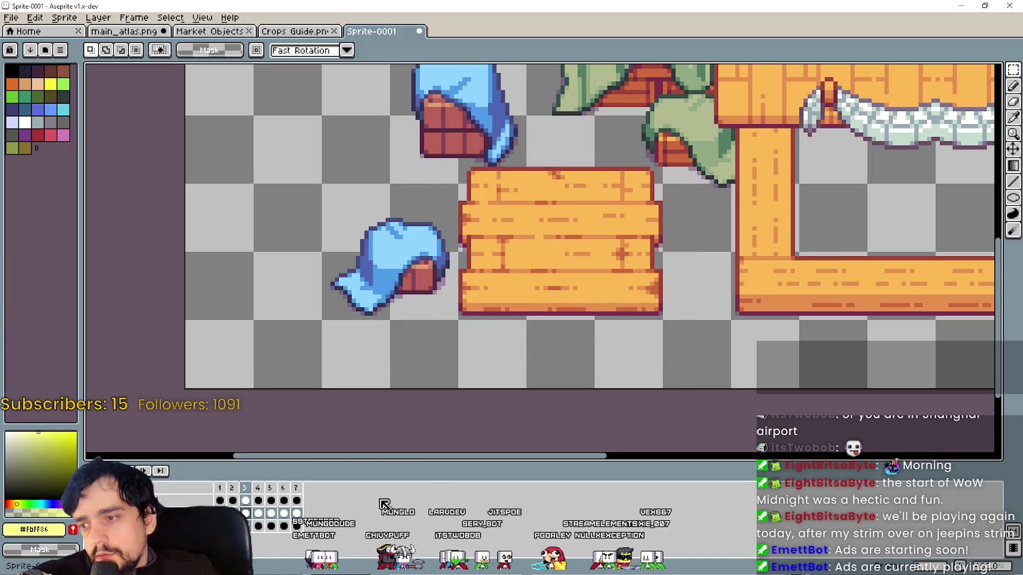
left_click(234, 489)
left_click_drag(443, 324, 417, 370)
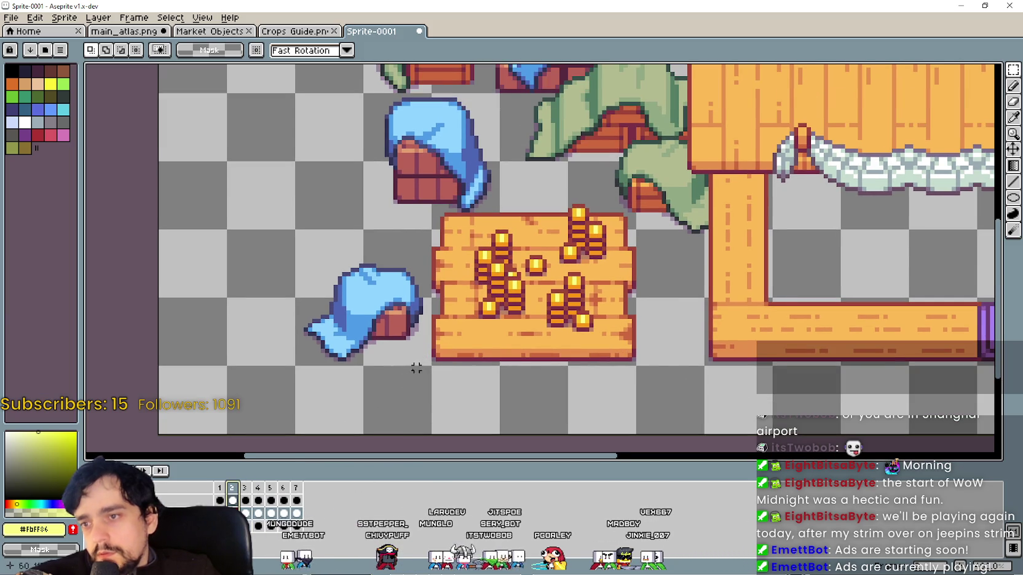
Copy frame 2's coin-stacked crate area and paste it in place on frame 3's crate.
left_click_drag(382, 406, 681, 171)
key("ctrl+c")
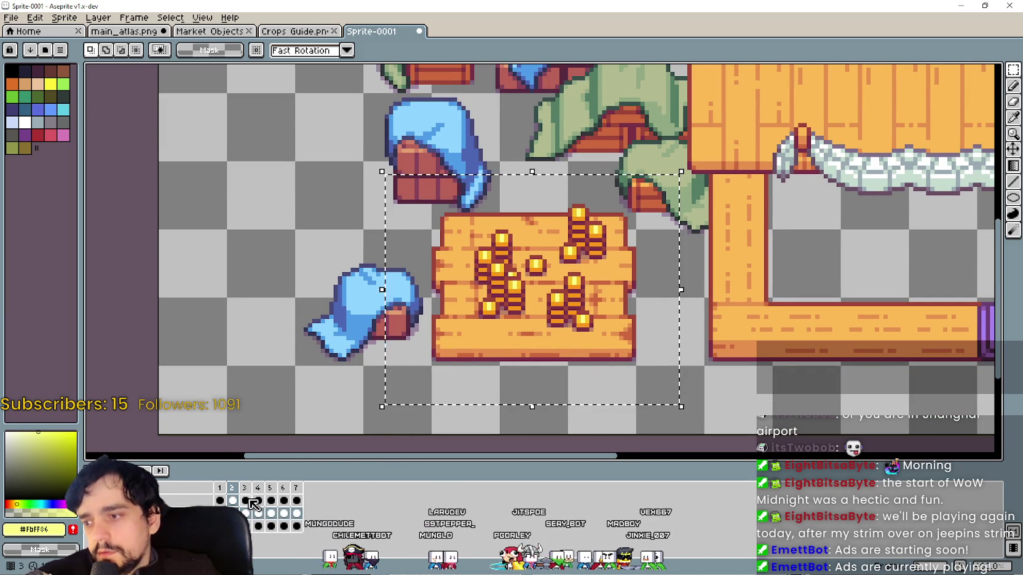
left_click(246, 514)
key("ctrl+v")
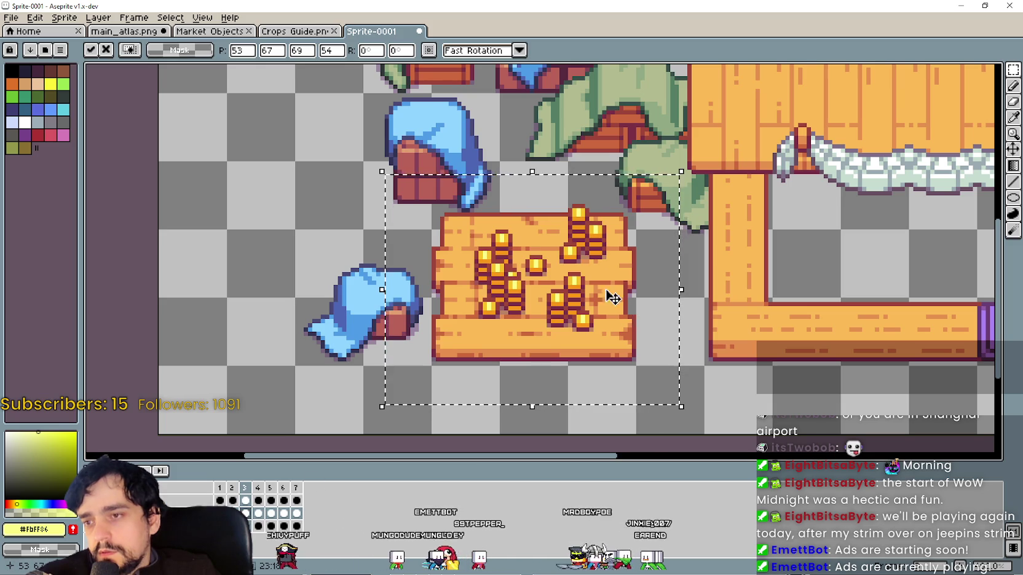
scroll(613, 297, "down", 1)
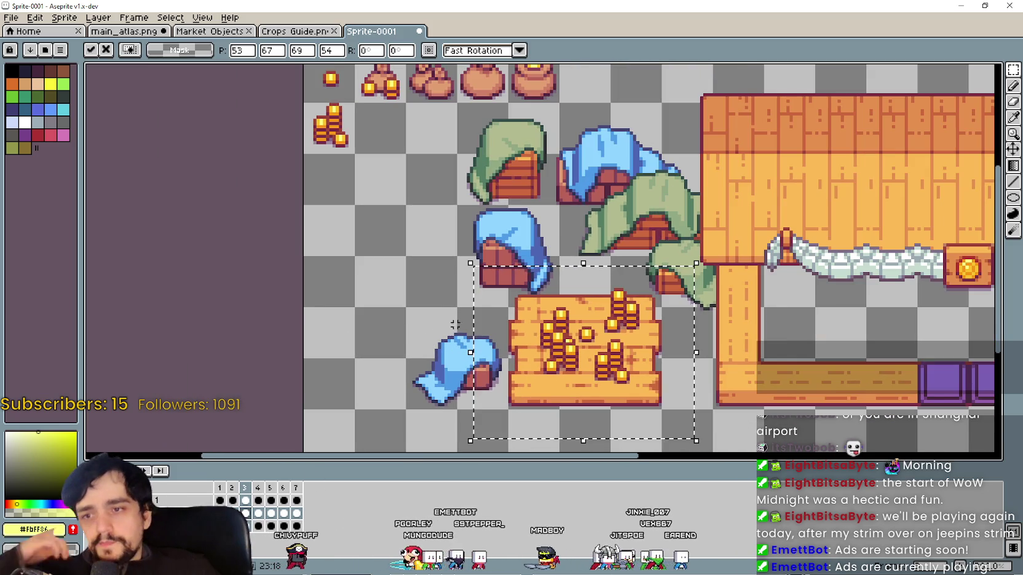
left_click(369, 253)
scroll(447, 205, "up", 1)
scroll(553, 357, "up", 1)
left_click_drag(587, 371, 584, 363)
mouse_move(363, 76)
left_mouse_down()
mouse_move(418, 211)
mouse_move(392, 147)
left_mouse_up()
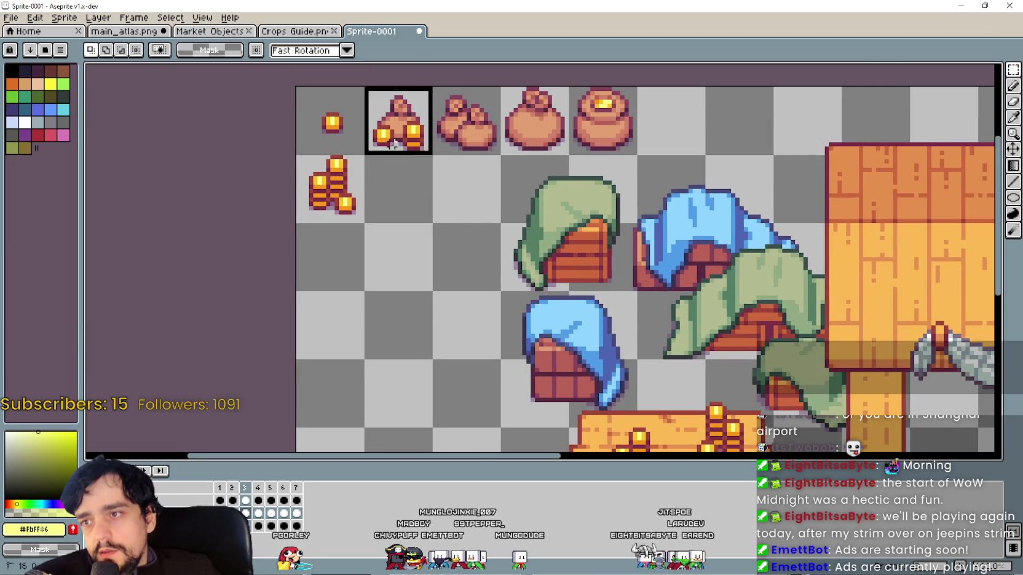
Try a pasted coin stack on the crate's lower-left corner, then undo it.
scroll(526, 292, "up", 2)
scroll(504, 269, "up", 1)
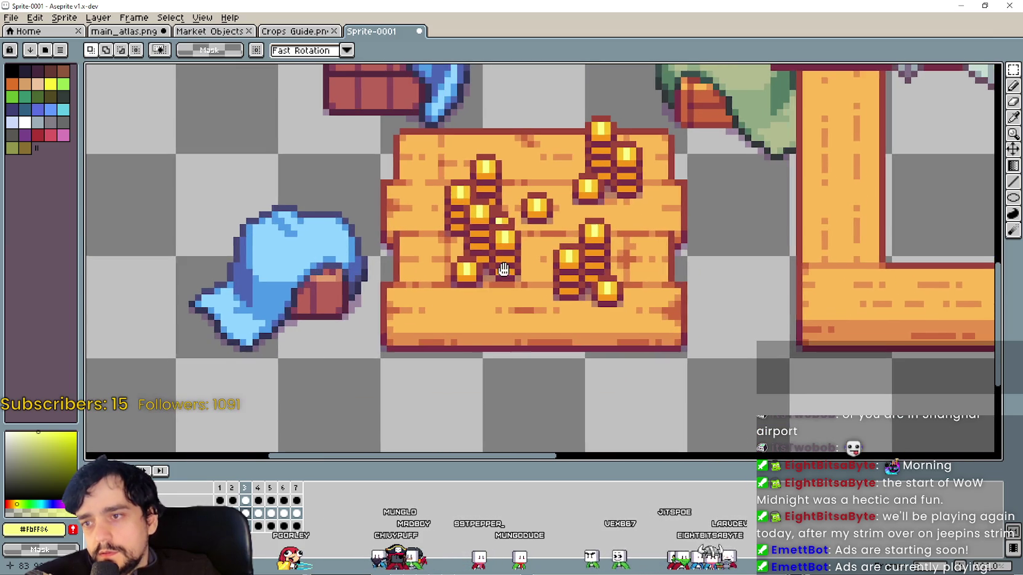
key("ctrl+v")
mouse_move(135, 263)
left_mouse_down()
mouse_move(421, 364)
mouse_move(338, 319)
left_mouse_up()
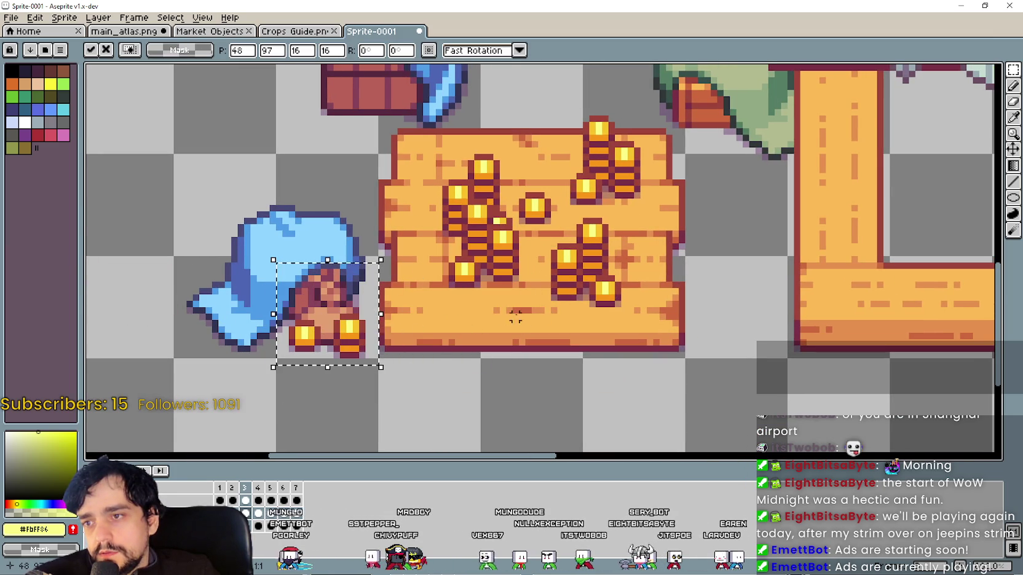
key("ctrl+z")
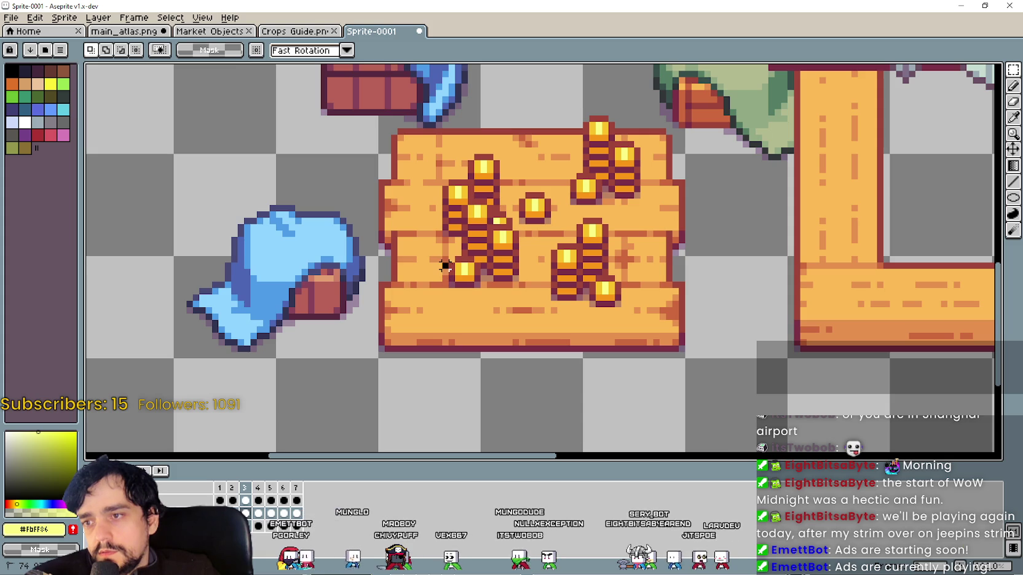
Replace the crate's left coin stacks with a pasted copy placed inside the crate.
left_click_drag(444, 266, 528, 196)
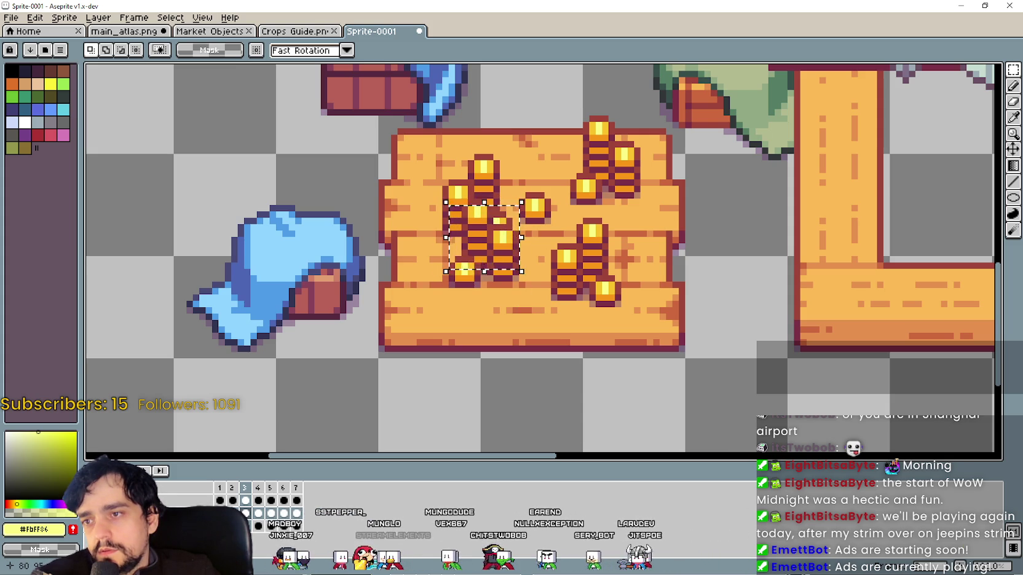
key("Delete")
key("ctrl+v")
left_click_drag(127, 277, 490, 268)
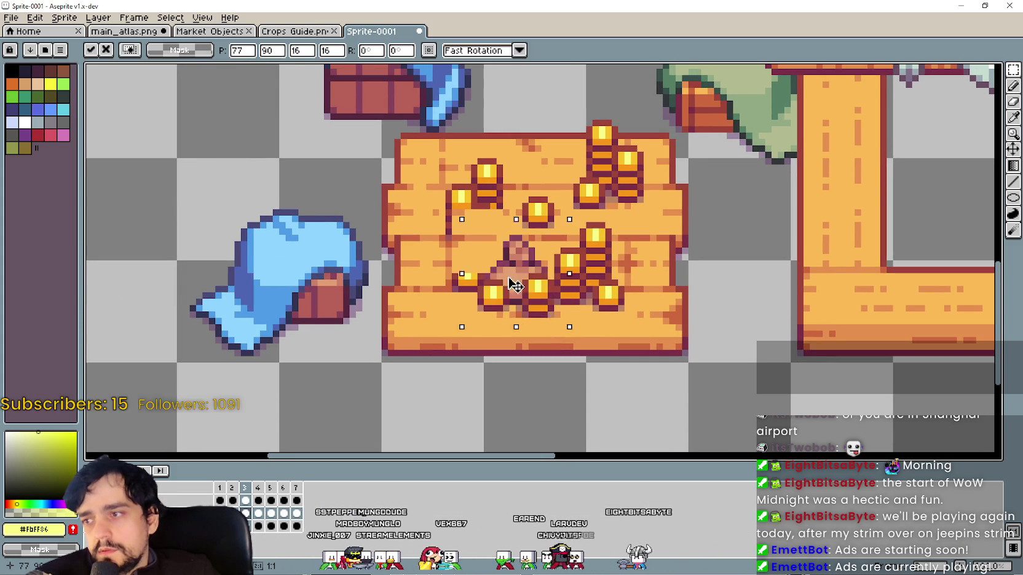
key("Return")
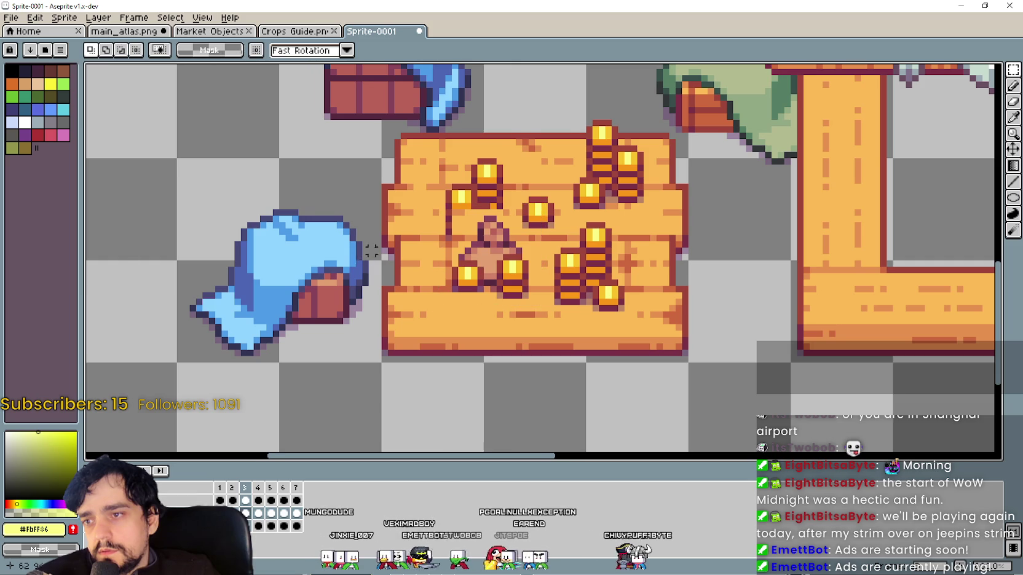
Shift the upper-left coin stacks slightly right and down.
scroll(442, 271, "up", 2)
left_click_drag(451, 291, 533, 234)
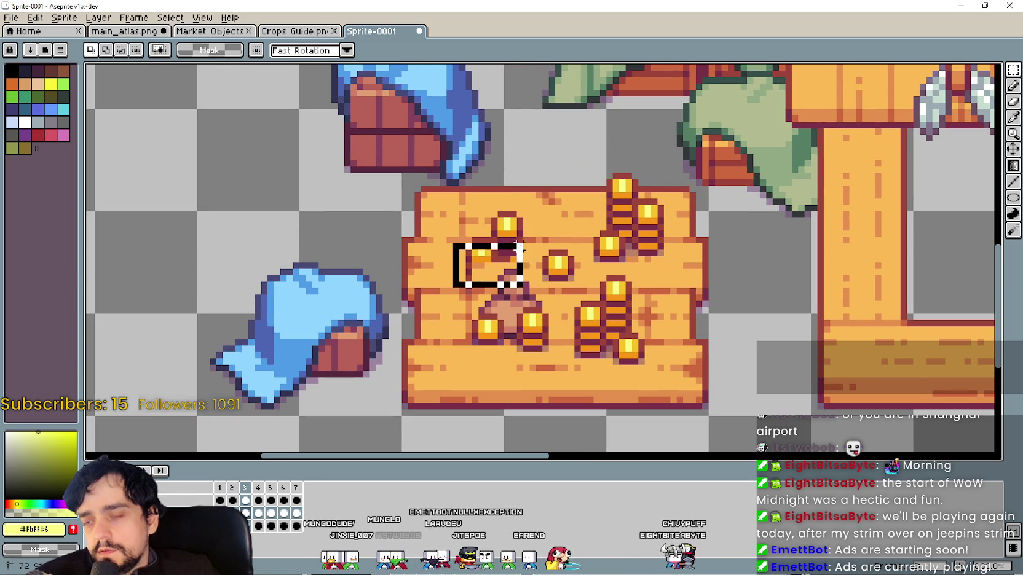
mouse_move(470, 270)
left_mouse_down()
mouse_move(533, 201)
mouse_move(524, 215)
mouse_move(417, 247)
left_mouse_up()
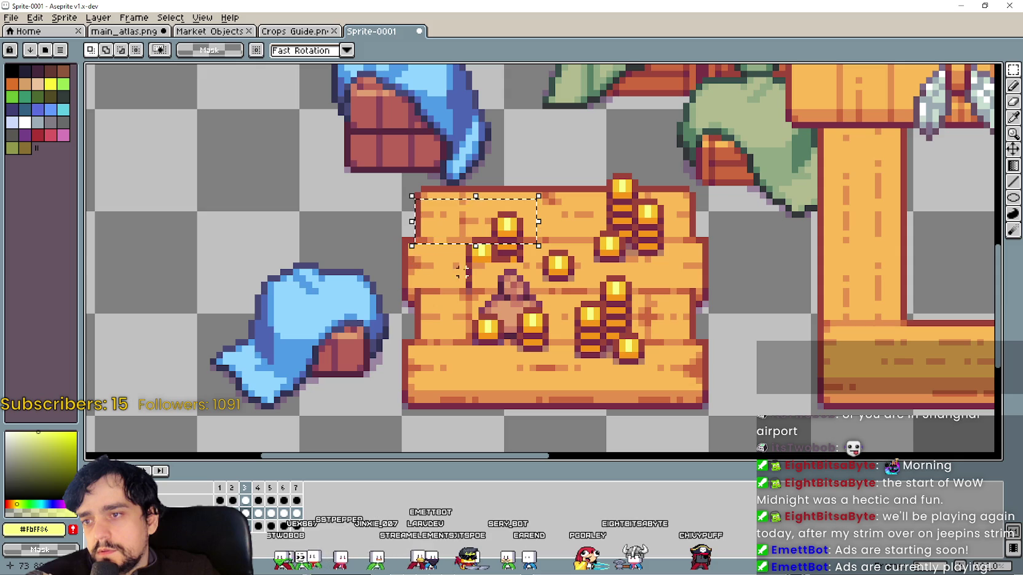
left_click_drag(431, 285, 532, 196)
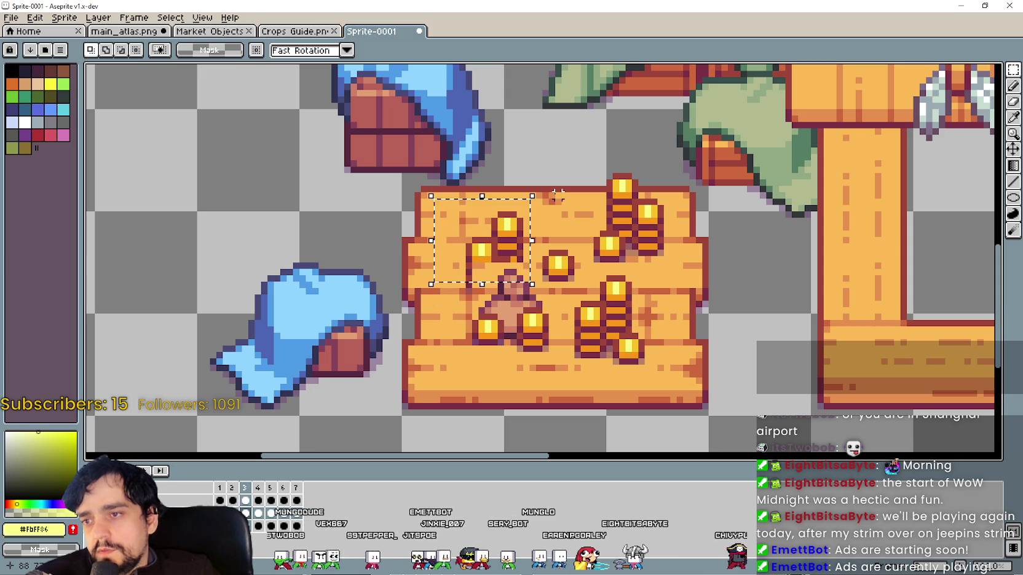
left_click_drag(491, 246, 512, 255)
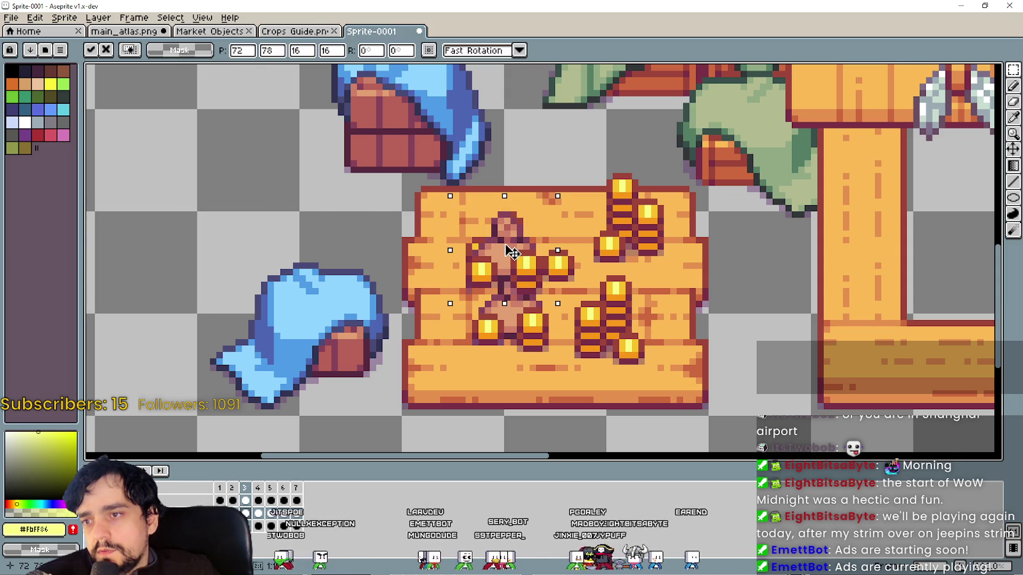
key("Return")
Clear a crate patch and place a pasted sack with two coins there.
left_click_drag(512, 281, 429, 199)
key("Delete")
key("ctrl+v")
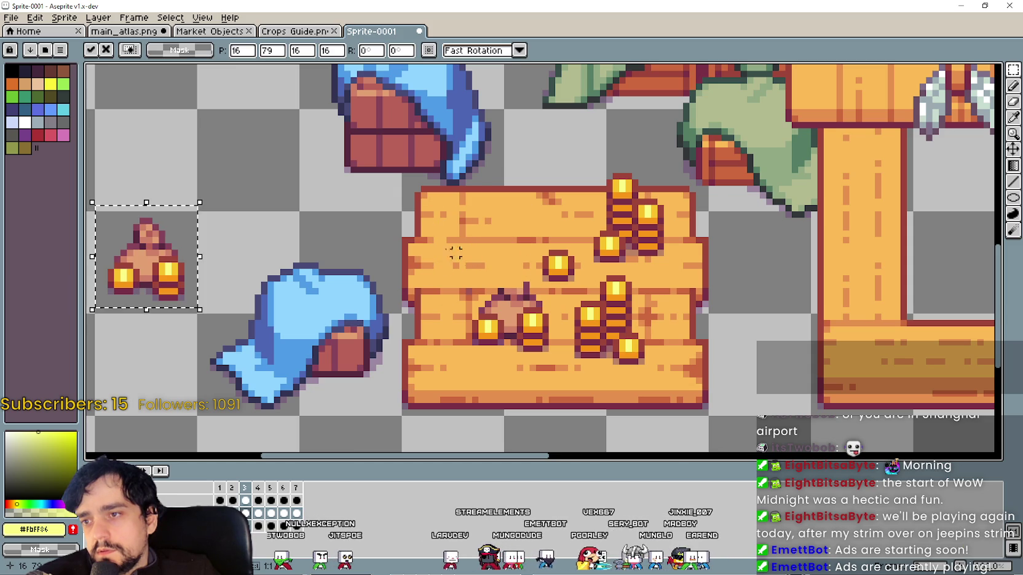
left_click_drag(173, 246, 491, 247)
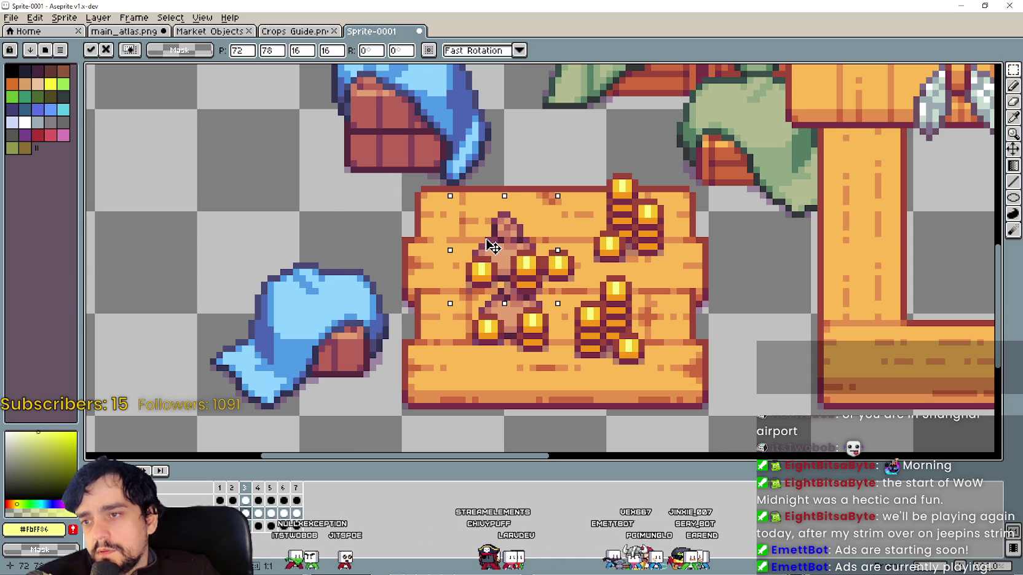
key("ctrl+z")
key("ctrl+z")
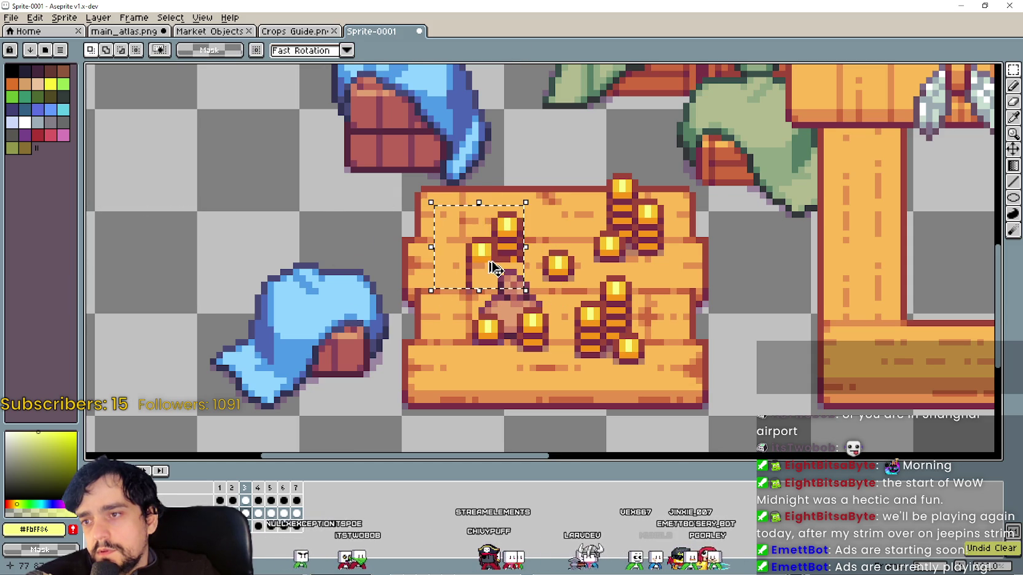
key("Delete")
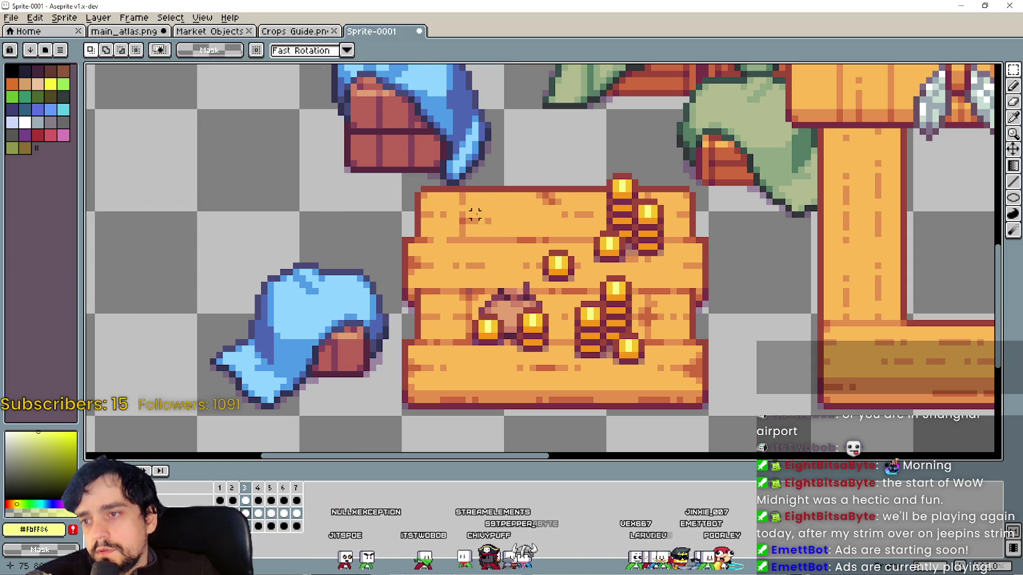
key("ctrl+v")
left_click_drag(154, 258, 532, 262)
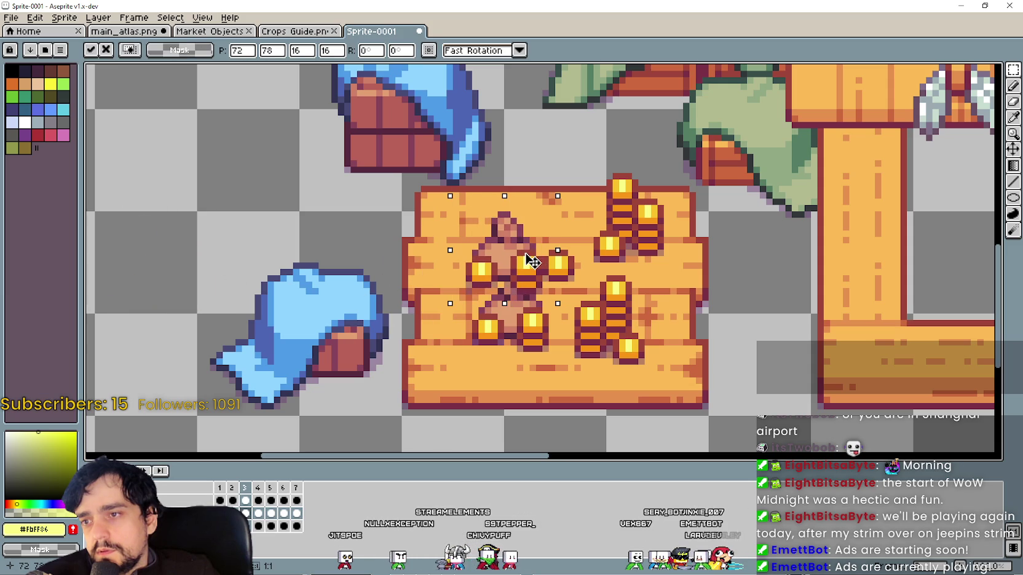
Paste another coin-ringed sack and commit it on the crate.
scroll(449, 313, "down", 2)
key("ctrl+v")
mouse_move(197, 243)
left_mouse_down()
mouse_move(554, 318)
mouse_move(564, 268)
left_mouse_up()
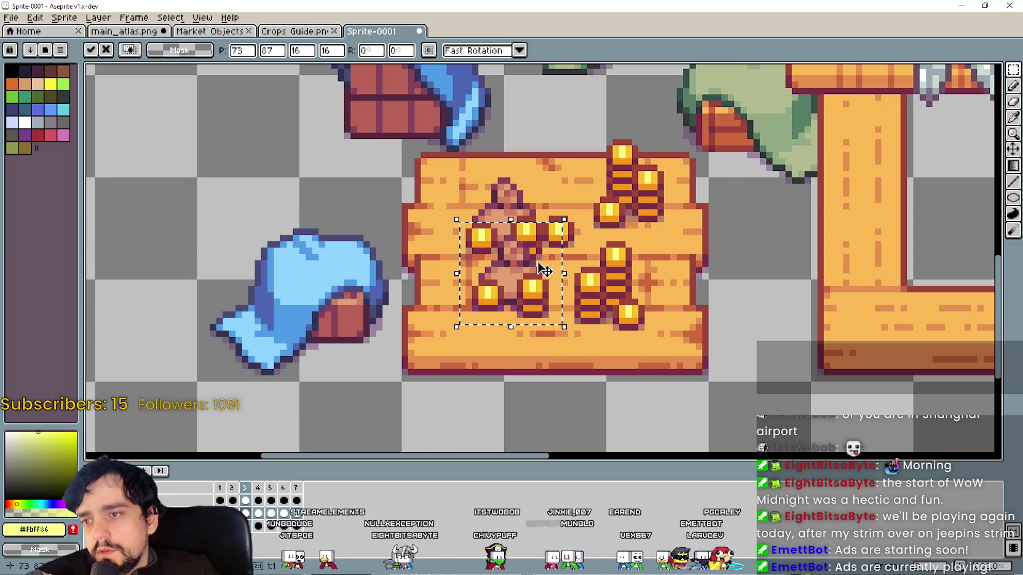
left_click(264, 357)
Replace the lower coin stack with a coin sack set down-left on the crate.
scroll(246, 344, "down", 1)
scroll(246, 344, "down", 1)
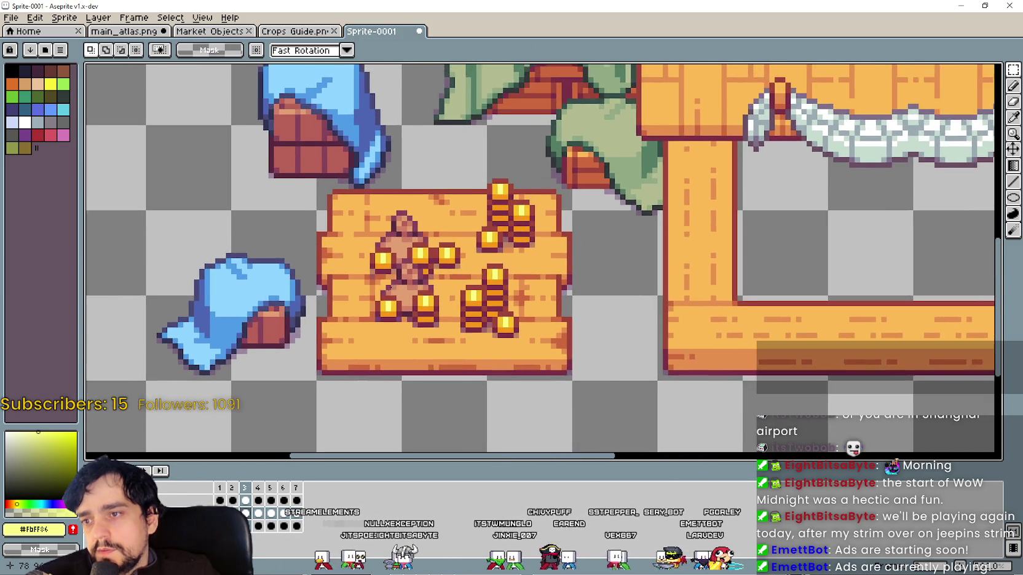
scroll(484, 297, "up", 1)
left_click_drag(467, 295, 514, 241)
left_click(546, 343)
mouse_move(405, 303)
left_mouse_down()
mouse_move(515, 228)
mouse_move(515, 238)
left_mouse_up()
key("Delete")
key("ctrl+v")
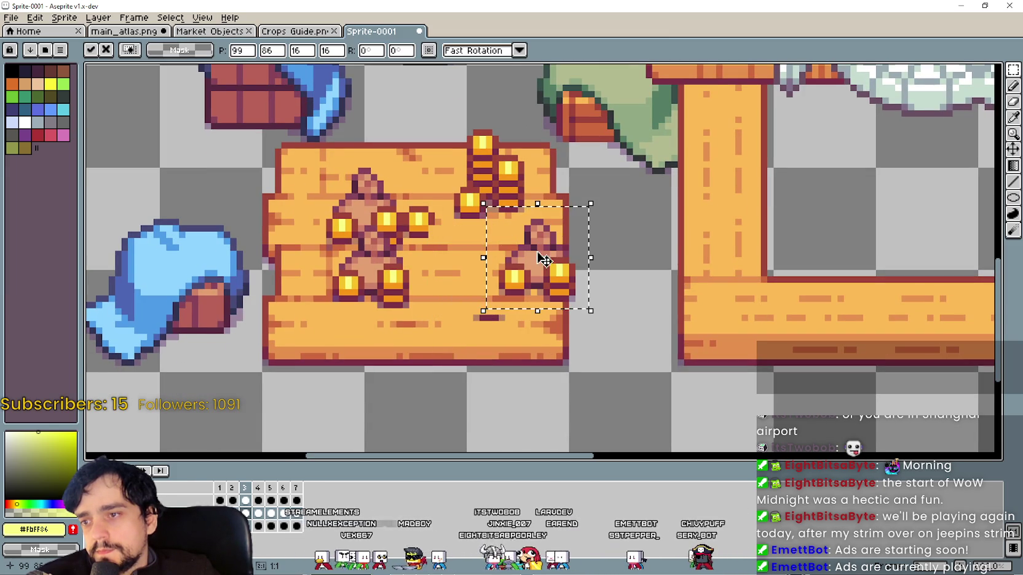
key("ctrl+z")
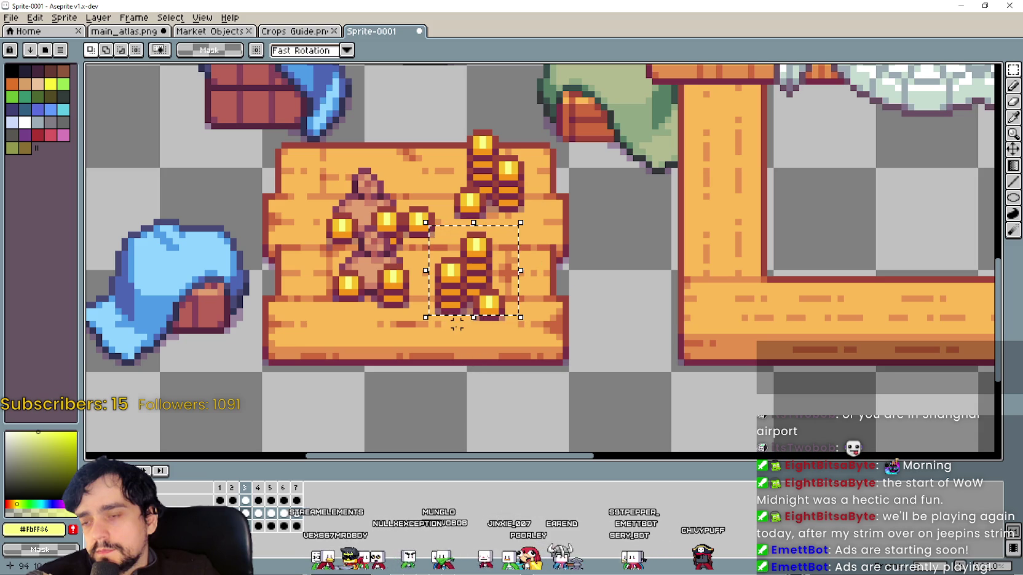
key("Delete")
key("ctrl+v")
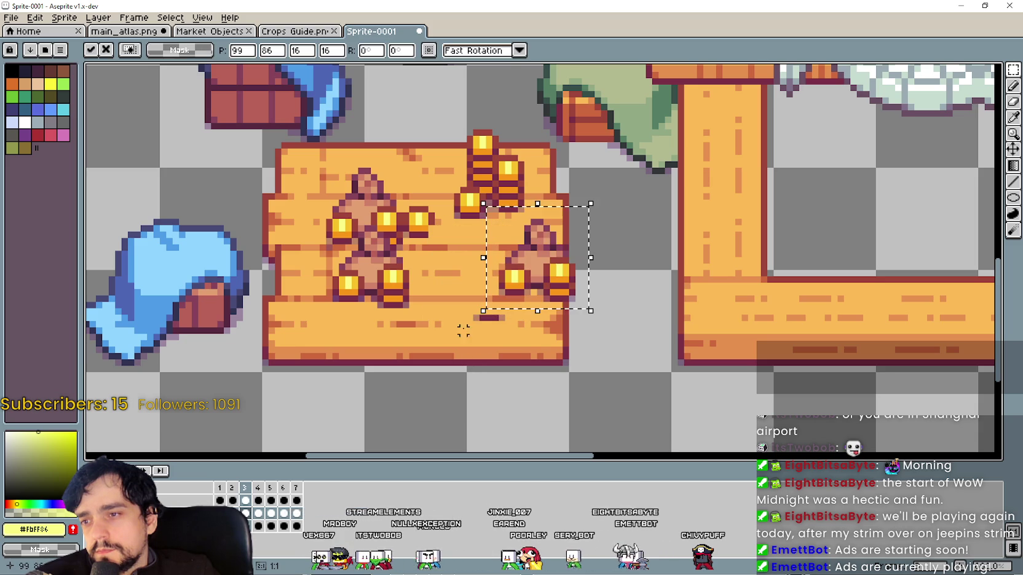
left_click_drag(589, 281, 517, 301)
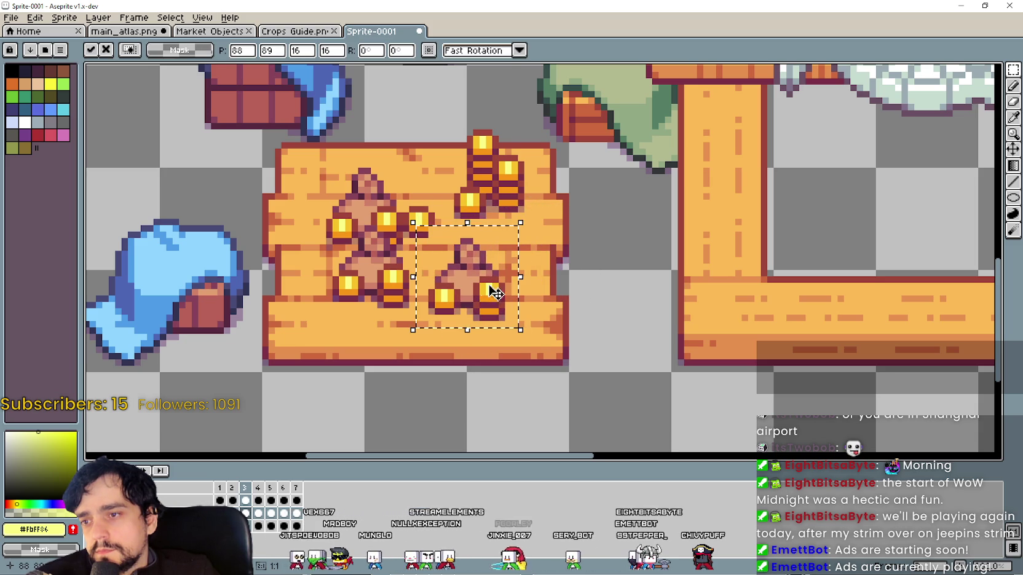
left_click(572, 228)
Replace the upper coin stacks with another pasted coin sack.
scroll(418, 245, "up", 2)
left_click_drag(444, 275, 532, 176)
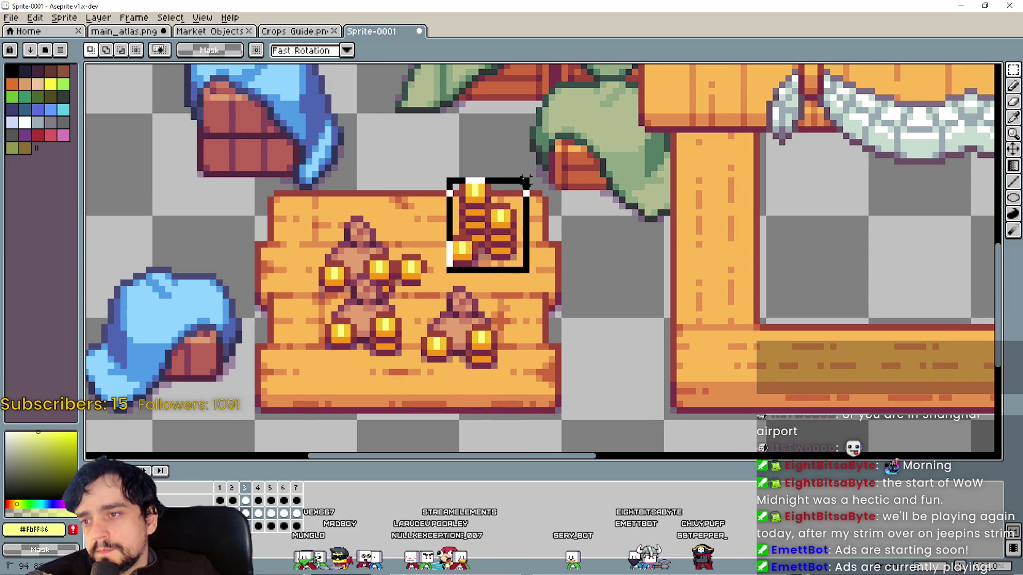
left_click_drag(440, 263, 541, 178)
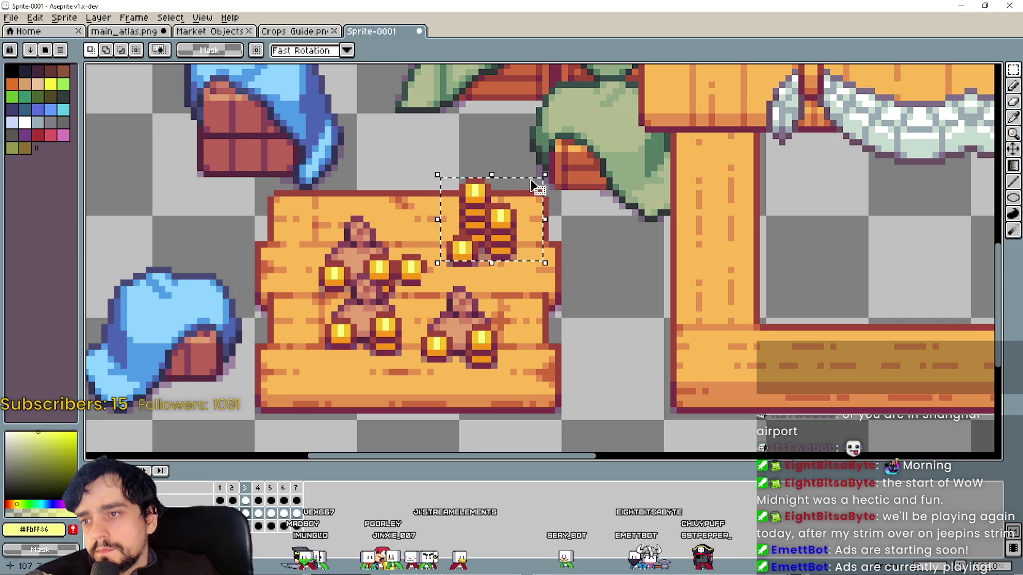
key("Delete")
key("ctrl+v")
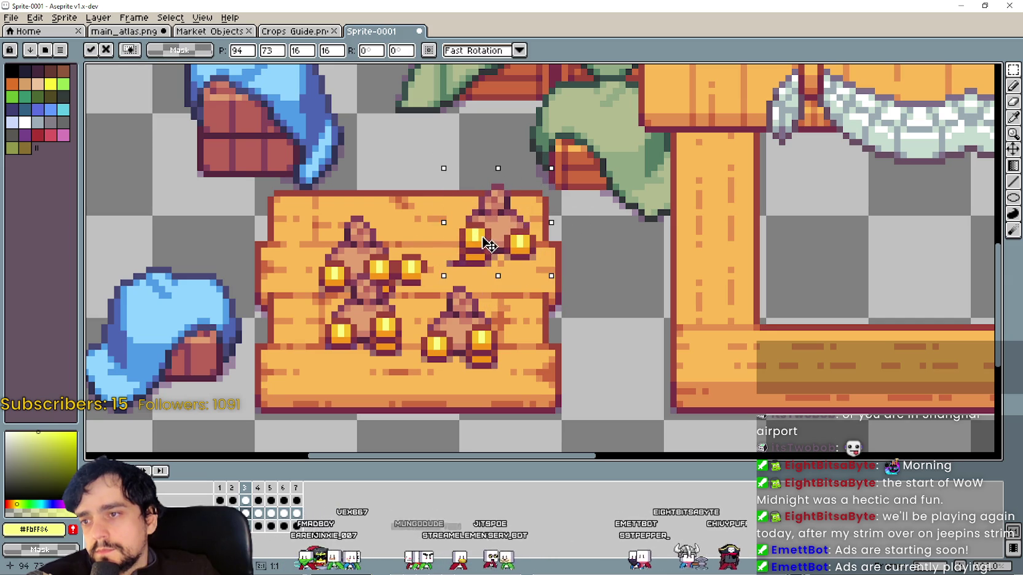
left_click_drag(492, 266, 438, 233)
key("Return")
scroll(606, 299, "down", 2)
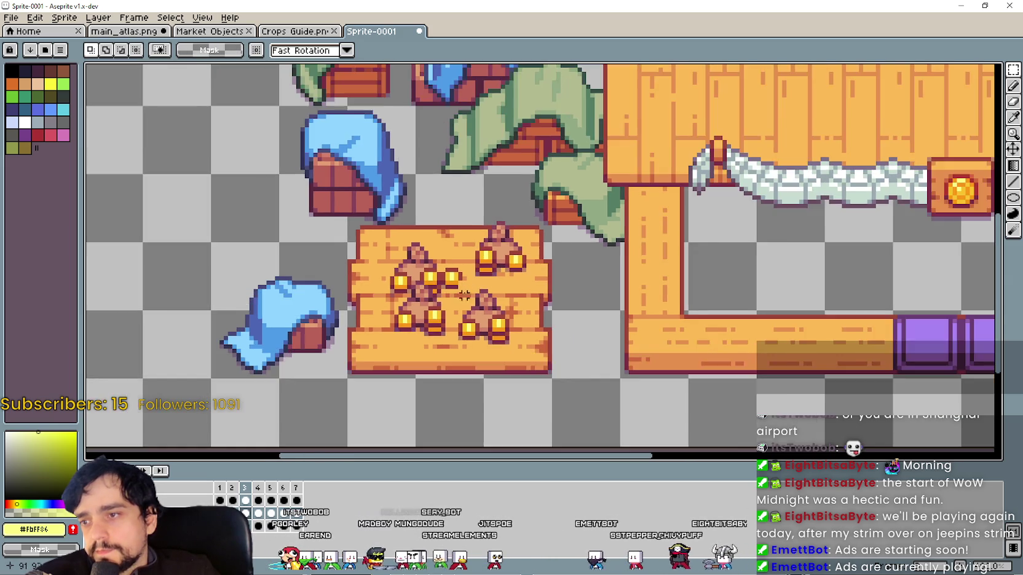
scroll(522, 259, "down", 1)
scroll(522, 259, "up", 2)
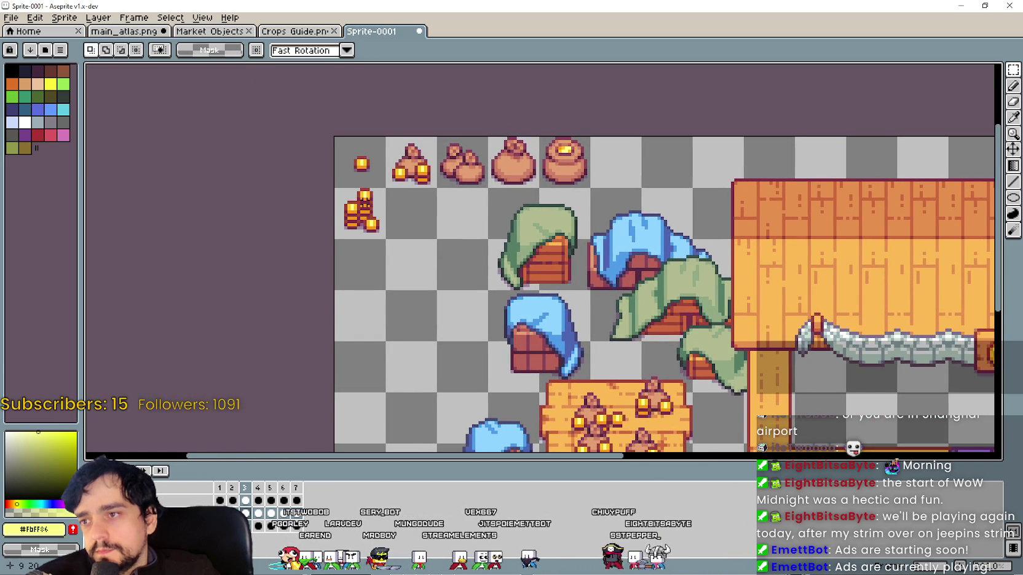
Paste several copies of the single gold coin and place them on the wooden crate.
scroll(533, 327, "down", 3)
scroll(504, 265, "right", 1)
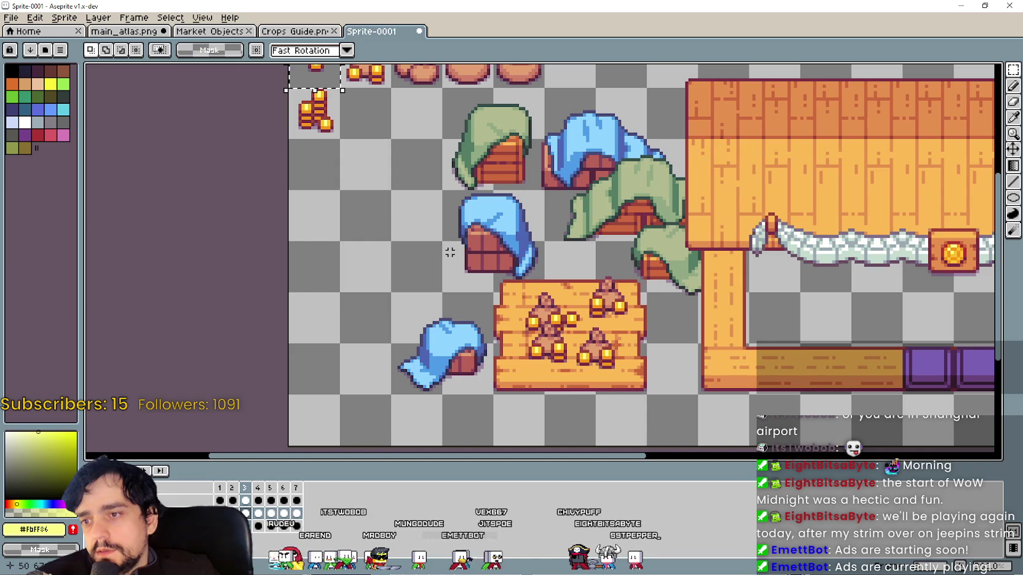
key("ctrl+v")
left_click_drag(315, 77, 531, 298)
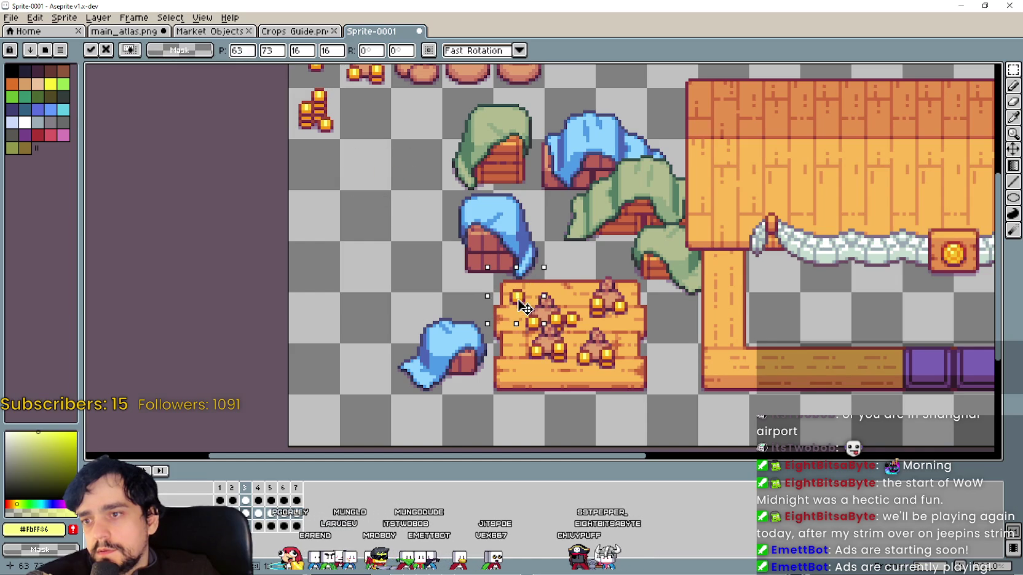
left_click(504, 363)
key("ctrl+v")
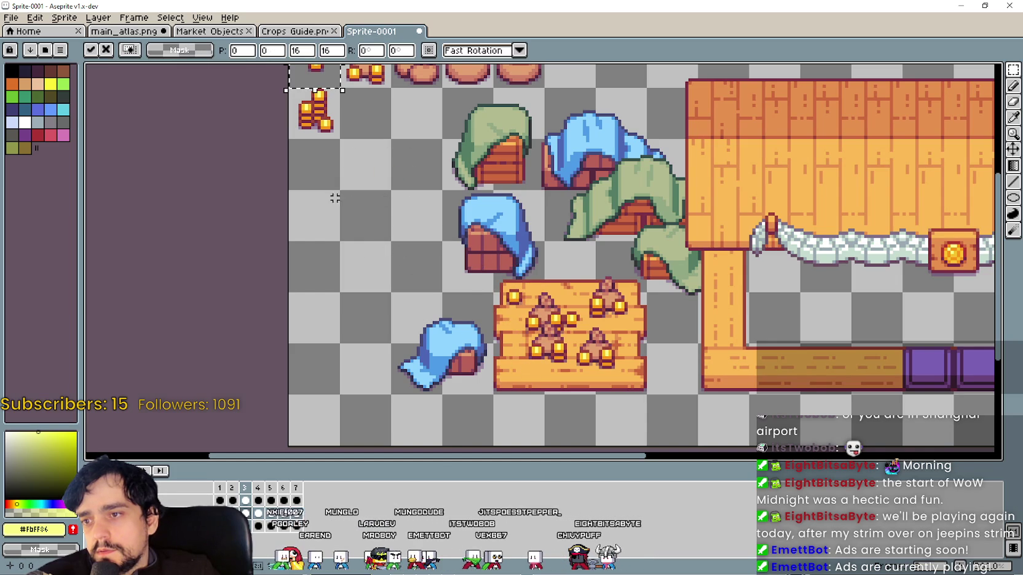
mouse_move(471, 304)
left_mouse_down()
mouse_move(513, 395)
mouse_move(533, 402)
left_mouse_up()
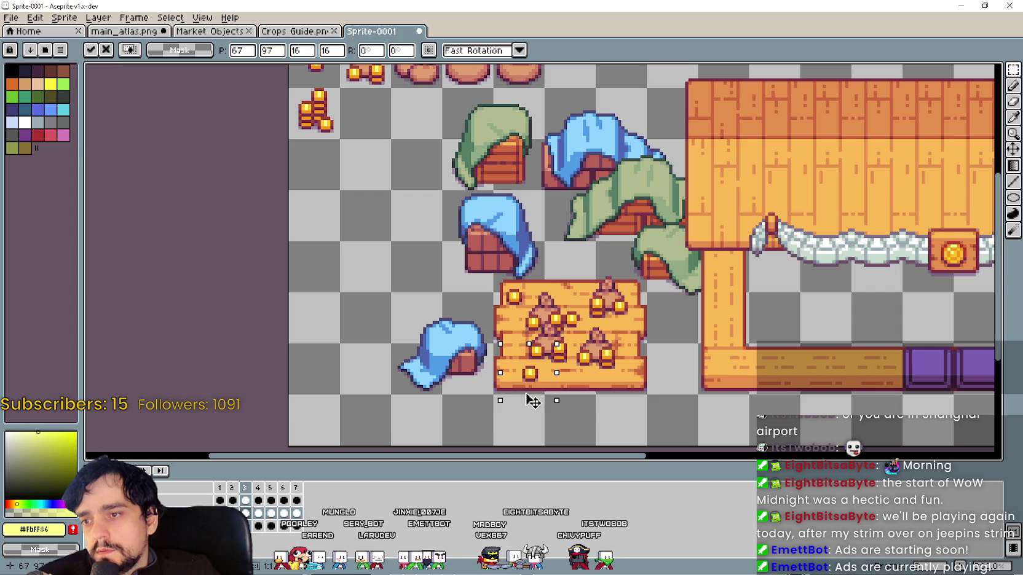
key("Return")
mouse_move(316, 80)
left_mouse_down()
mouse_move(650, 343)
mouse_move(627, 344)
left_mouse_up()
Copy the coin stack from the sheet's top-left and place it on the crate.
left_click_drag(420, 265, 458, 326)
mouse_move(324, 147)
left_mouse_down()
mouse_move(380, 203)
mouse_move(616, 365)
mouse_move(596, 295)
mouse_move(685, 370)
mouse_move(650, 365)
mouse_move(685, 355)
mouse_move(185, 262)
mouse_move(445, 210)
mouse_move(553, 201)
mouse_move(539, 212)
left_mouse_up()
scroll(616, 365, "up", 1)
scroll(651, 366, "up", 1)
scroll(684, 355, "down", 1)
scroll(185, 263, "up", 1)
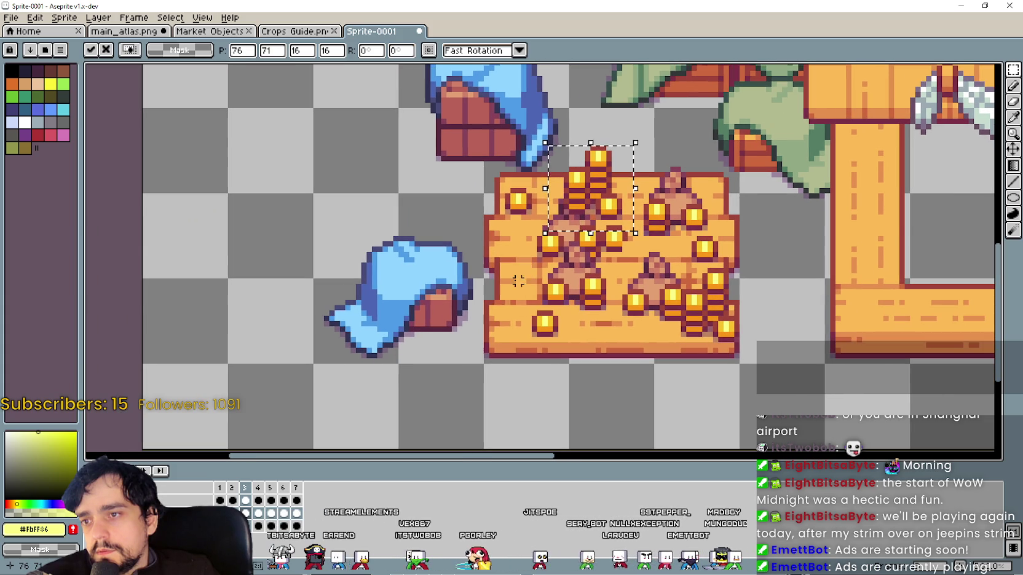
key("ctrl+z")
left_click_drag(208, 267, 539, 311)
left_click(383, 275)
Copy more coins into a remaining gap on the crate so it overflows with gold.
scroll(382, 275, "down", 1)
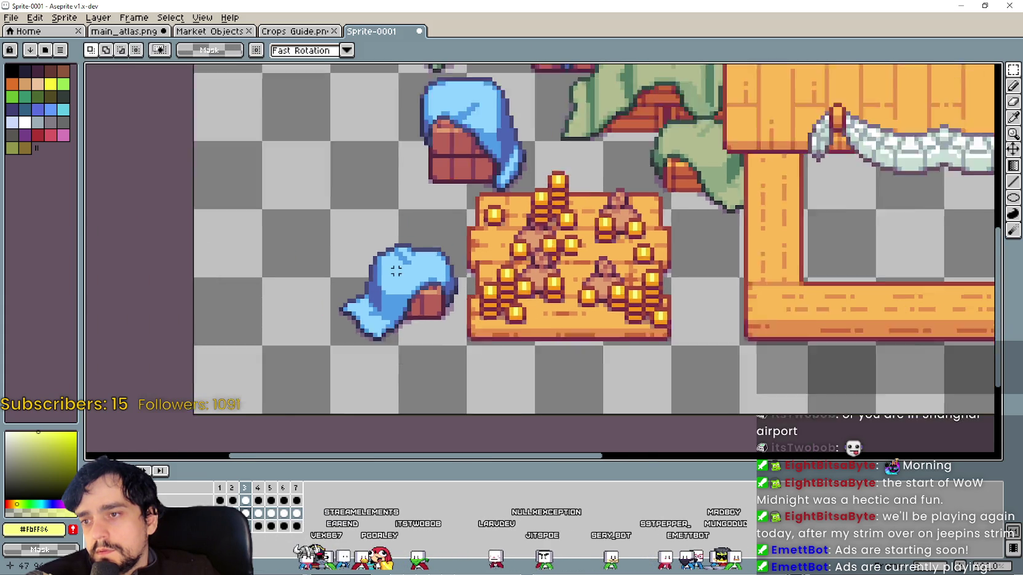
scroll(430, 283, "down", 1)
scroll(537, 306, "up", 1)
scroll(537, 305, "up", 1)
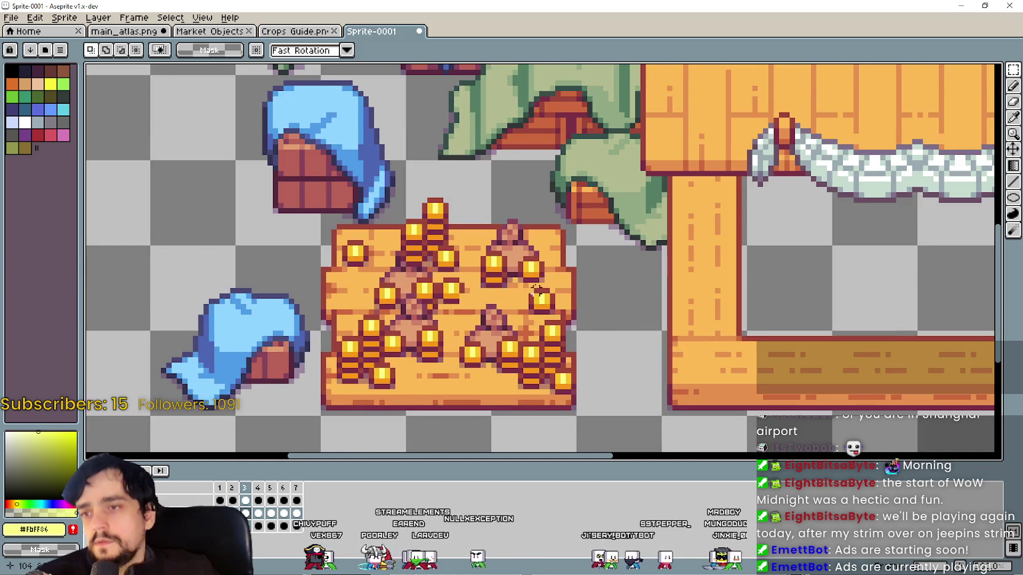
scroll(528, 301, "down", 1)
scroll(517, 294, "up", 1)
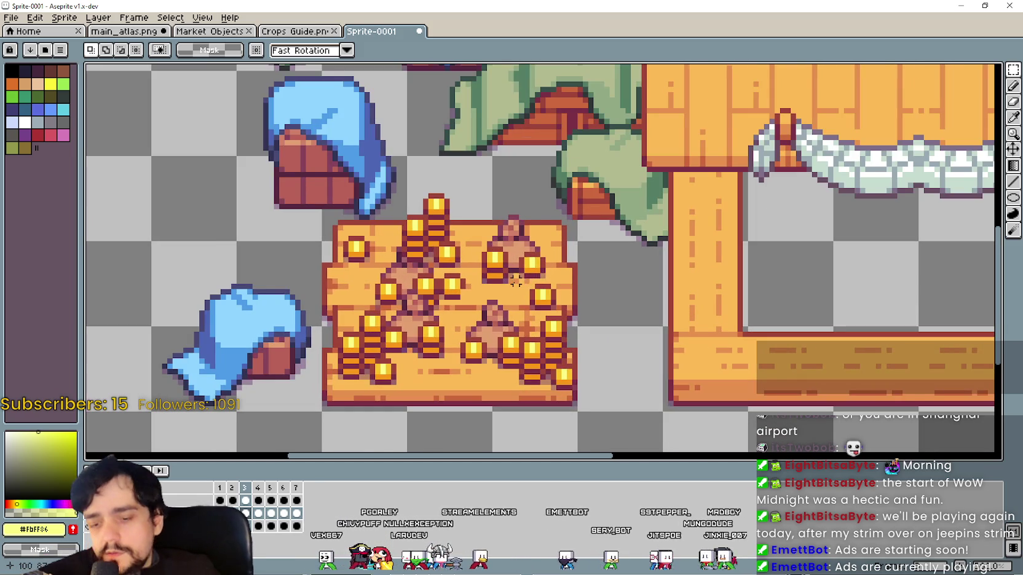
left_click_drag(494, 212, 585, 302)
mouse_move(535, 264)
left_mouse_down()
mouse_move(549, 302)
mouse_move(471, 280)
mouse_move(483, 310)
left_mouse_up()
left_click(665, 339)
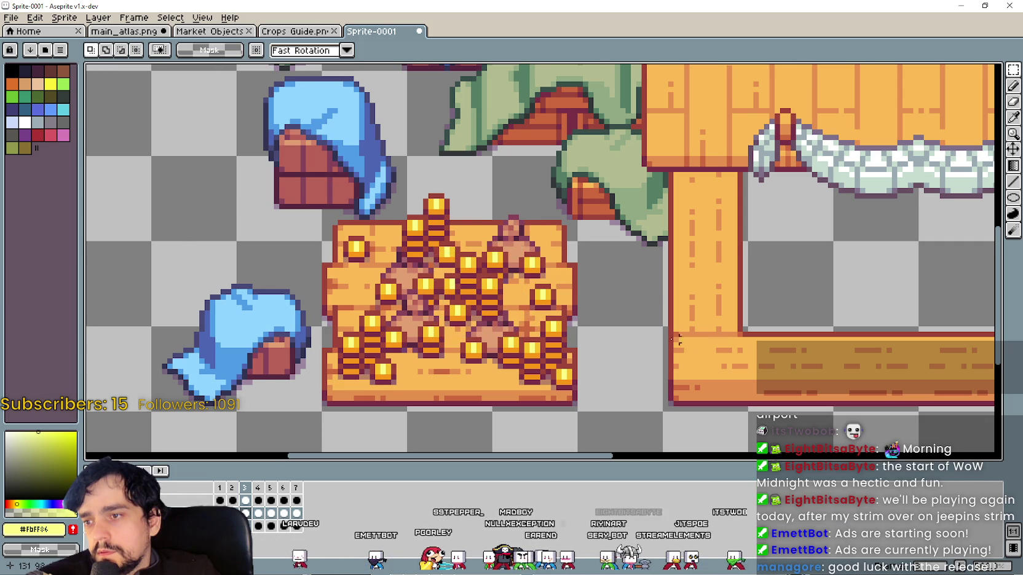
scroll(665, 339, "down", 2)
left_click_drag(632, 268, 545, 251)
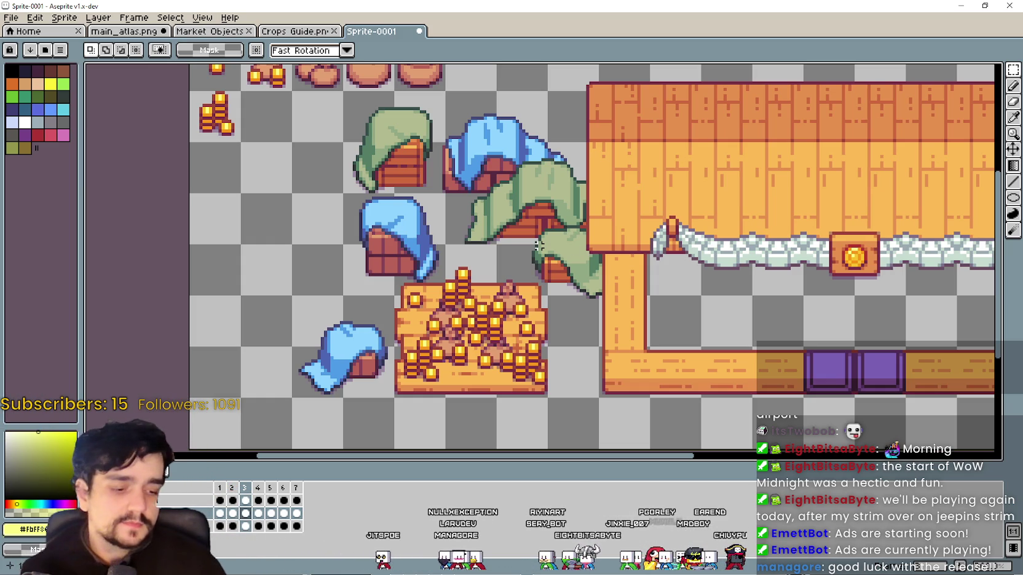
key("alt+Tab")
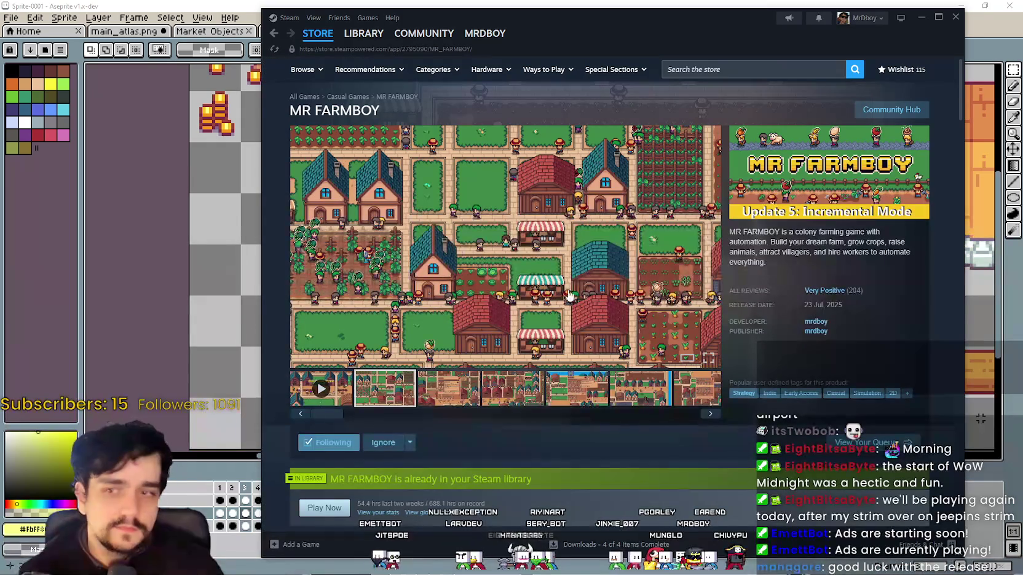
Play MR FARMBOY's trailer, view screenshots 4 and 5, then exit the full-screen trailer.
left_click(318, 402)
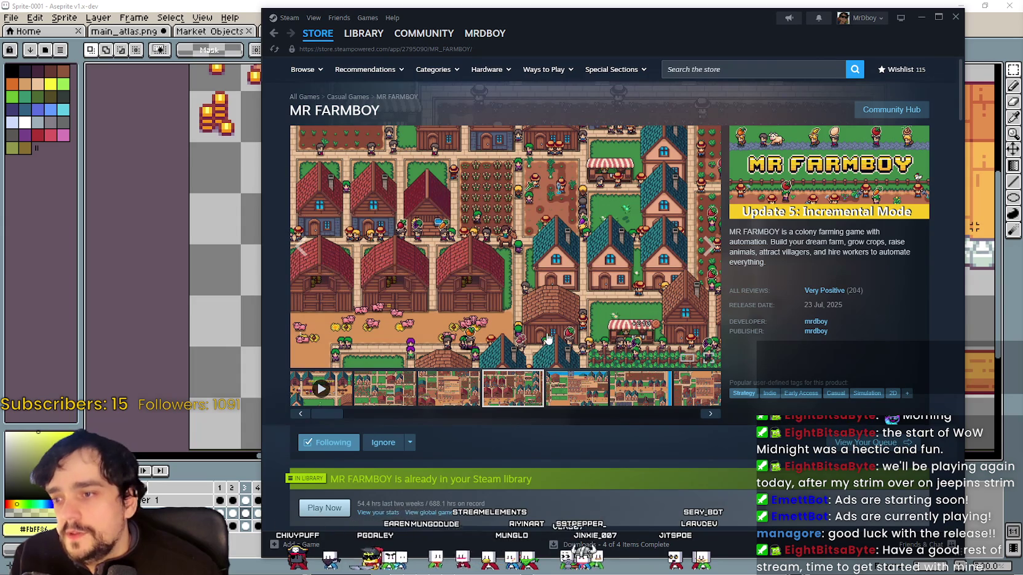
left_click(547, 339)
left_click(723, 523)
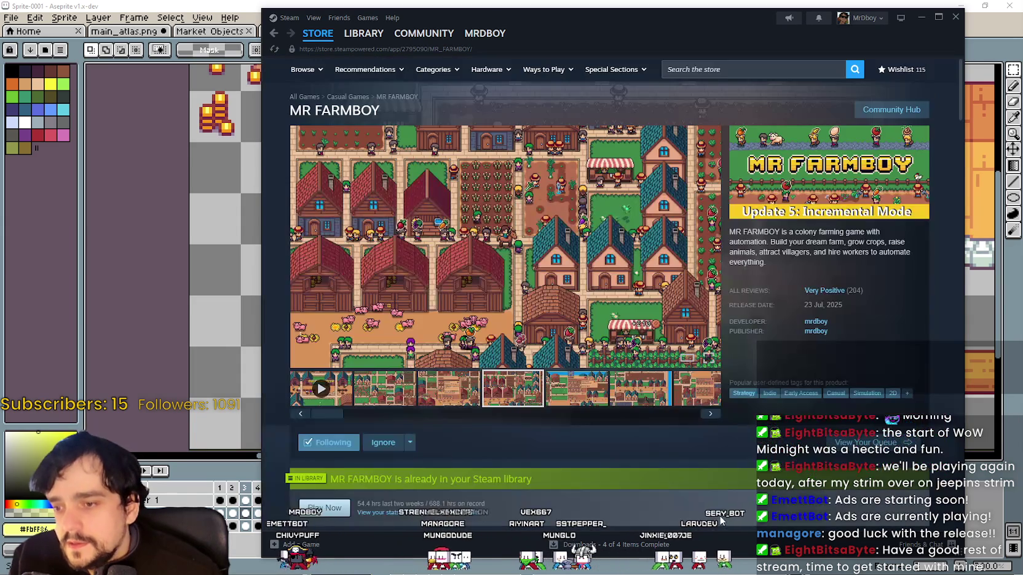
left_click(573, 386)
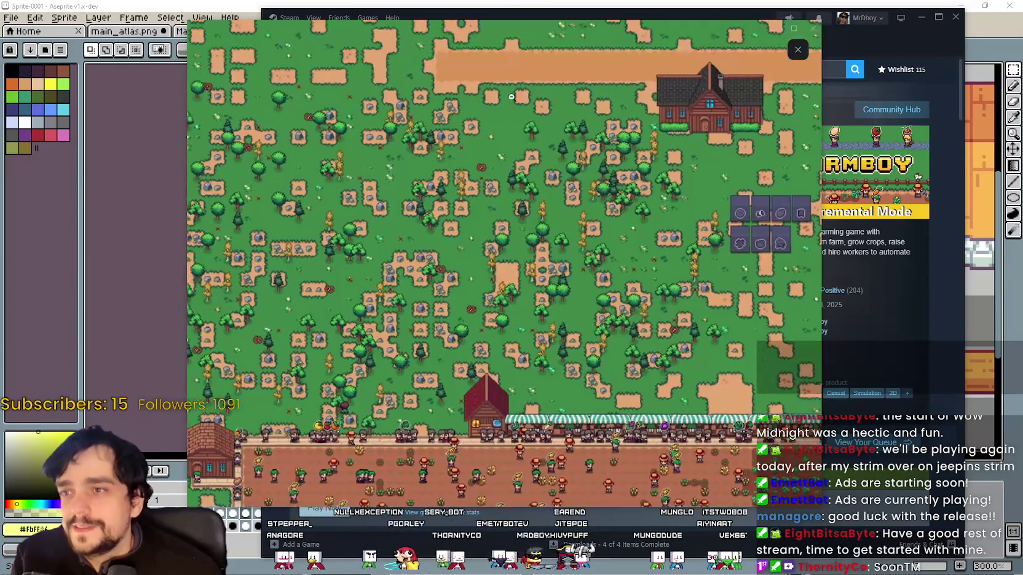
key("Escape")
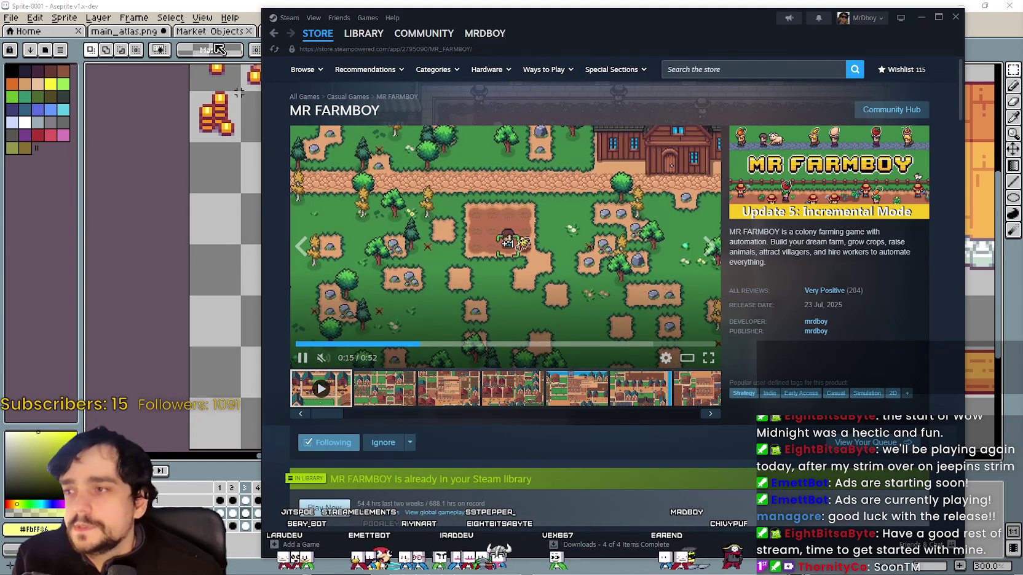
Minimize Steam and zoom and pan Aseprite to show the whole sheet and coin-filled crate.
left_click(257, 139)
scroll(461, 309, "down", 1)
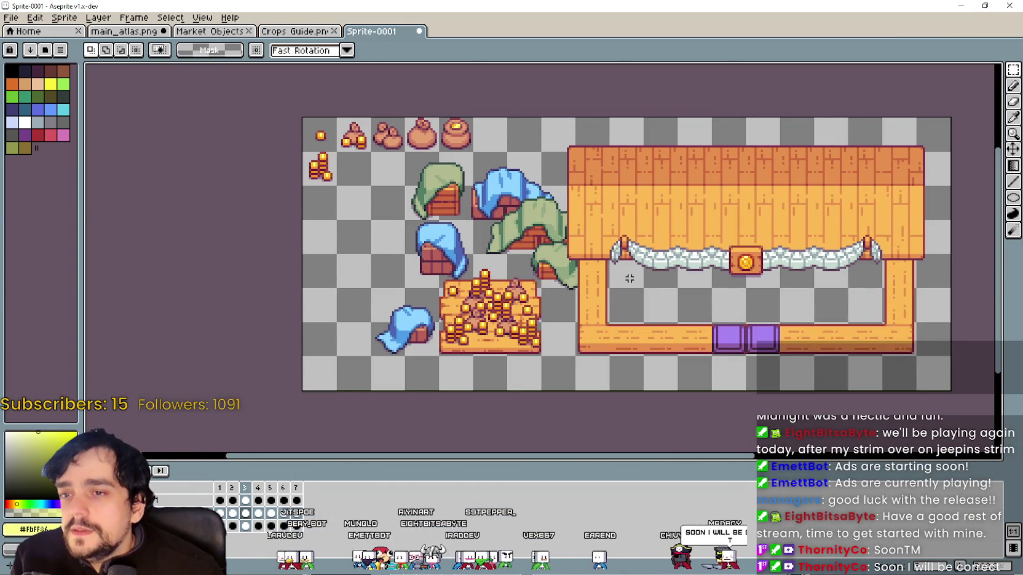
left_click_drag(598, 279, 589, 284)
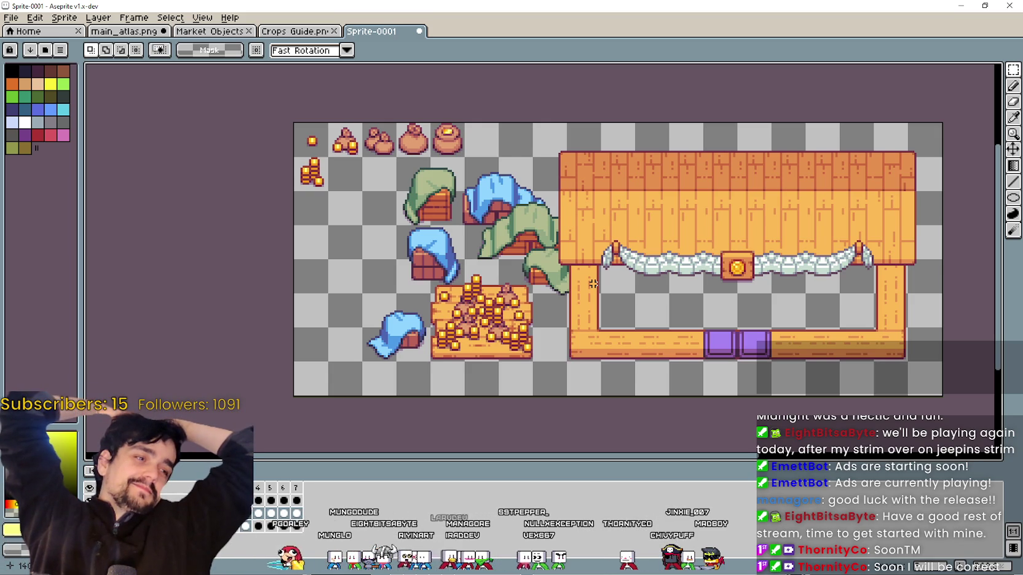
scroll(592, 283, "down", 2)
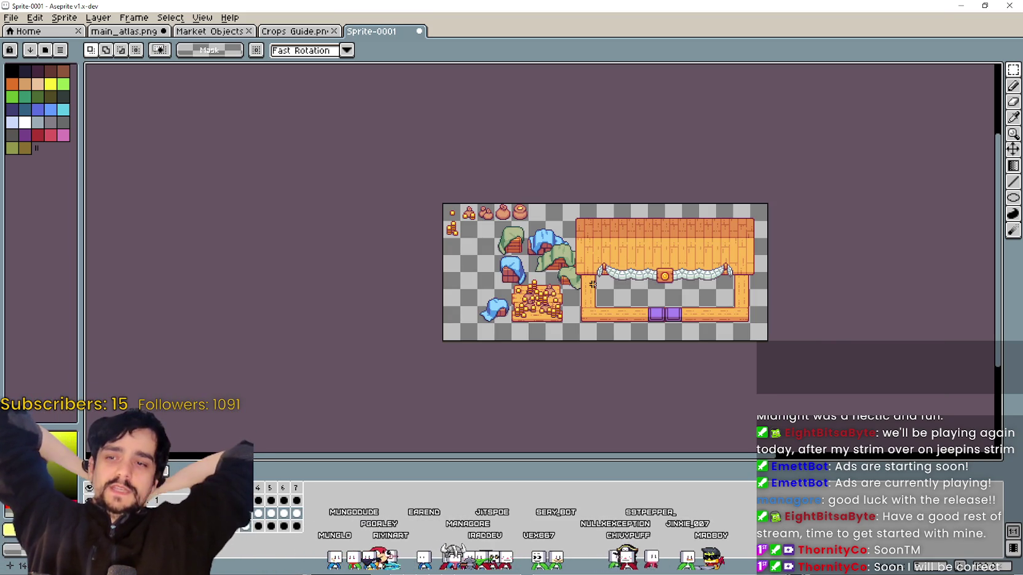
scroll(541, 289, "up", 2)
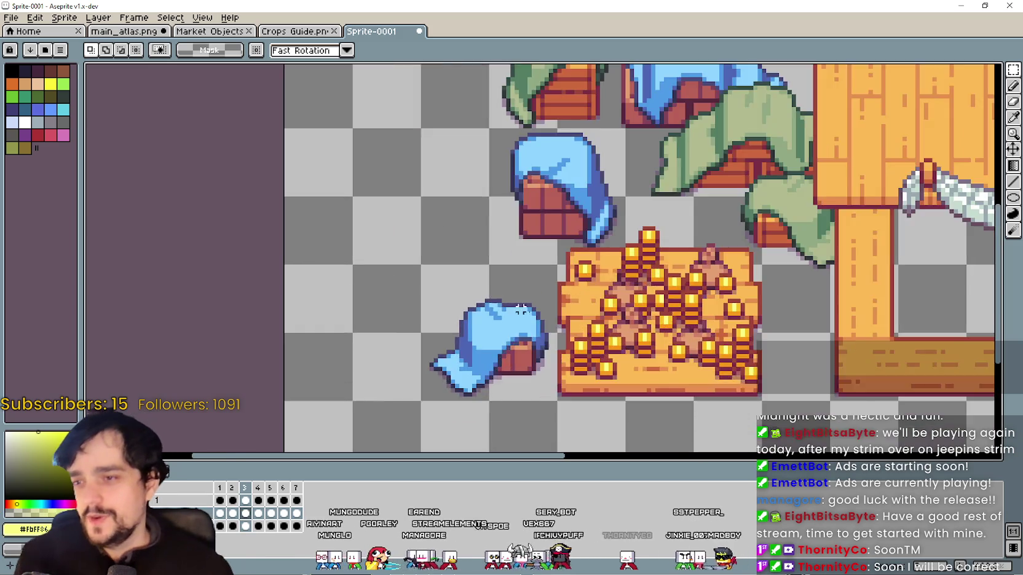
scroll(649, 313, "down", 2)
scroll(649, 313, "up", 2)
left_click_drag(557, 305, 585, 276)
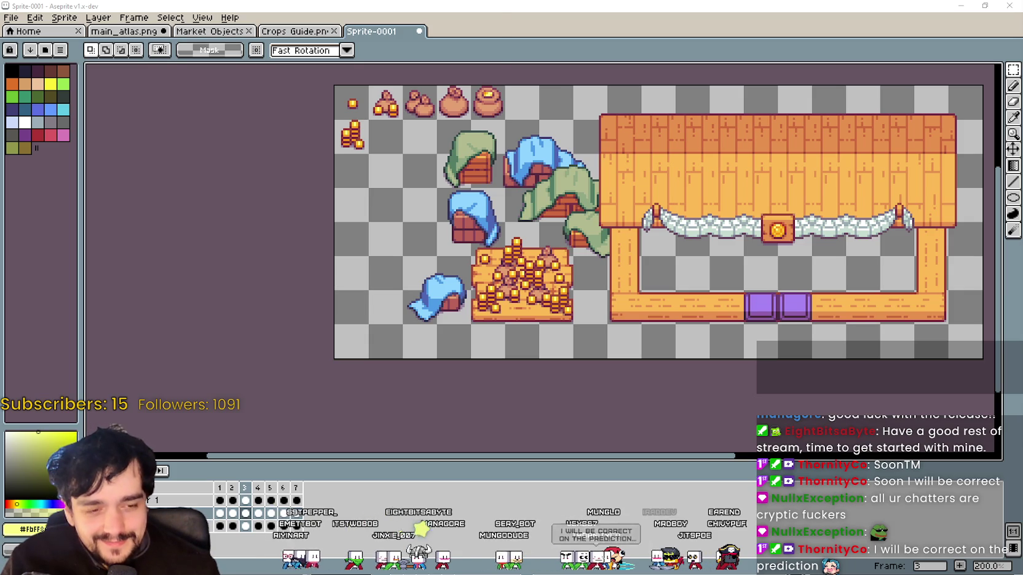
Bring up LaunchPredictions.txt in Notepad and highlight the predictions from 500 down to 450.
key("alt+Tab")
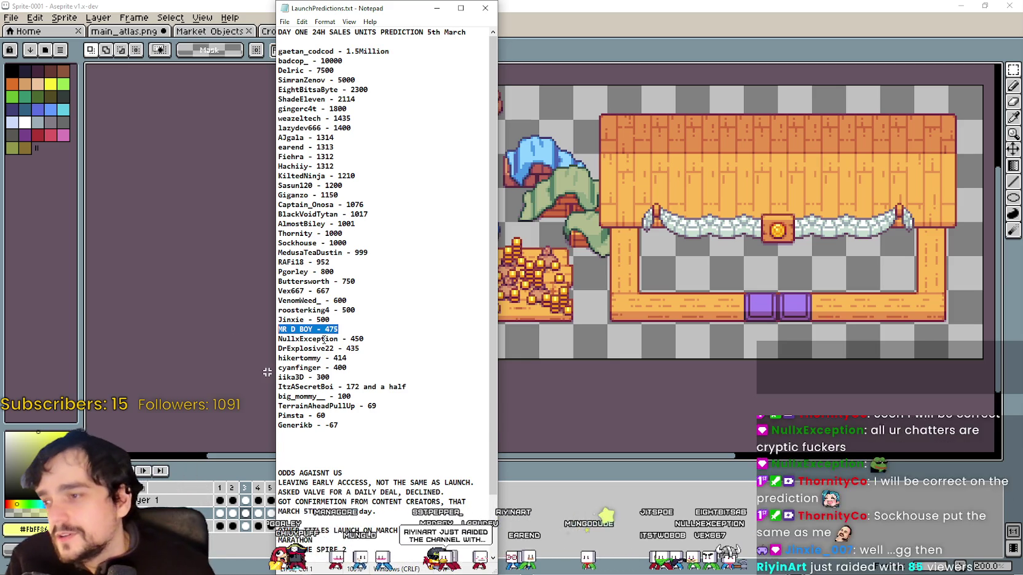
left_click_drag(364, 339, 266, 322)
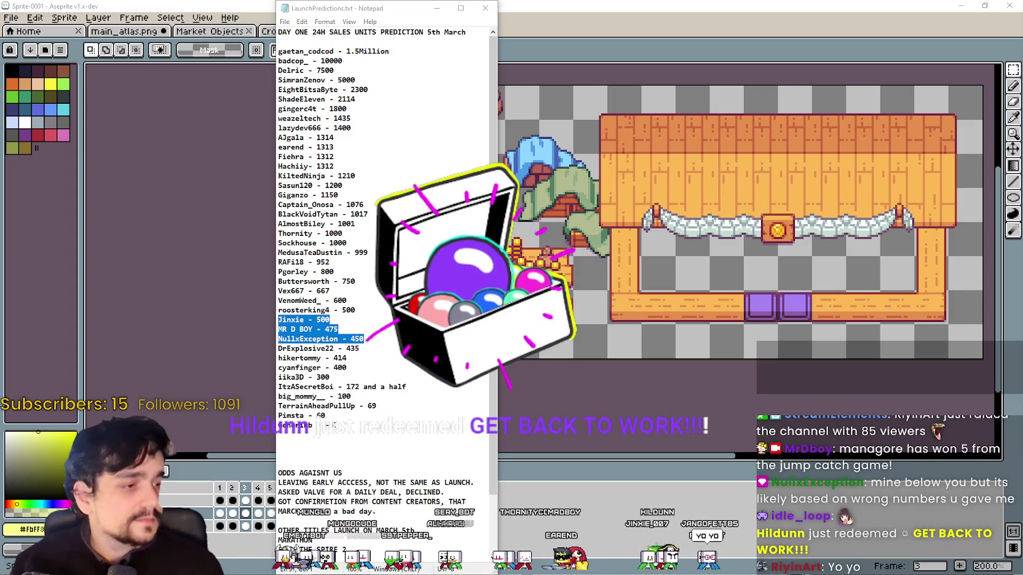
Switch to the Steam window showing the store front page.
key("alt+Tab")
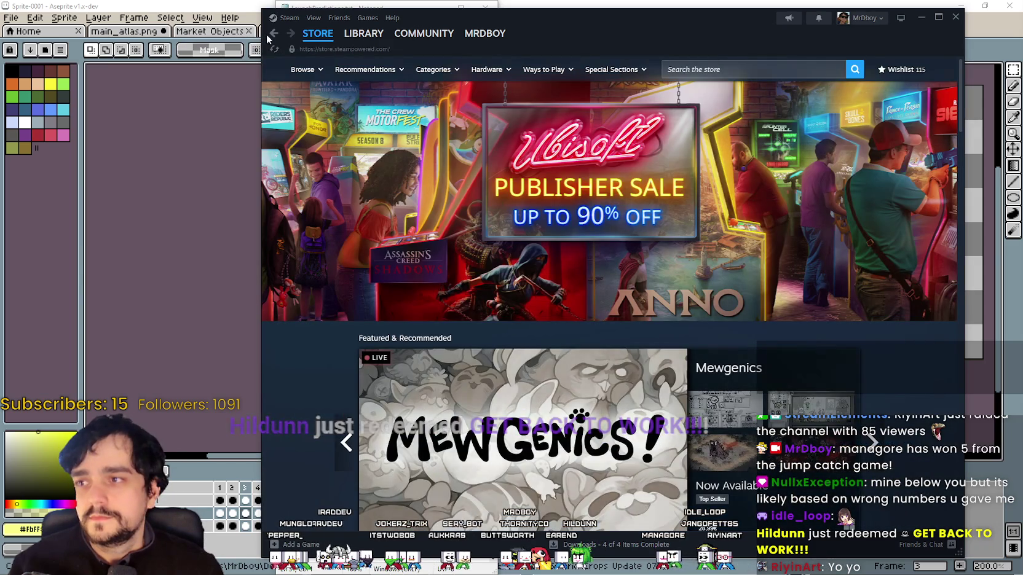
Go back to the MR FARMBOY store page and scroll through it.
left_click(275, 35)
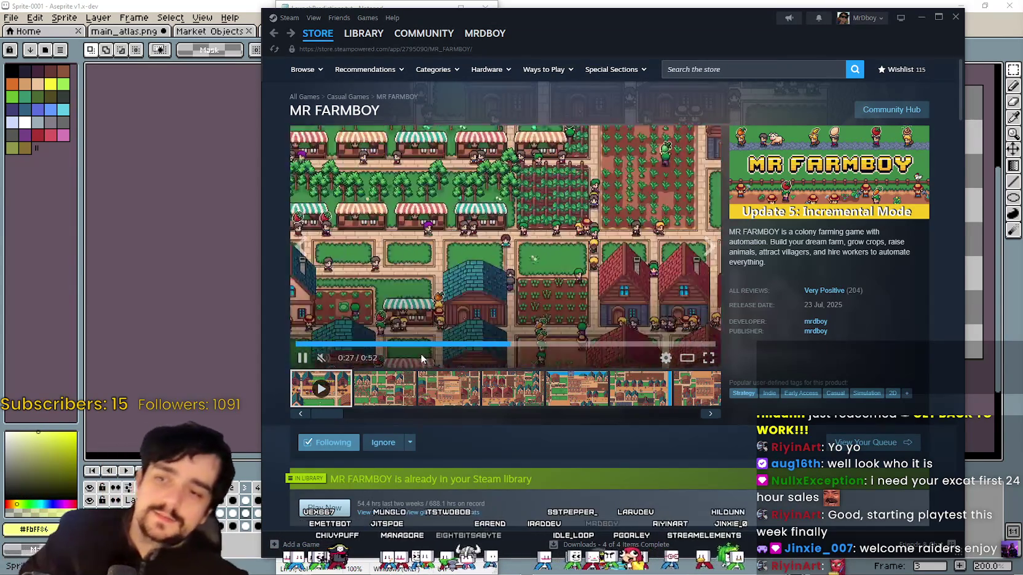
scroll(419, 355, "down", 2)
scroll(491, 301, "down", 2)
scroll(399, 406, "up", 2)
scroll(426, 370, "up", 1)
scroll(442, 235, "up", 1)
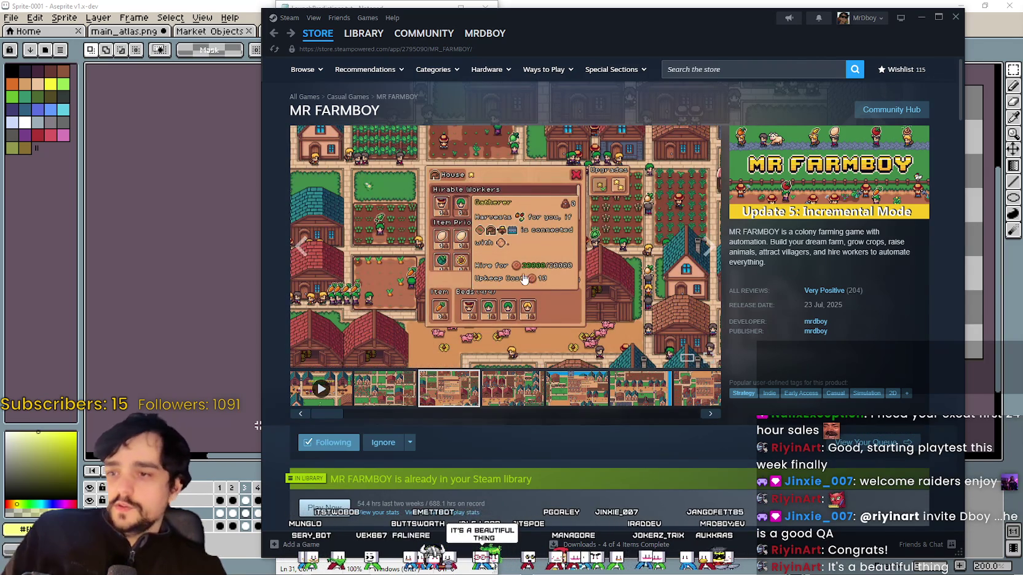
View MR FARMBOY's screenshots full size through to the last one, then close the viewer.
left_click(525, 280)
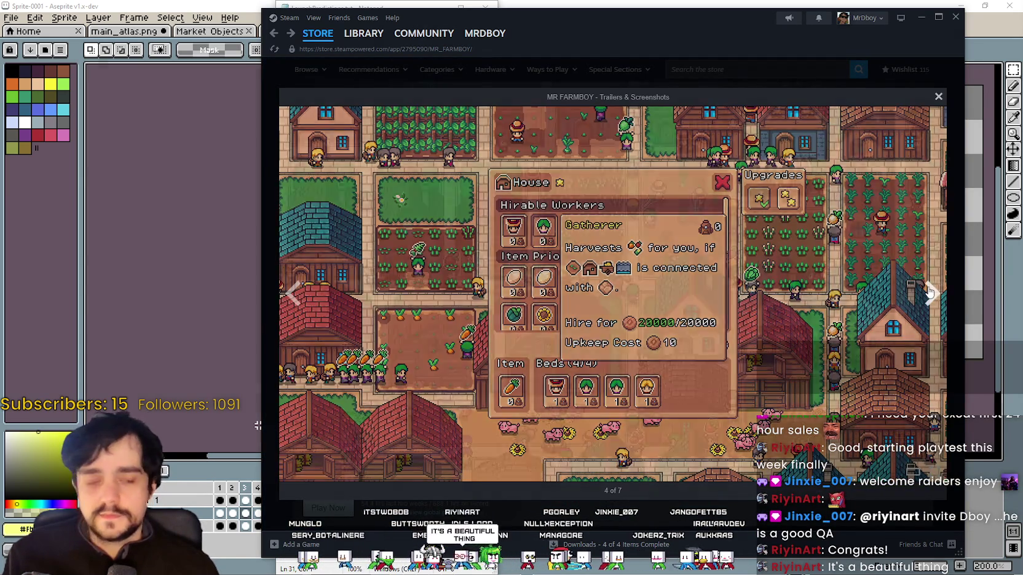
key("Right")
key("Right")
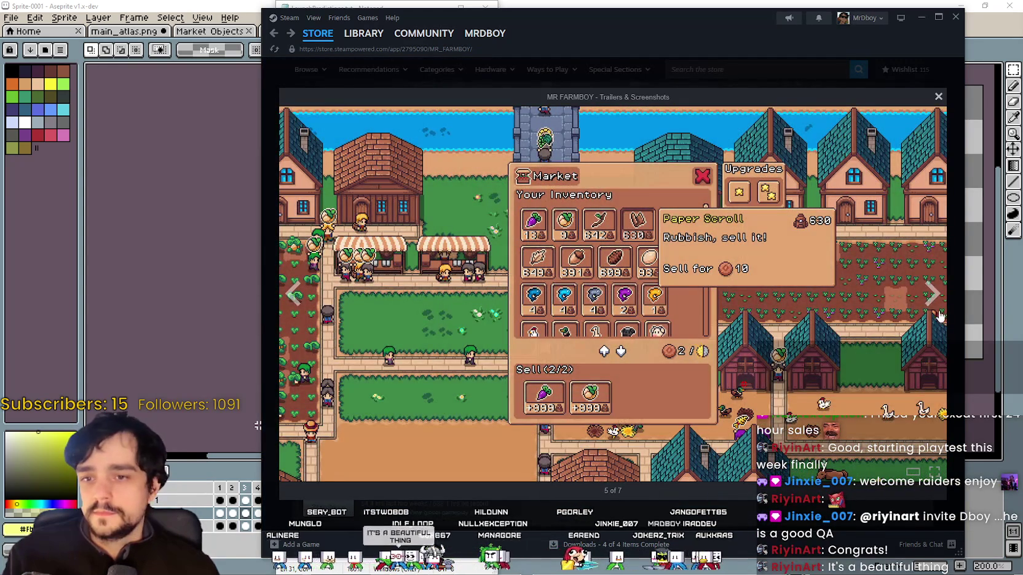
left_click(939, 317)
left_click(939, 316)
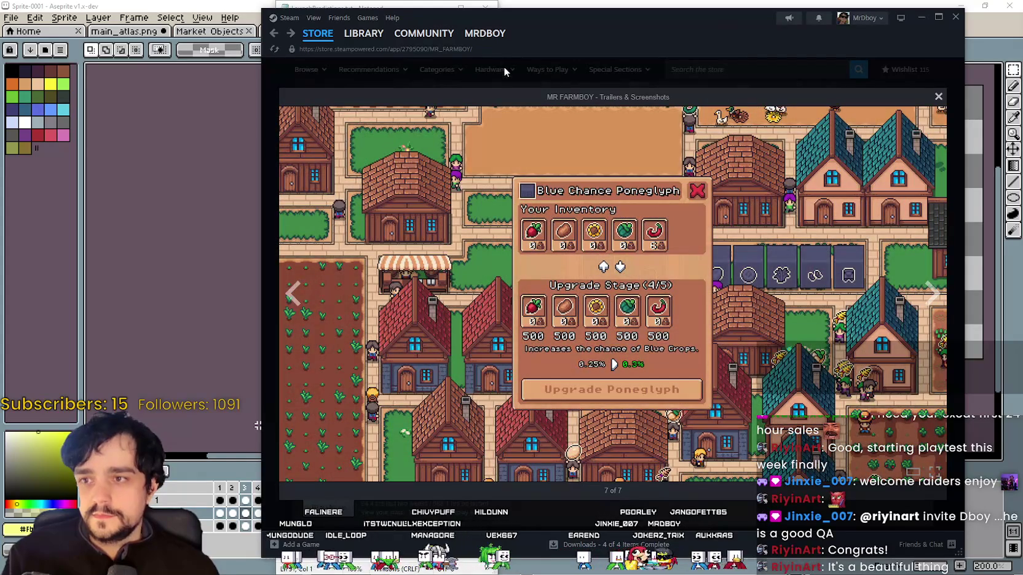
left_click(503, 62)
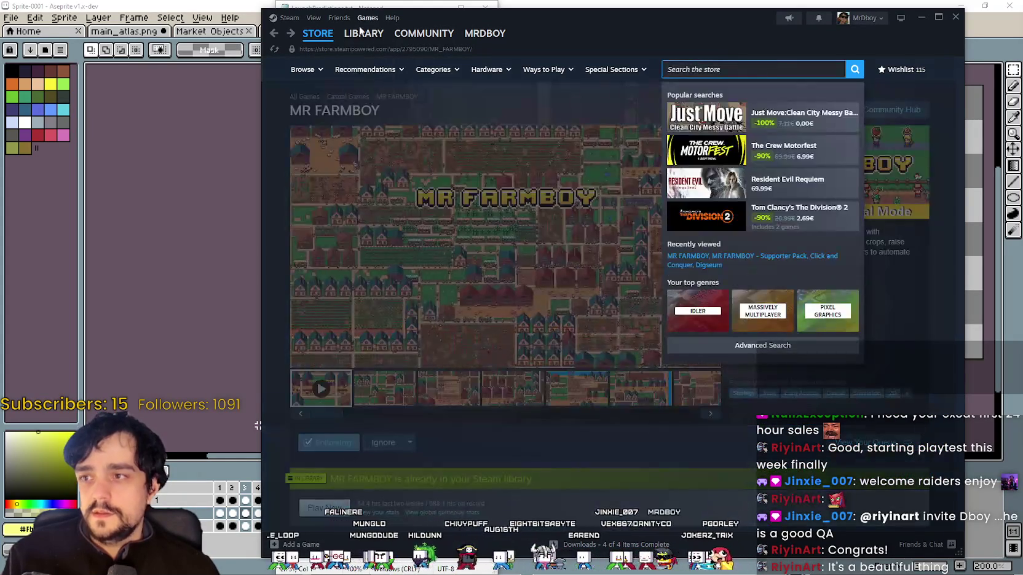
left_click(363, 32)
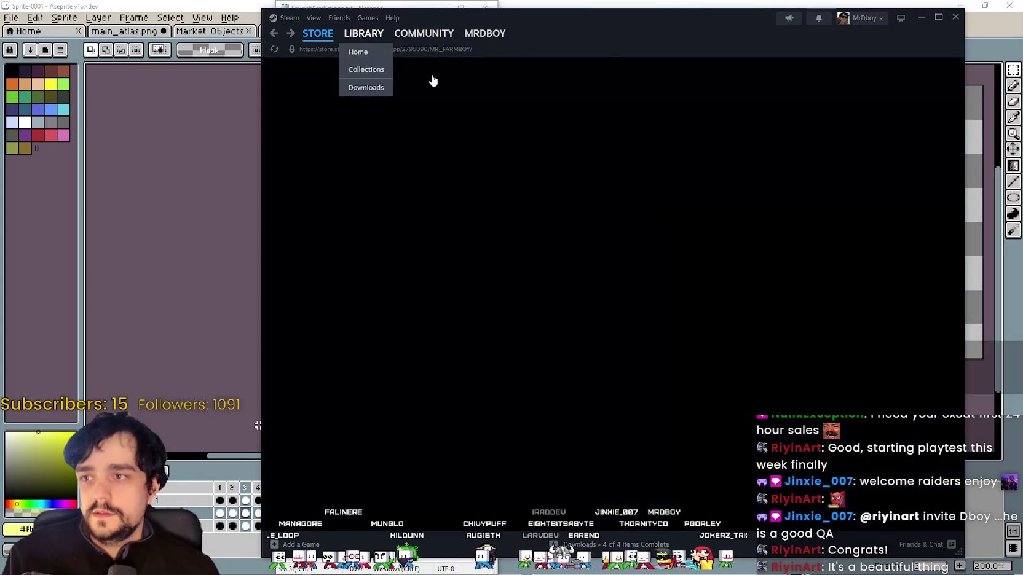
Search the Steam wishlist for 'woo' and open the Woods Of War store page.
left_click(317, 33)
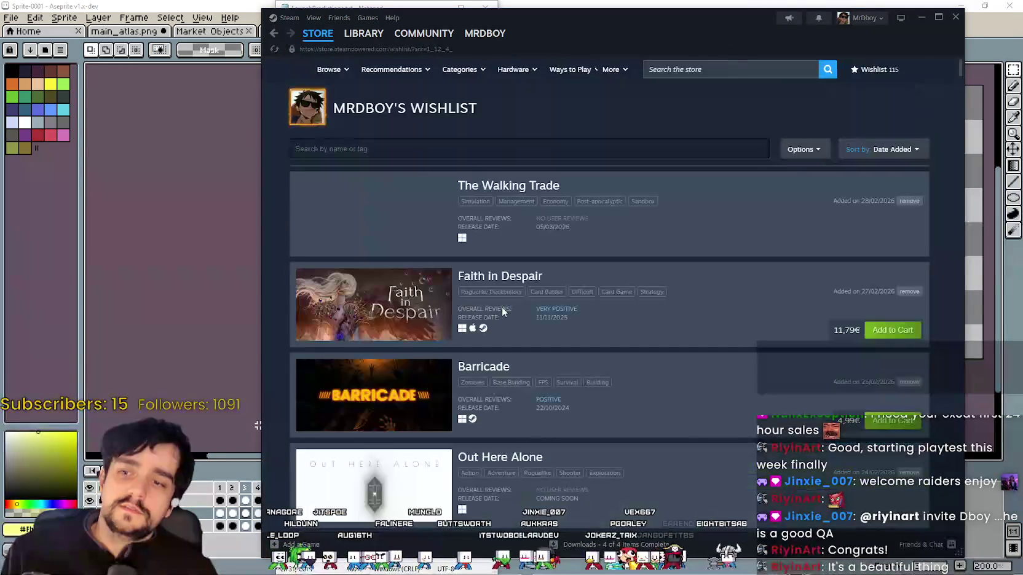
left_click(476, 148)
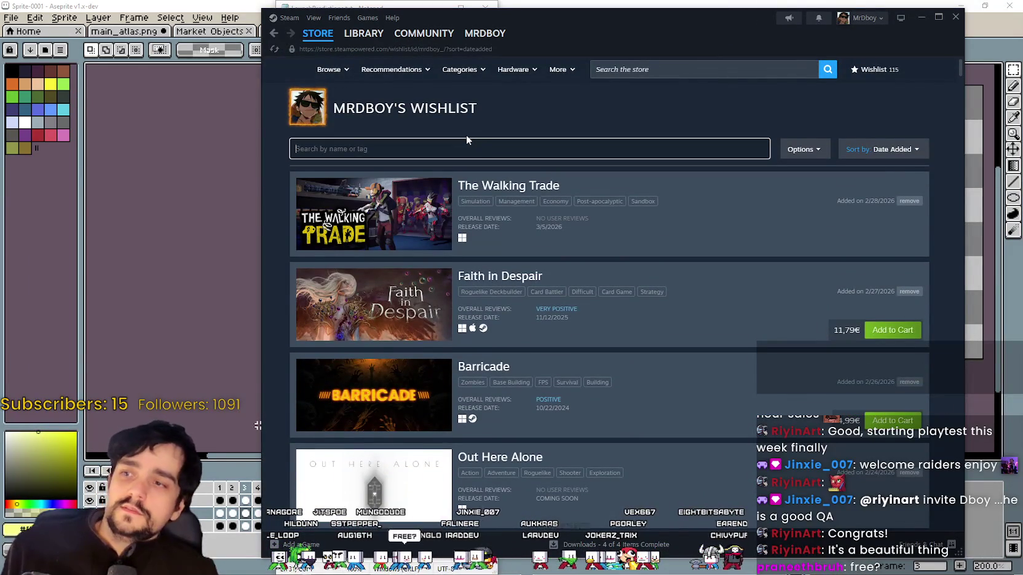
type("woo")
left_click(469, 183)
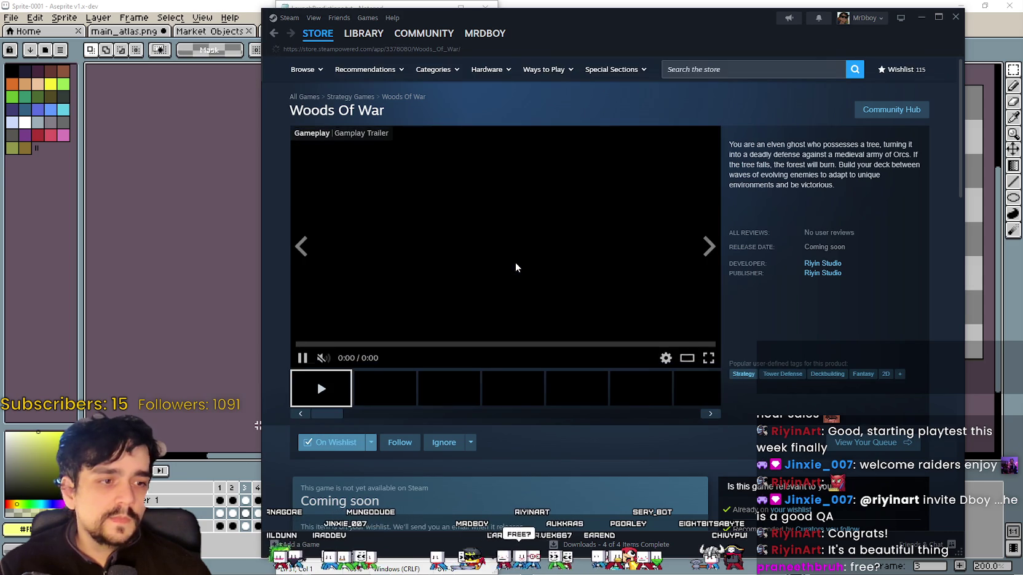
Show a Woods Of War screenshot and scroll through its store page.
left_click(464, 387)
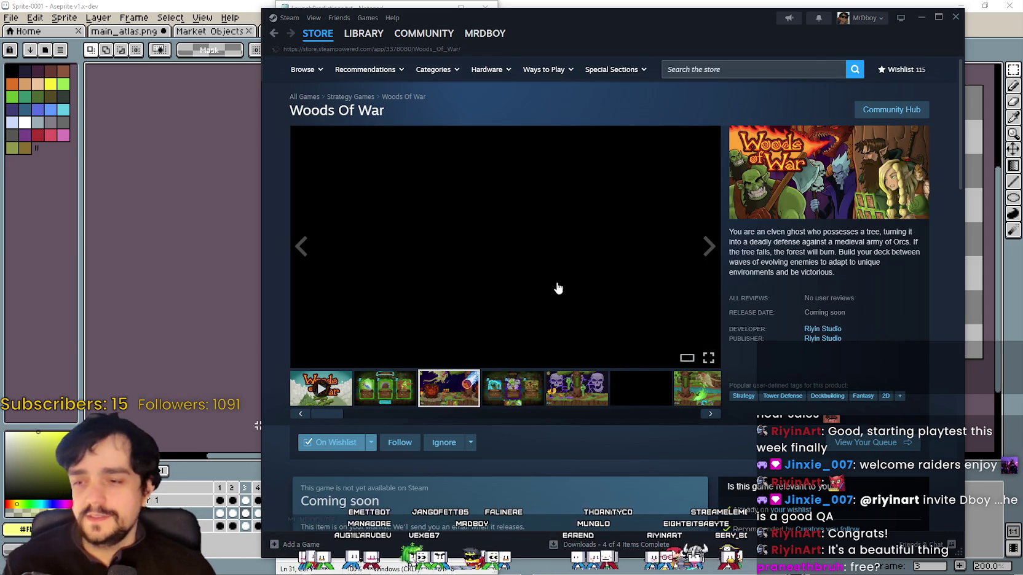
scroll(569, 313, "down", 2)
scroll(556, 320, "down", 3)
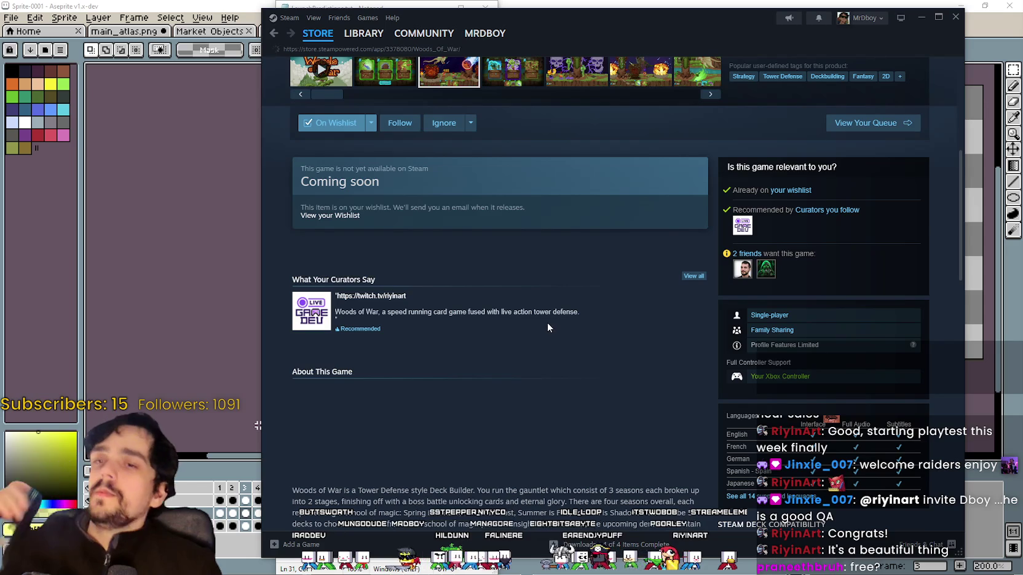
scroll(553, 316, "down", 2)
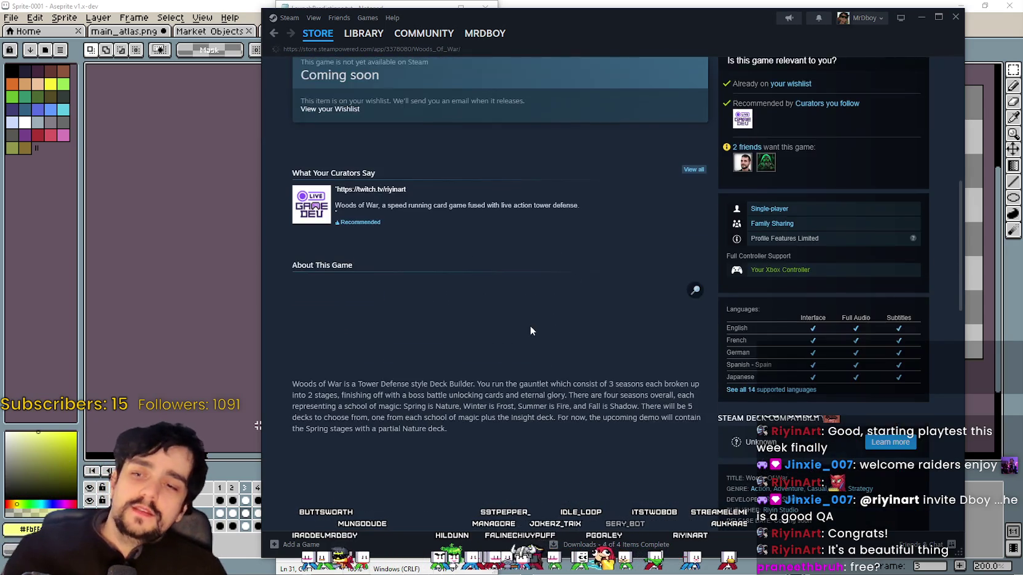
scroll(530, 325, "down", 2)
scroll(529, 314, "up", 1)
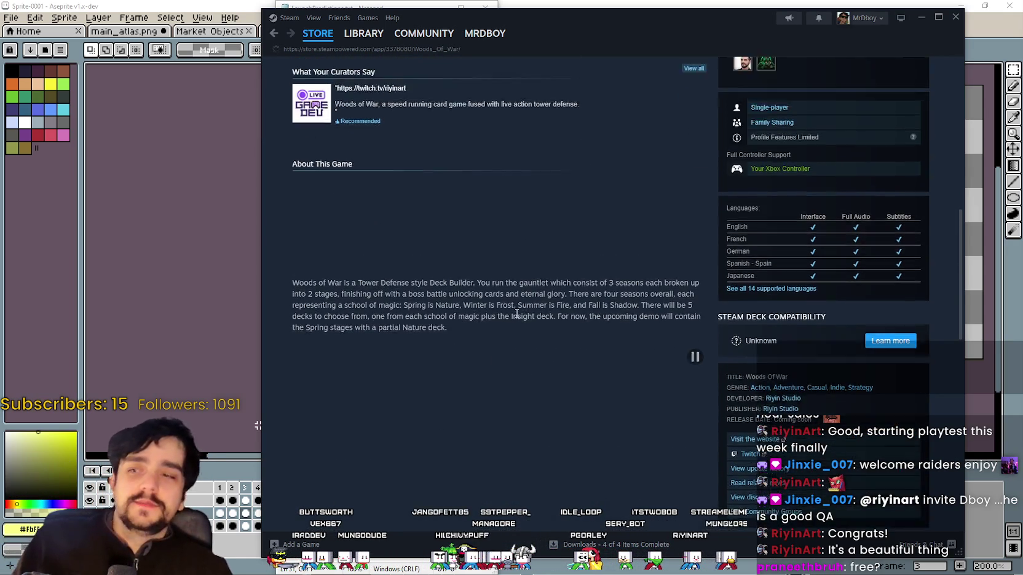
scroll(559, 357, "up", 3)
scroll(591, 232, "up", 1)
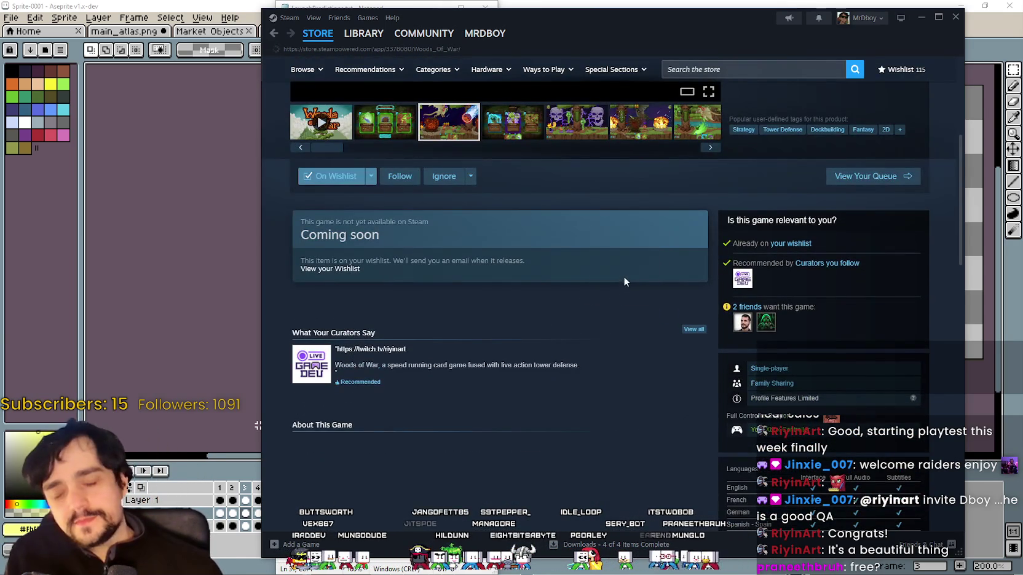
scroll(627, 281, "up", 3)
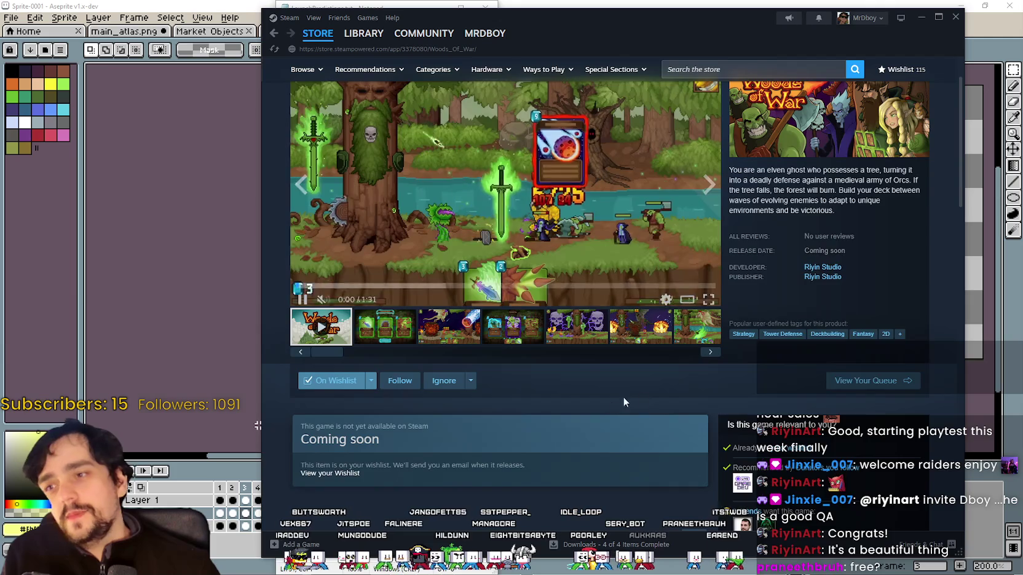
scroll(638, 402, "up", 1)
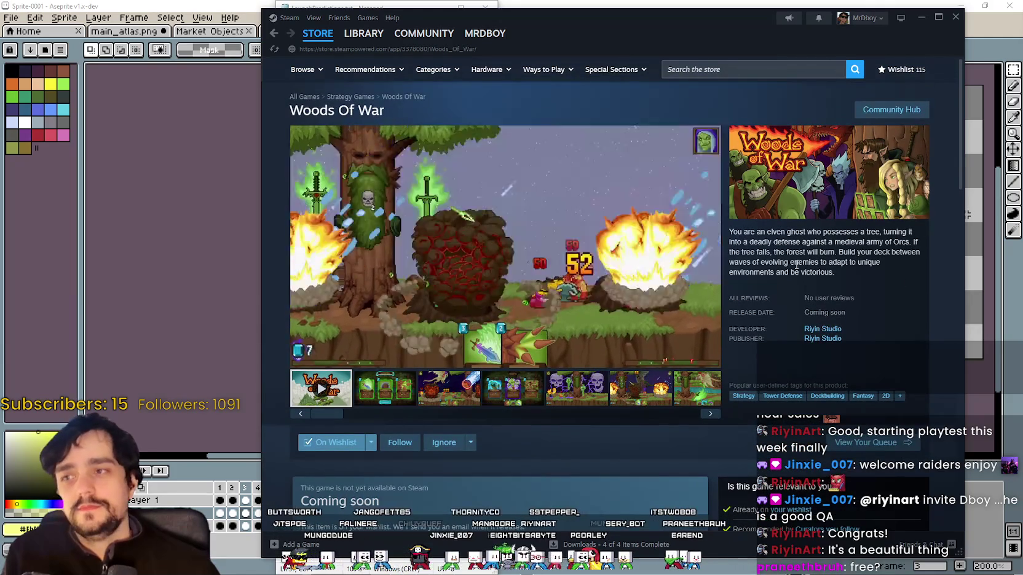
Copy the Woods Of War store page URL.
right_click(799, 264)
left_click(823, 329)
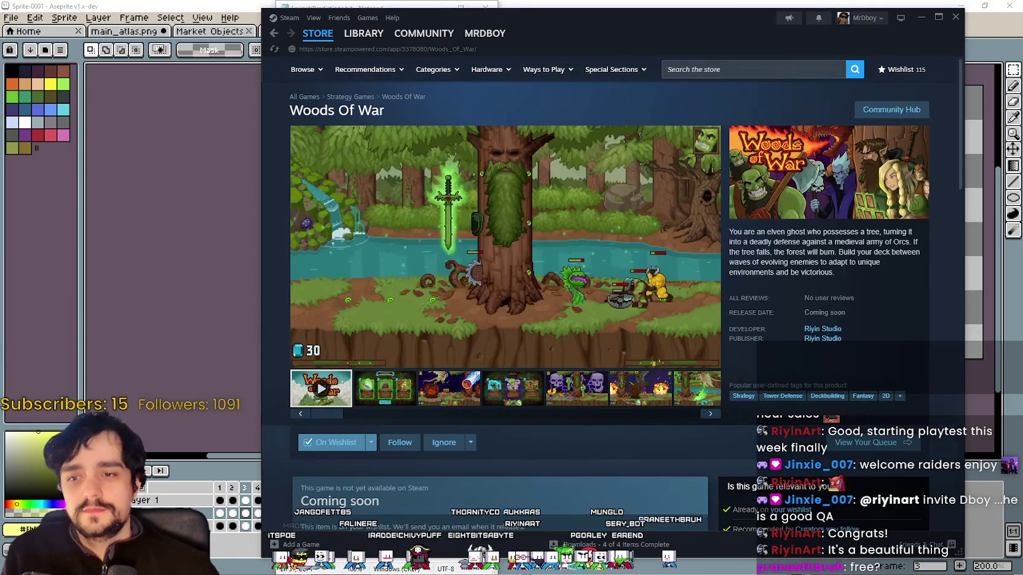
right_click(836, 261)
left_click(867, 325)
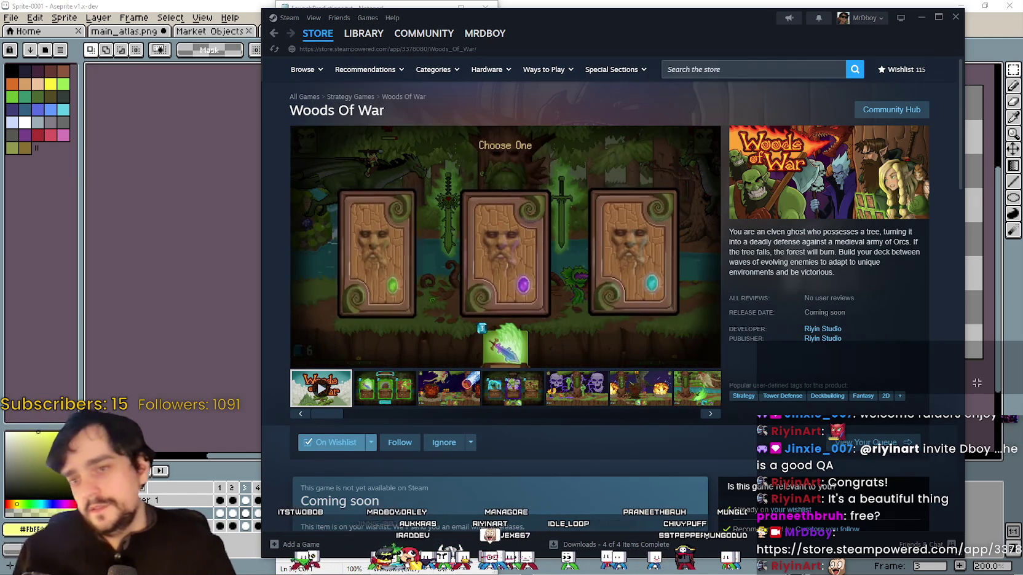
Skip the Woods Of War trailer ahead to the gameplay scenes.
scroll(470, 383, "down", 3)
scroll(474, 383, "up", 3)
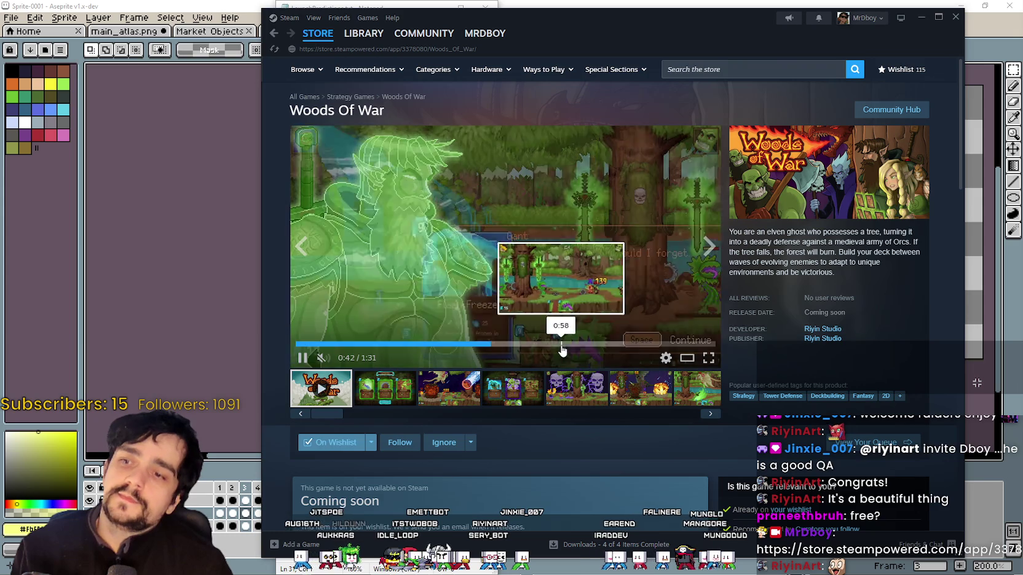
left_click(561, 345)
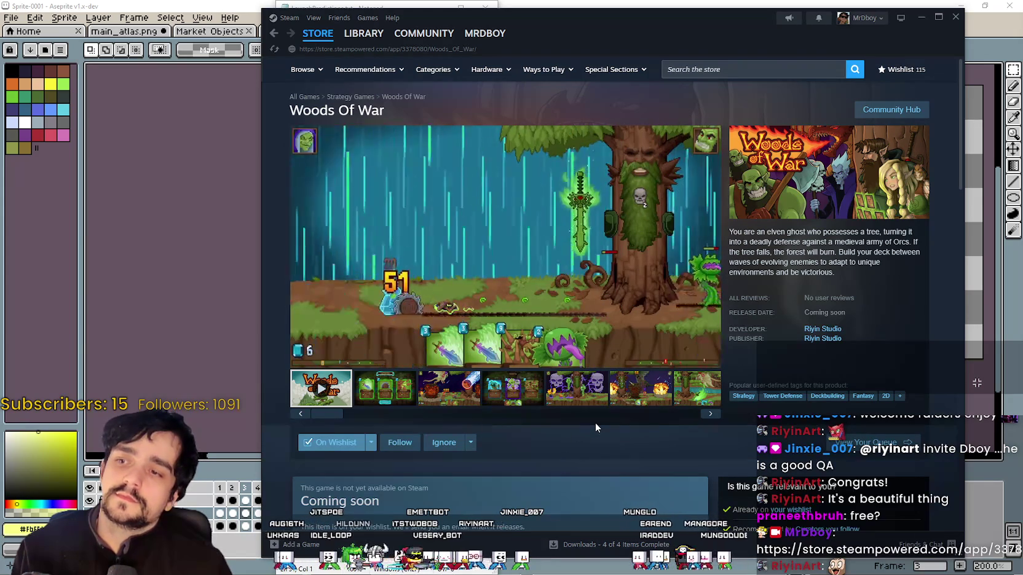